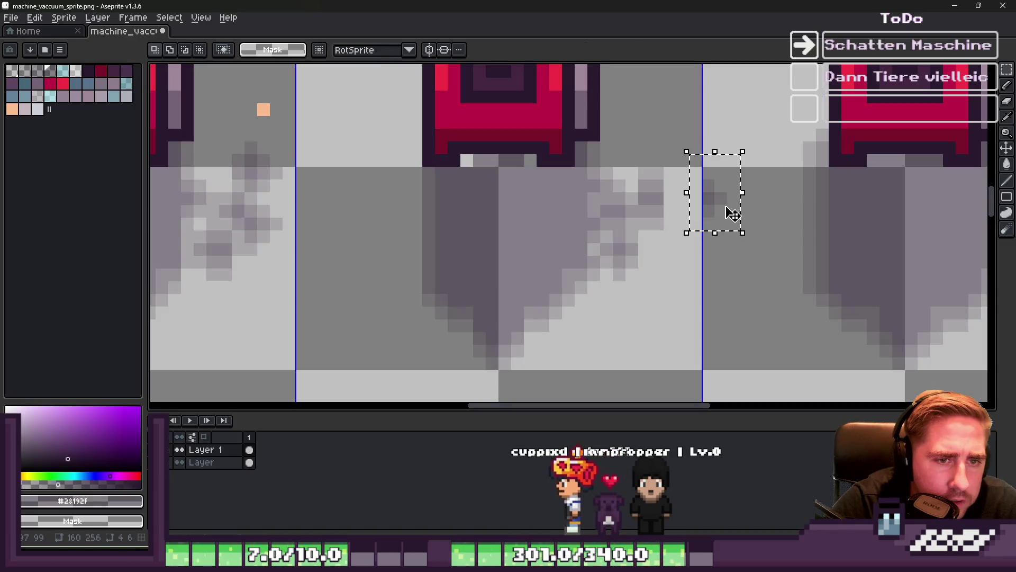
- Draw a lighter pixel column into the vacuum machine's shadow with the Pencil
scroll(558, 200, "down", 3)
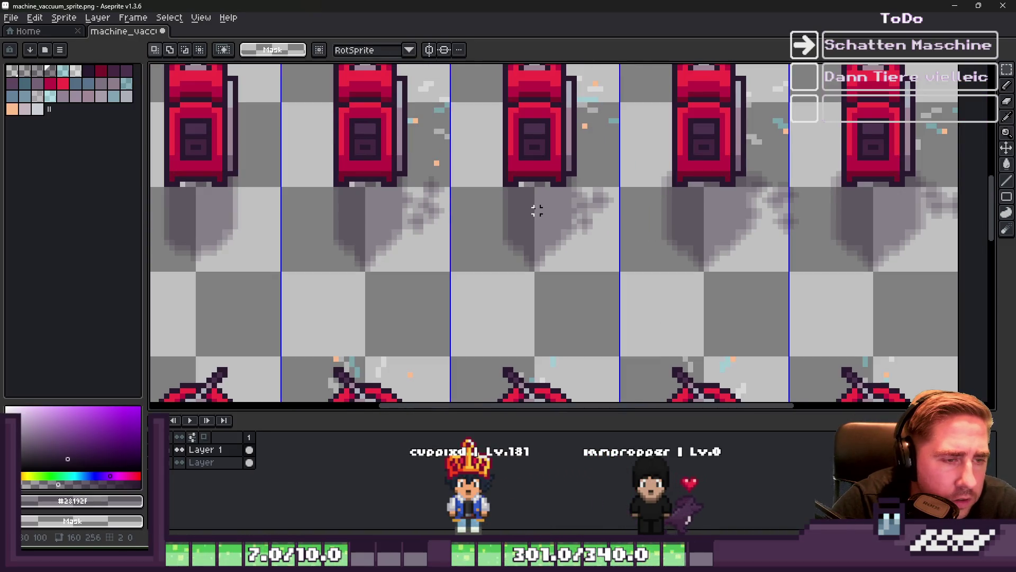
scroll(530, 209, "up", 3)
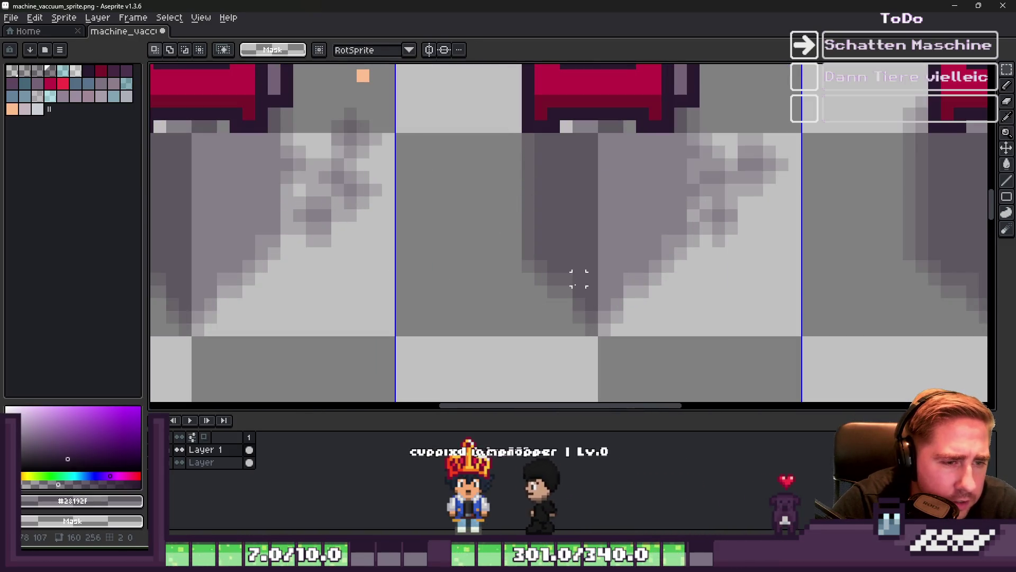
key("b")
left_click_drag(592, 317, 592, 126)
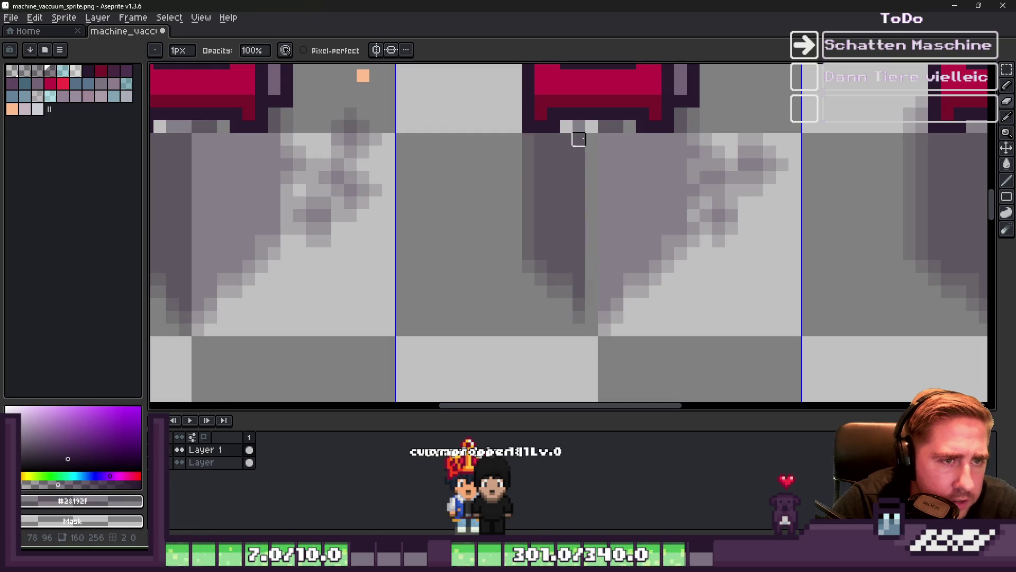
- Select the dark shadow column, shift it one pixel right and deselect
key("m")
left_click_drag(522, 133, 586, 336)
left_click_drag(537, 200, 549, 199)
key("ctrl+d")
- Eyedrop the shadow greys from the canvas for retouching with the Pencil
key("i")
scroll(551, 202, "down", 3)
scroll(545, 212, "up", 4)
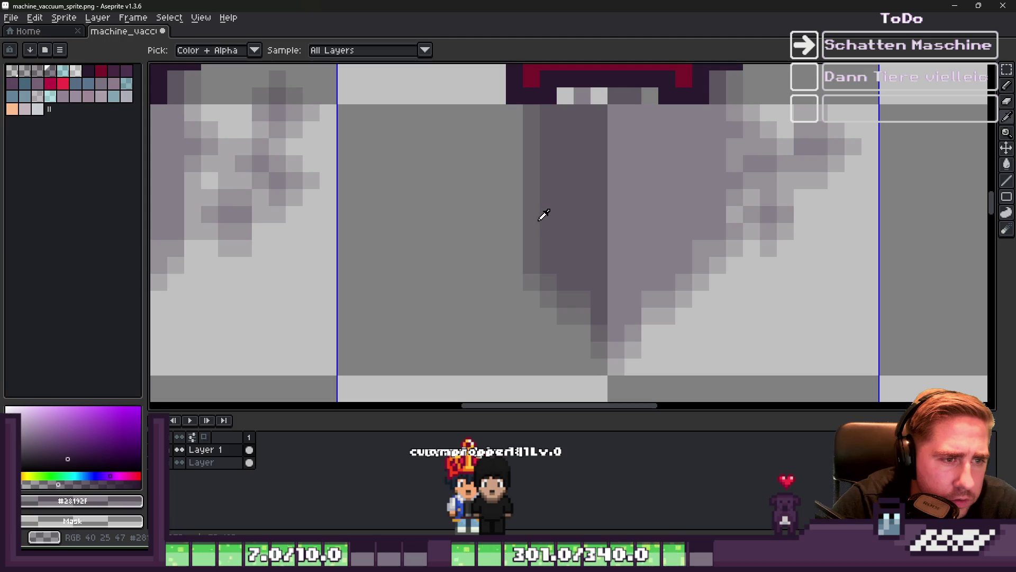
left_click(536, 275)
key("b")
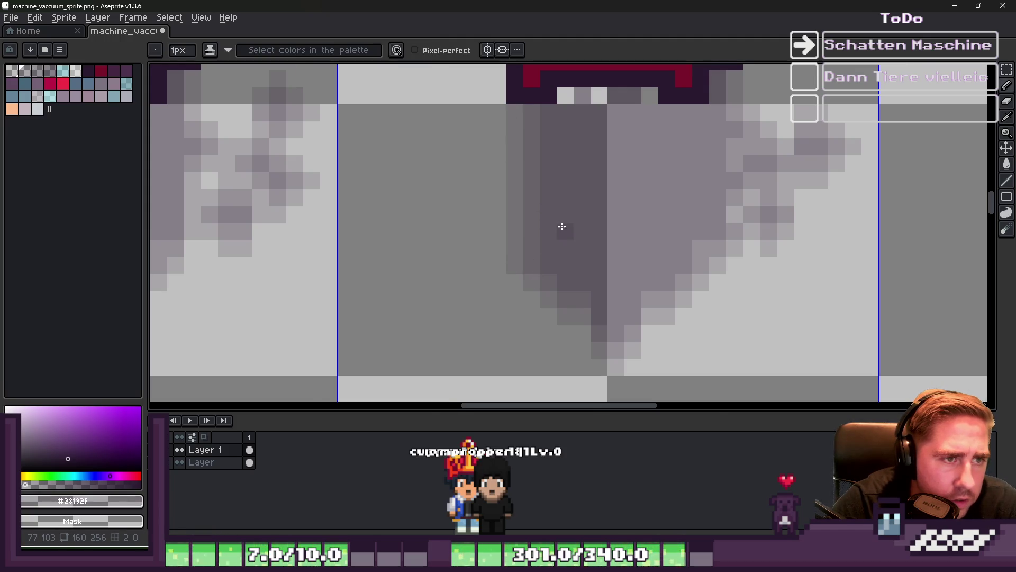
scroll(563, 195, "up", 1)
left_click(567, 139, "alt")
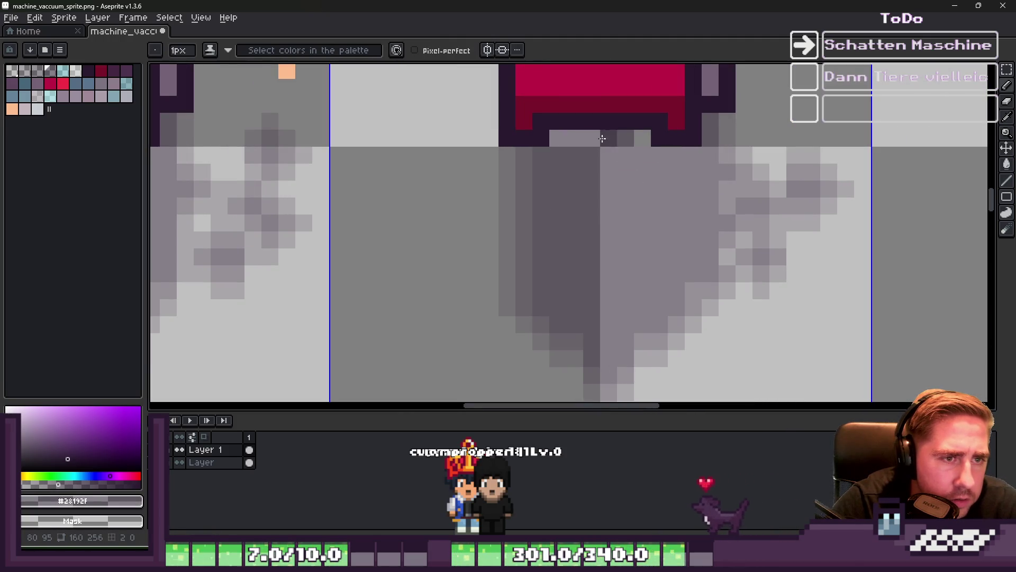
scroll(640, 135, "down", 3)
scroll(675, 190, "up", 2)
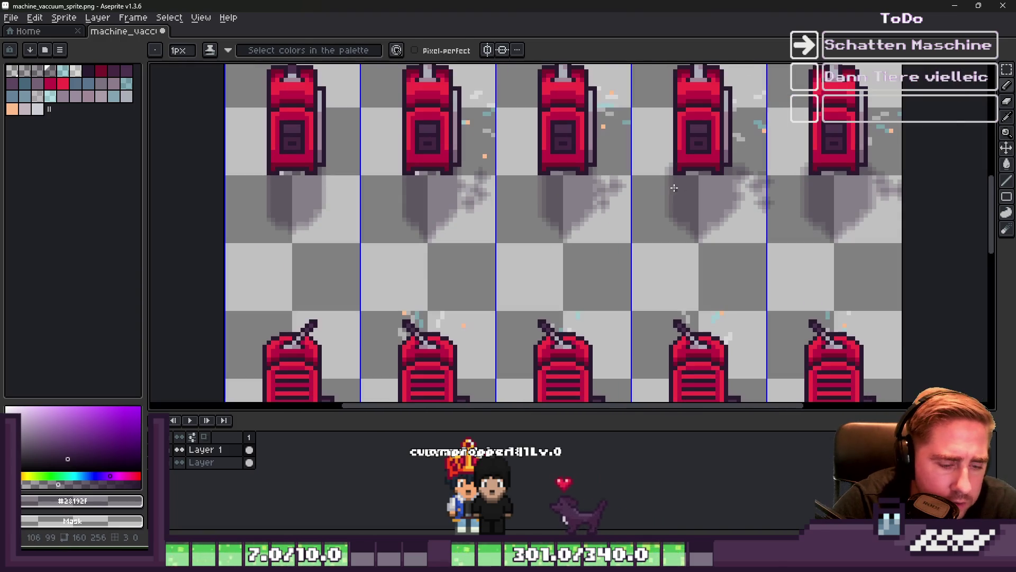
- Narrow the fourth frame's selected area to 30 pixels and commit the transform
key("m")
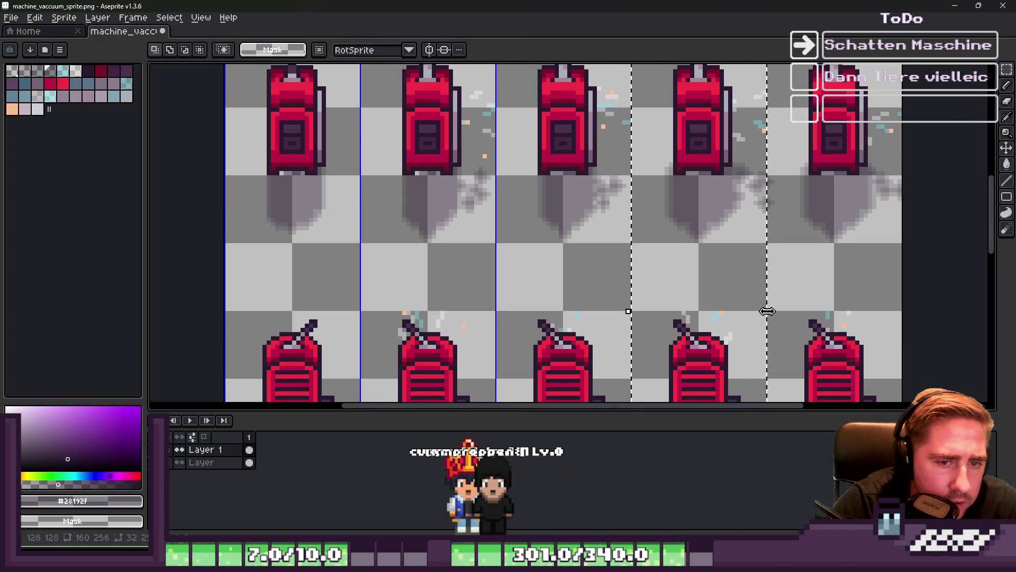
left_click_drag(766, 311, 763, 312)
key("Return")
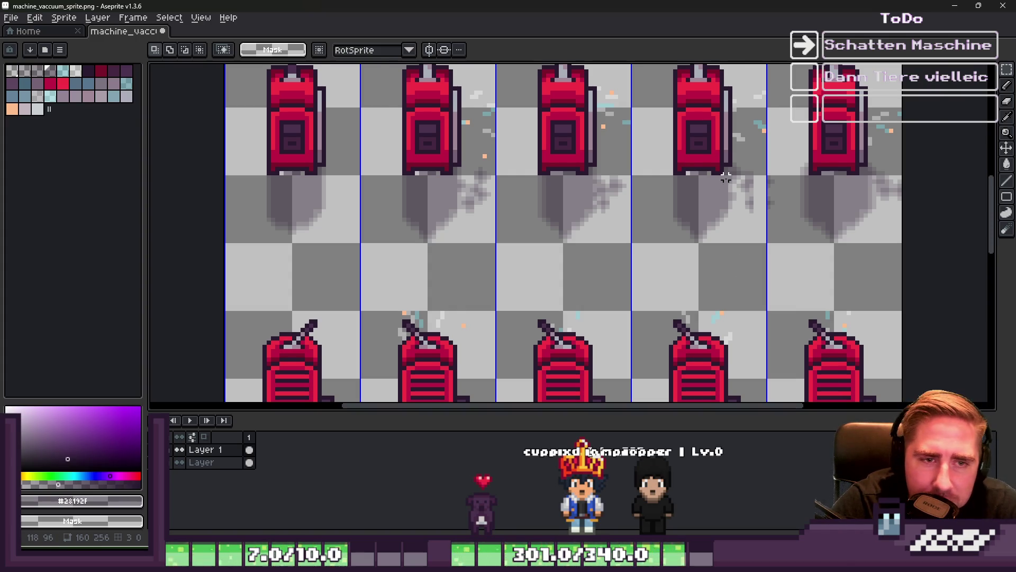
- Box the 6×12 patch of shadow speckles, shift it left and commit the move
scroll(722, 181, "up", 5)
left_click_drag(760, 133, 862, 341)
left_click_drag(805, 272, 780, 278)
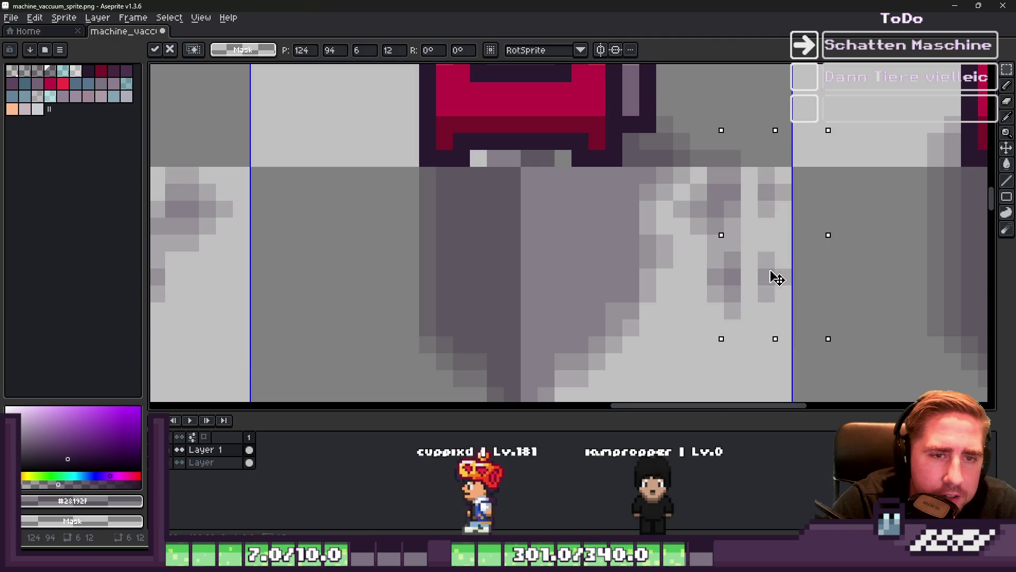
key("Return")
scroll(579, 220, "down", 4)
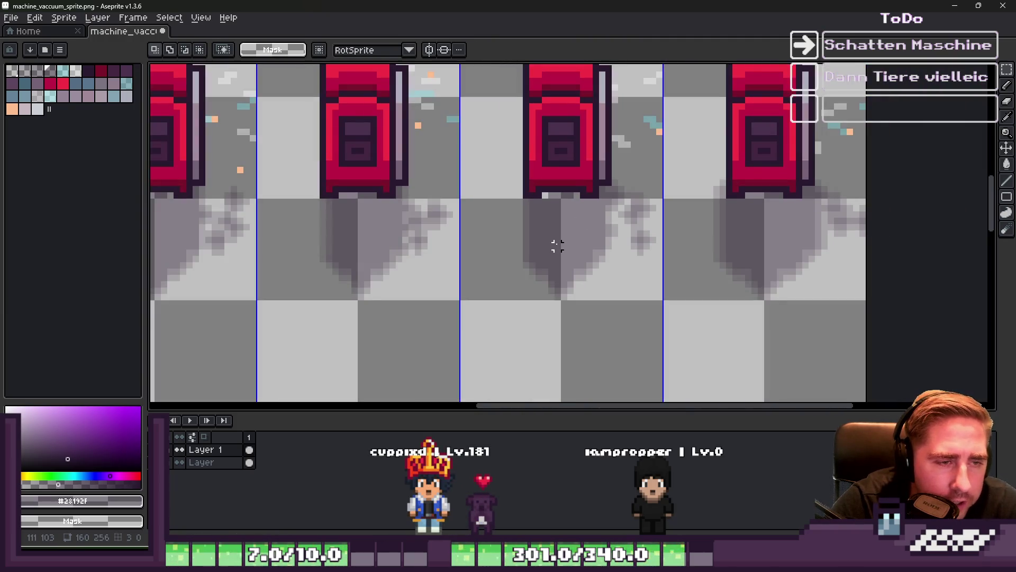
scroll(630, 290, "down", 1)
scroll(625, 270, "down", 2)
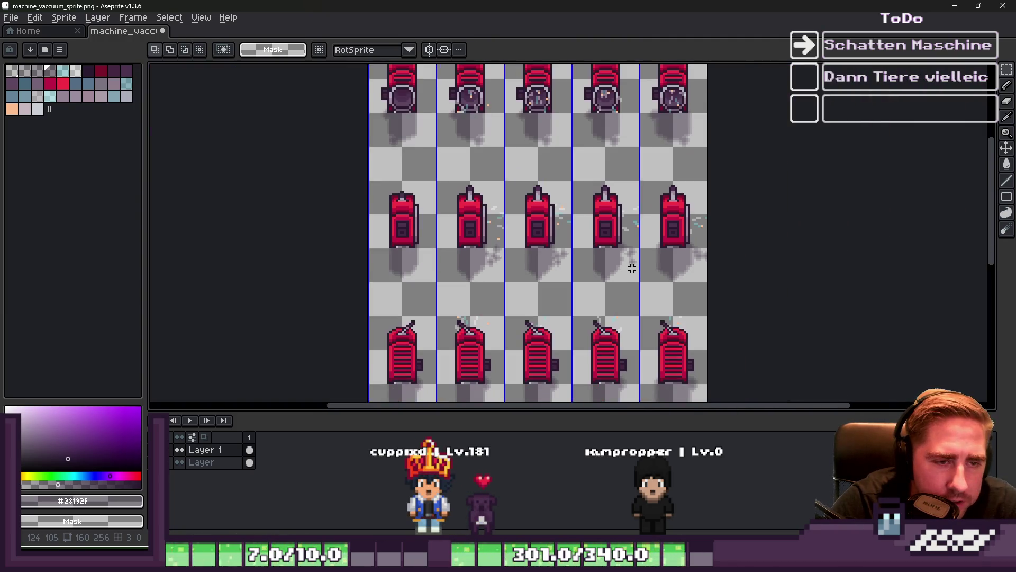
scroll(644, 284, "up", 5)
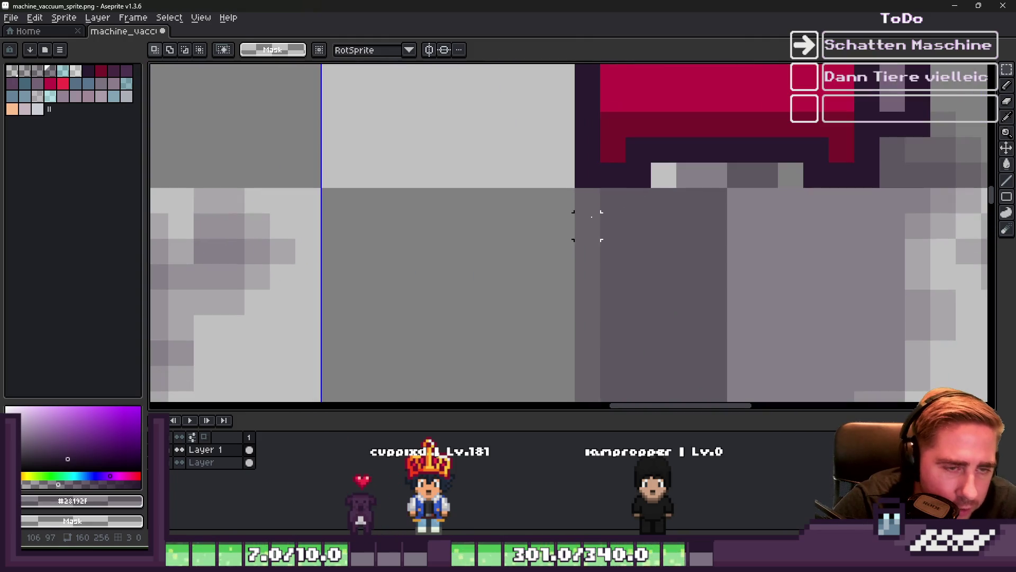
key("b")
scroll(792, 174, "down", 6)
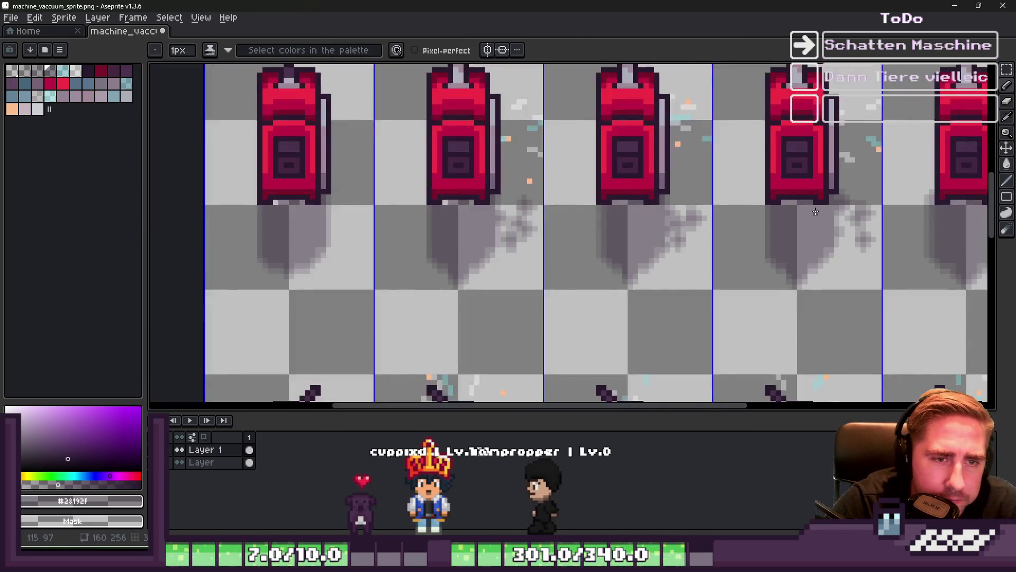
scroll(729, 209, "up", 1)
scroll(730, 209, "down", 1)
scroll(710, 211, "up", 5)
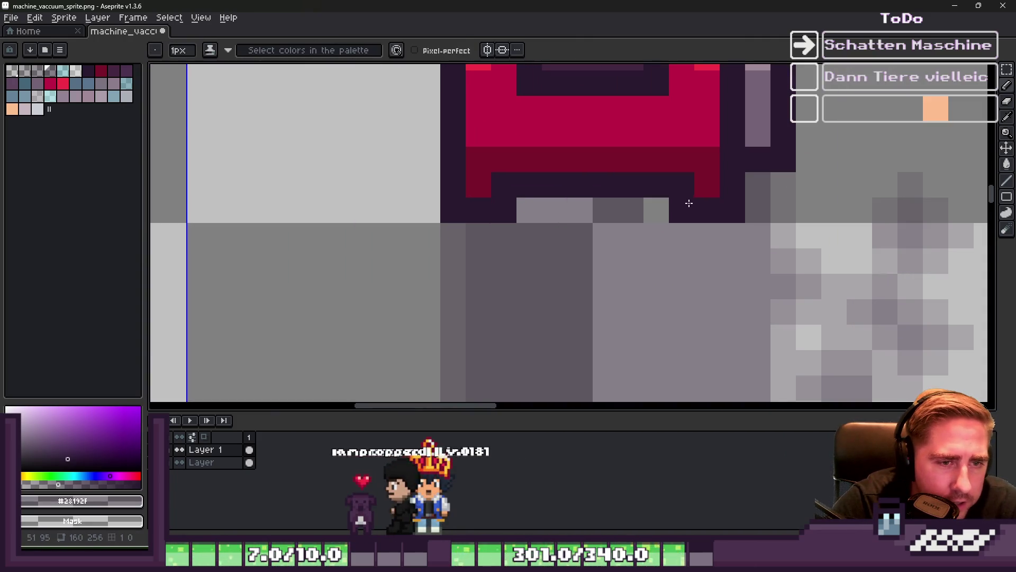
scroll(776, 229, "down", 5)
scroll(683, 242, "up", 3)
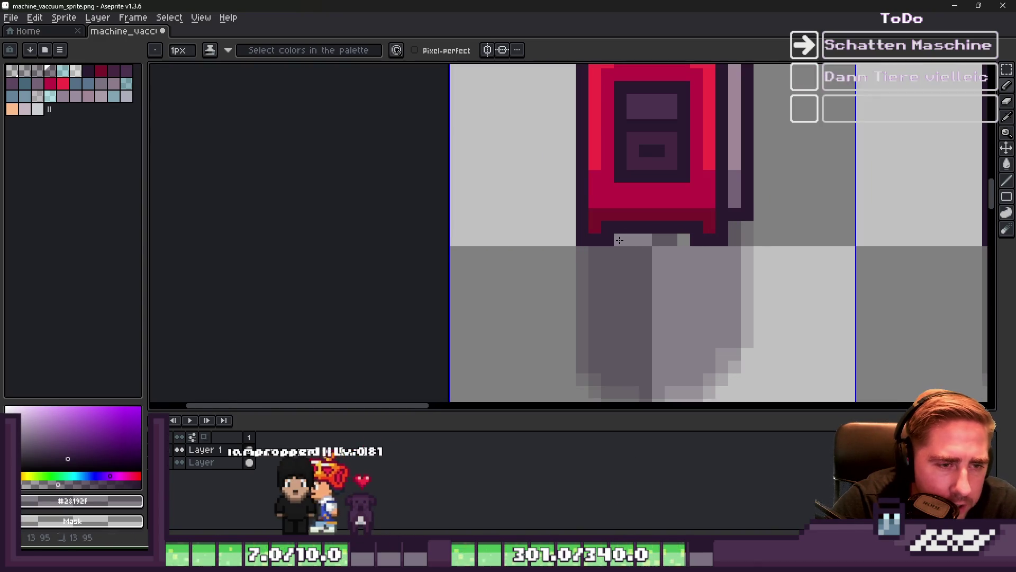
scroll(682, 242, "down", 4)
scroll(620, 159, "up", 6)
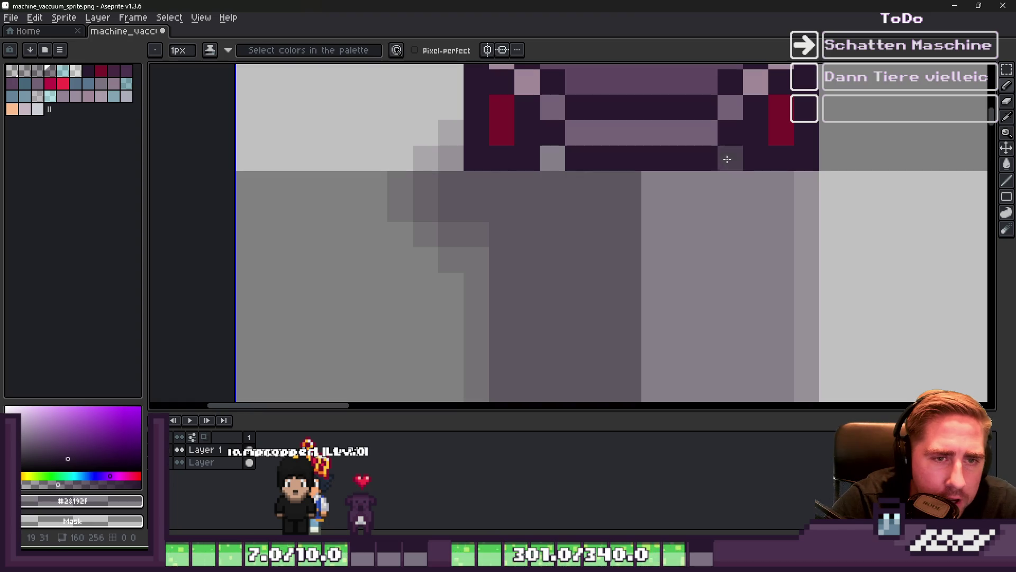
scroll(728, 159, "down", 5)
scroll(604, 198, "up", 4)
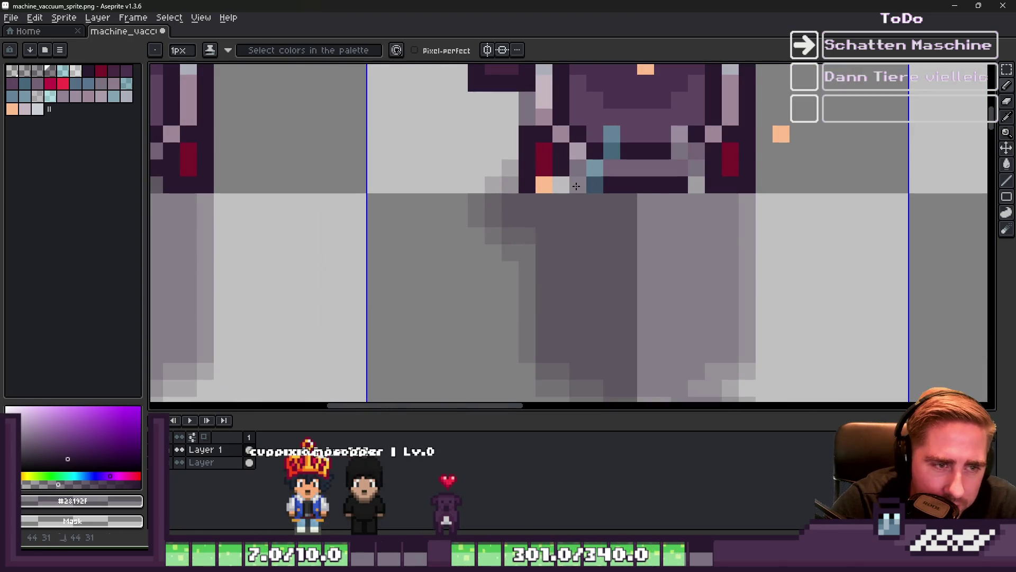
scroll(701, 191, "down", 4)
scroll(656, 205, "up", 3)
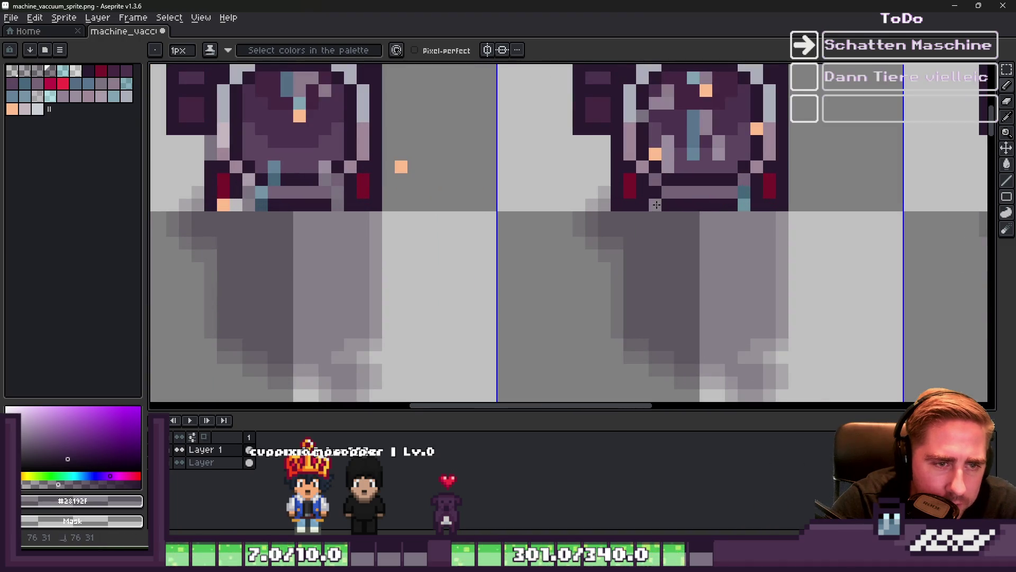
scroll(745, 206, "down", 4)
scroll(628, 194, "up", 5)
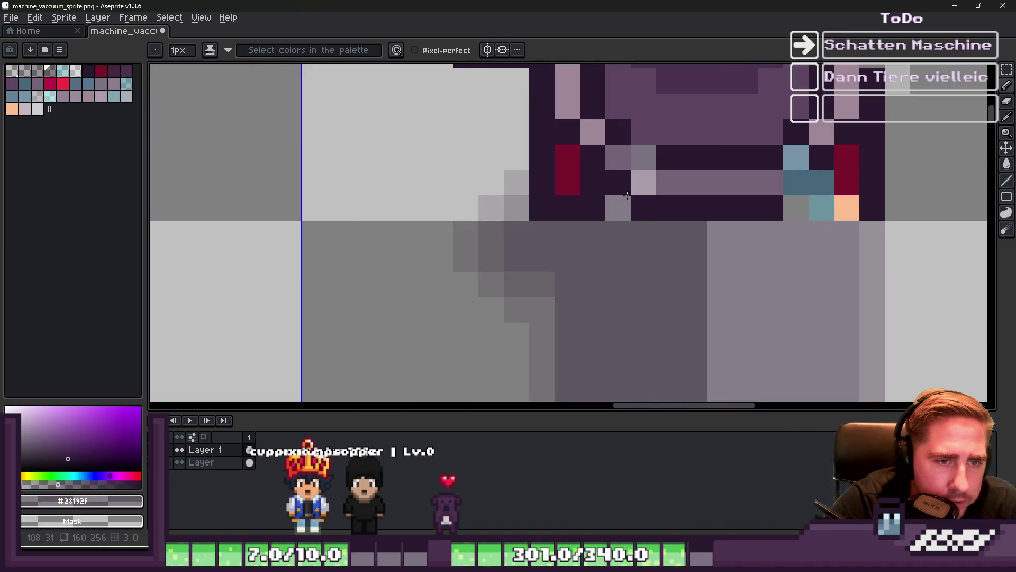
scroll(419, 194, "down", 4)
scroll(529, 201, "up", 4)
scroll(636, 206, "down", 4)
scroll(696, 213, "up", 2)
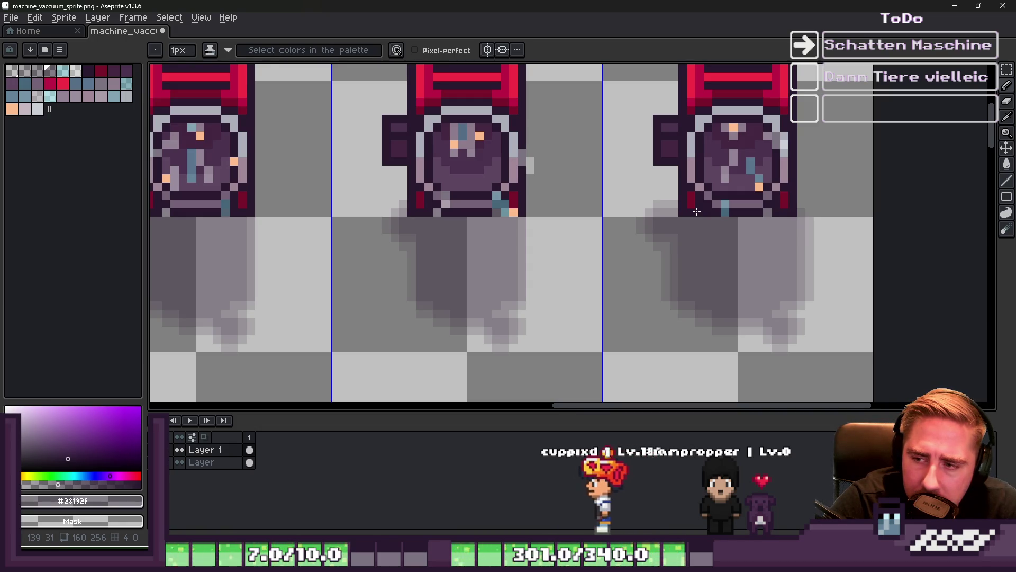
- Darken the stray light pixel in the shadow under the right vacuum
scroll(681, 181, "down", 2)
scroll(680, 181, "down", 2)
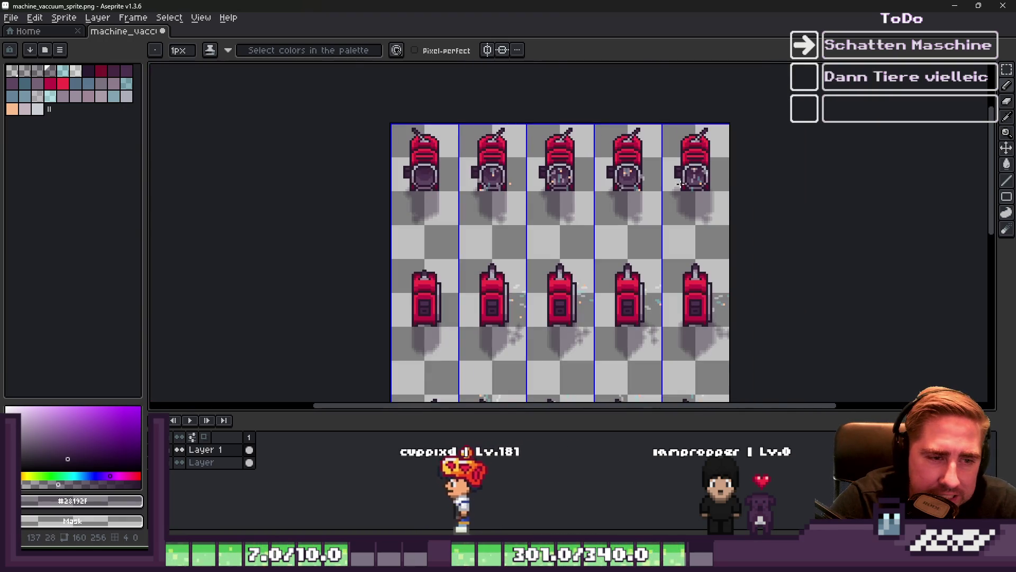
scroll(685, 215, "up", 2)
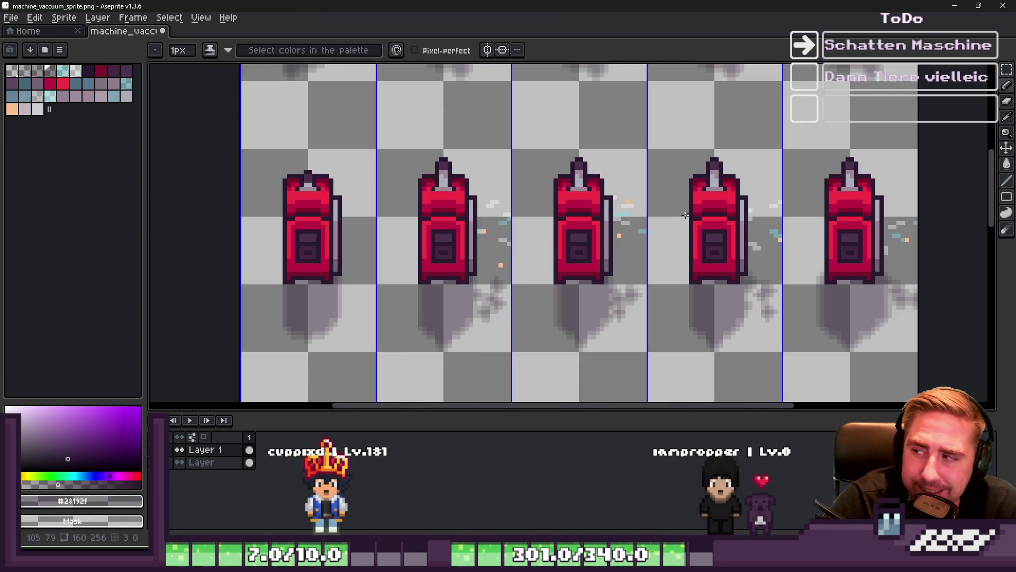
scroll(589, 183, "down", 1)
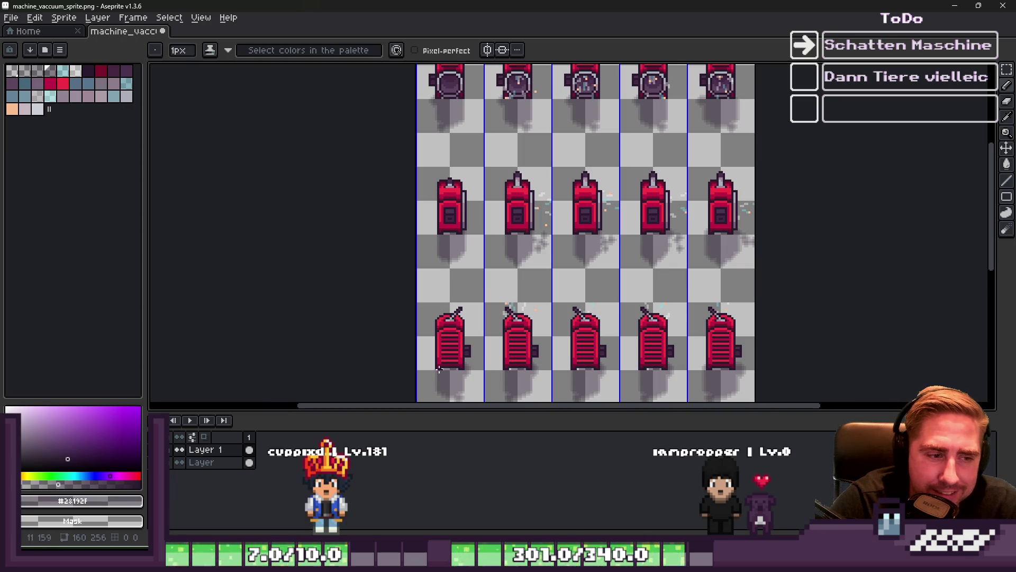
scroll(442, 368, "up", 3)
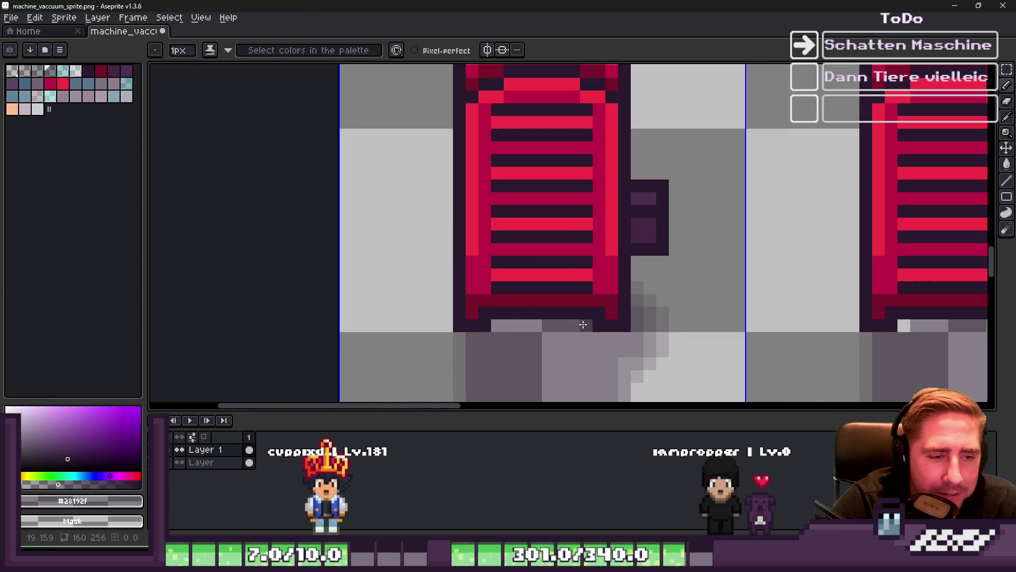
scroll(583, 325, "down", 2)
scroll(658, 299, "up", 2)
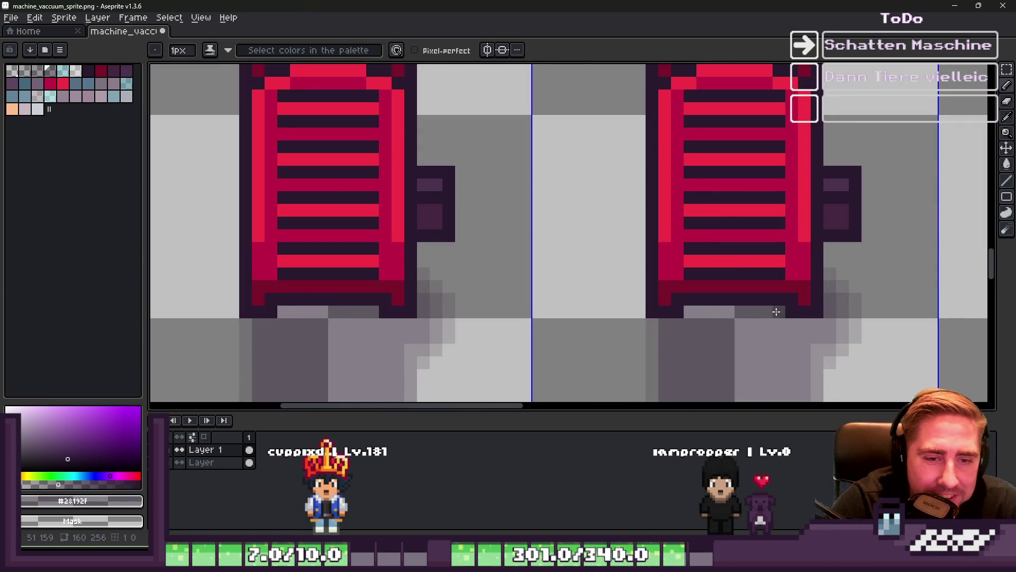
scroll(776, 312, "down", 2)
scroll(703, 289, "up", 2)
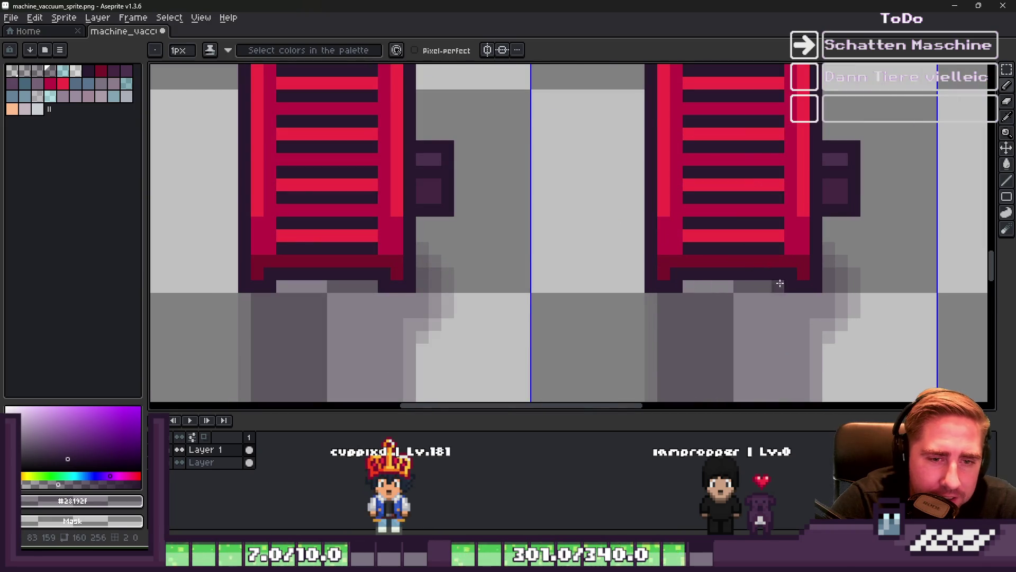
scroll(780, 284, "down", 2)
scroll(673, 256, "up", 2)
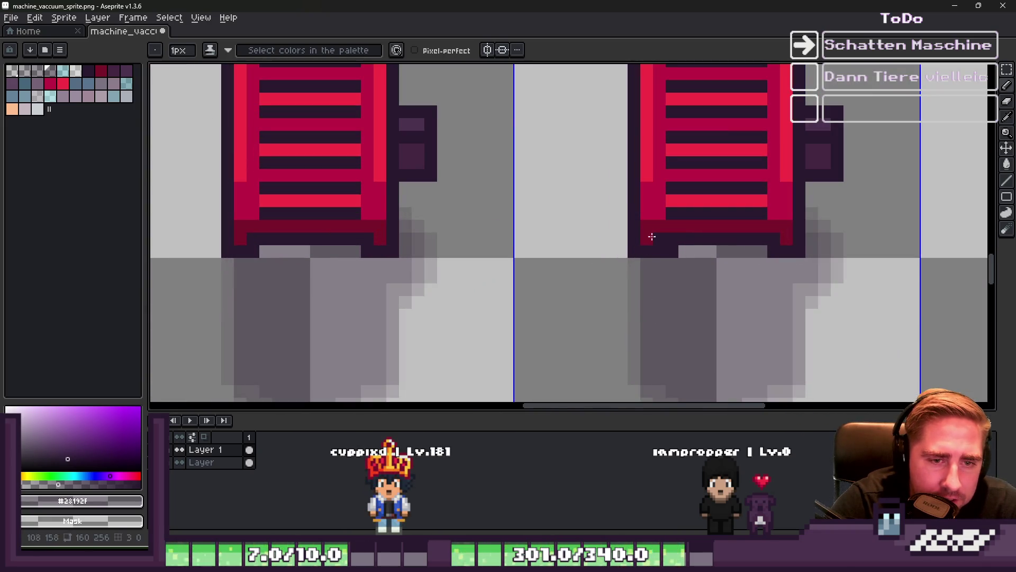
scroll(714, 248, "down", 3)
scroll(617, 222, "up", 2)
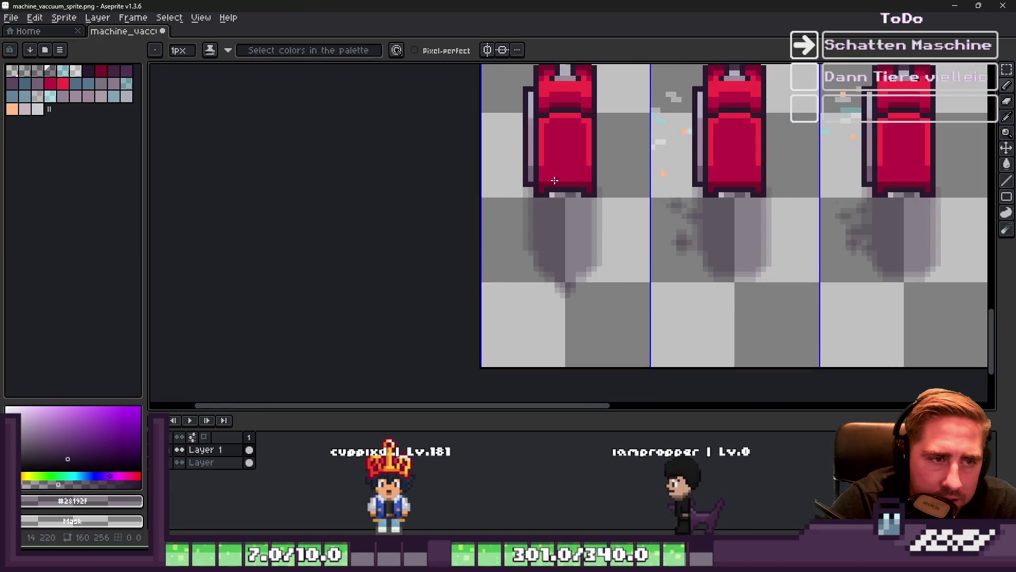
scroll(557, 178, "up", 1)
scroll(635, 212, "down", 1)
scroll(682, 209, "up", 1)
scroll(682, 209, "up", 1)
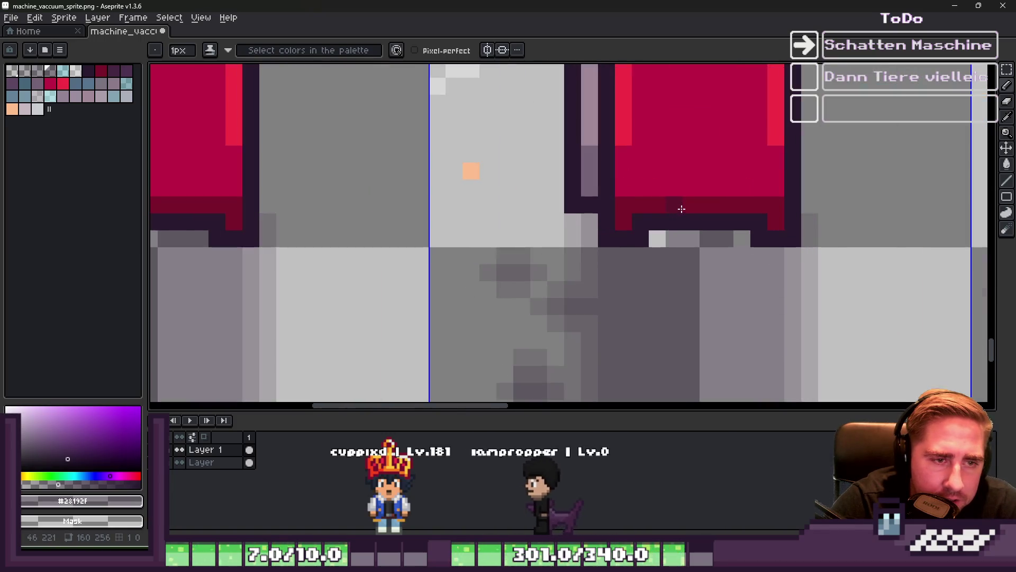
scroll(725, 238, "down", 3)
scroll(741, 211, "up", 3)
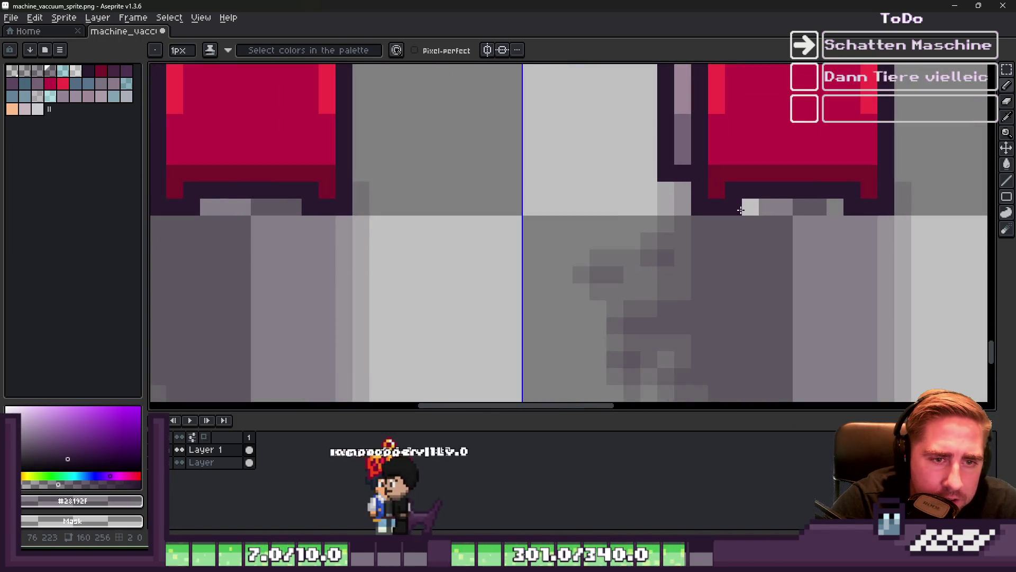
scroll(710, 227, "down", 3)
scroll(680, 246, "up", 3)
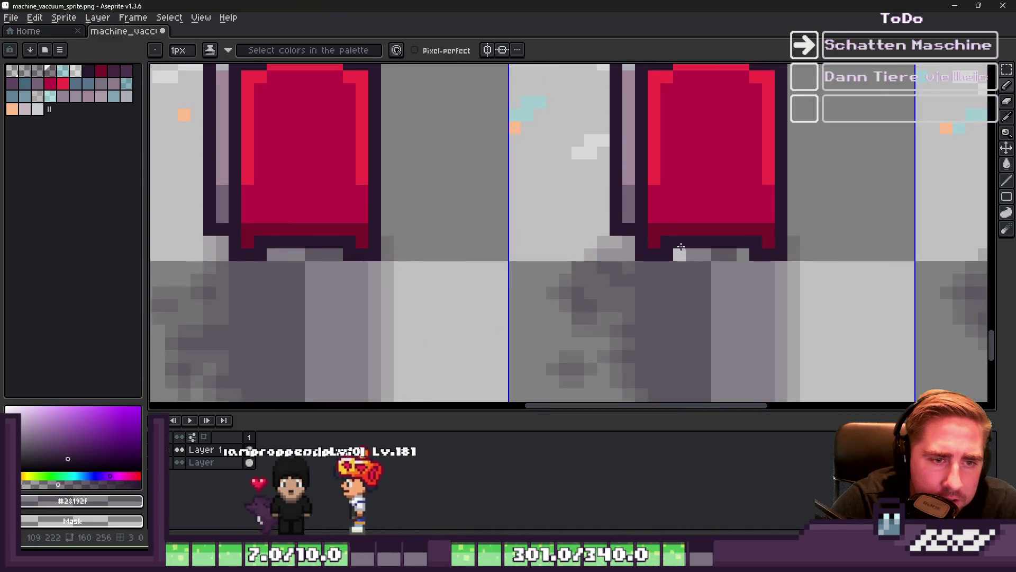
left_click(674, 251)
scroll(501, 220, "down", 2)
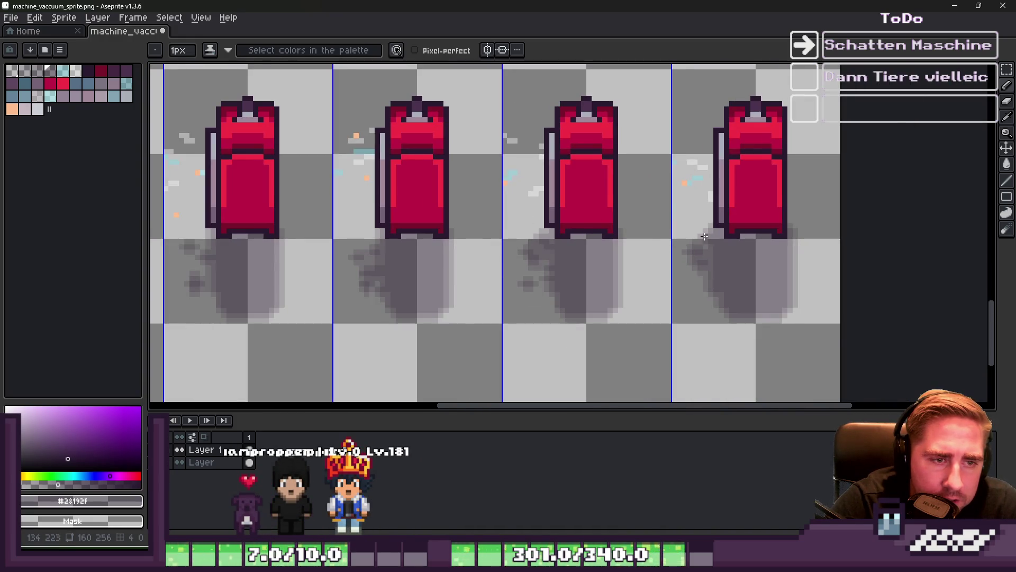
scroll(741, 233, "up", 2)
- Narrow the selected shadow area from its left side and apply the change
key("m")
scroll(537, 220, "down", 2)
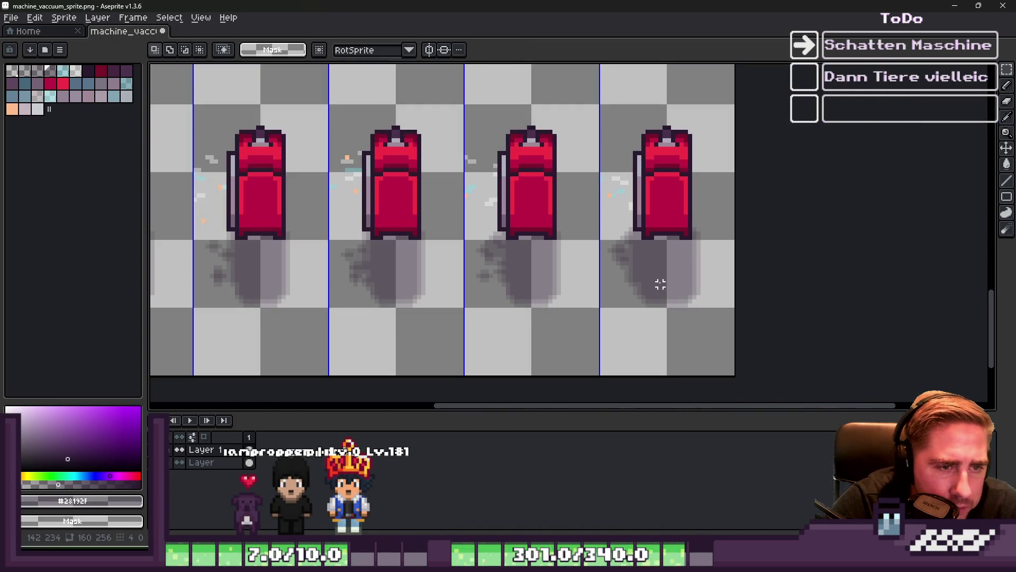
scroll(606, 254, "down", 1)
scroll(606, 223, "up", 5)
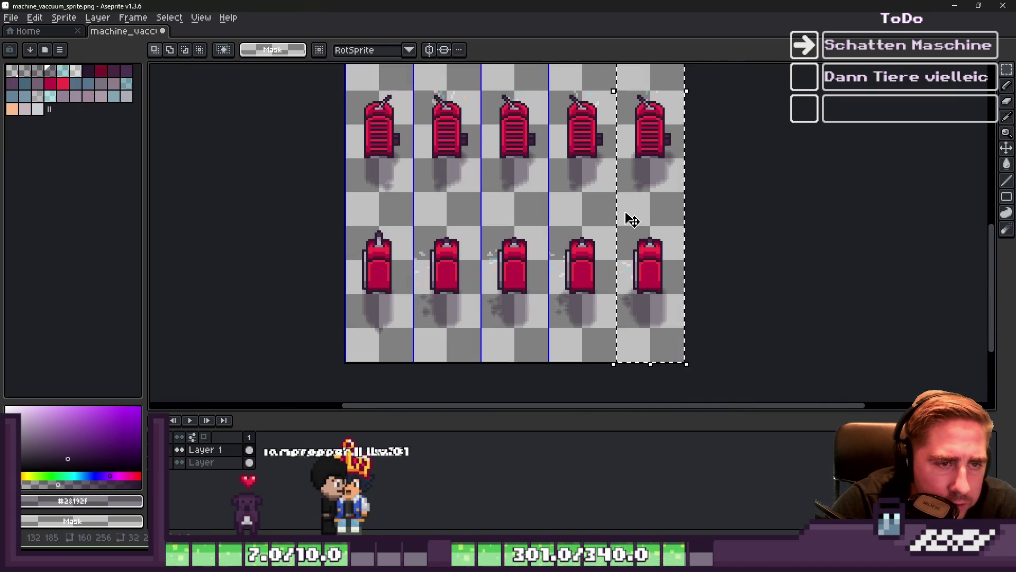
scroll(616, 95, "up", 2)
left_click_drag(615, 98, 636, 105)
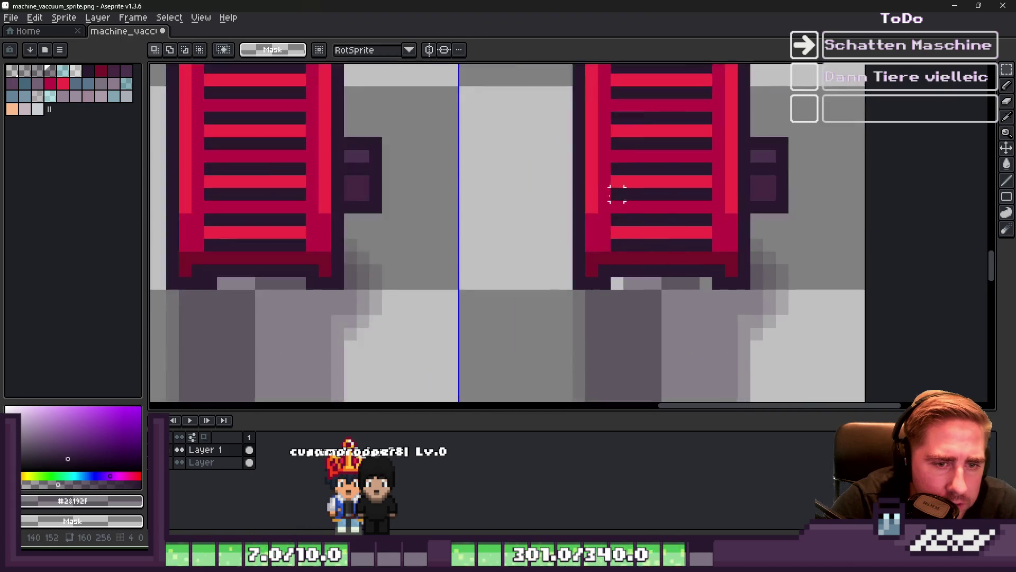
scroll(617, 204, "up", 3)
key("b")
- Select a tall strip of the shadow, then clear the selection
scroll(806, 262, "down", 5)
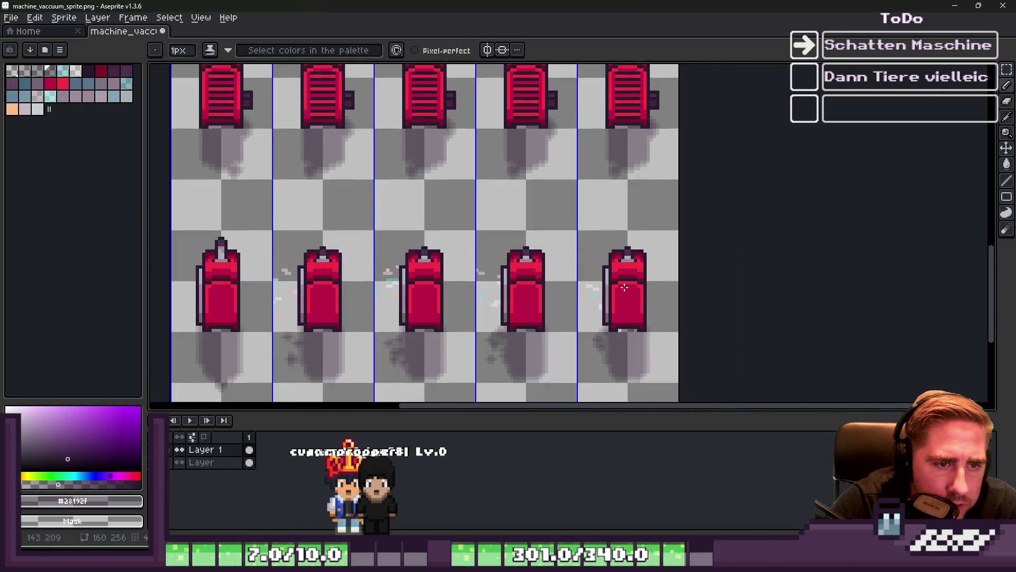
scroll(654, 202, "up", 4)
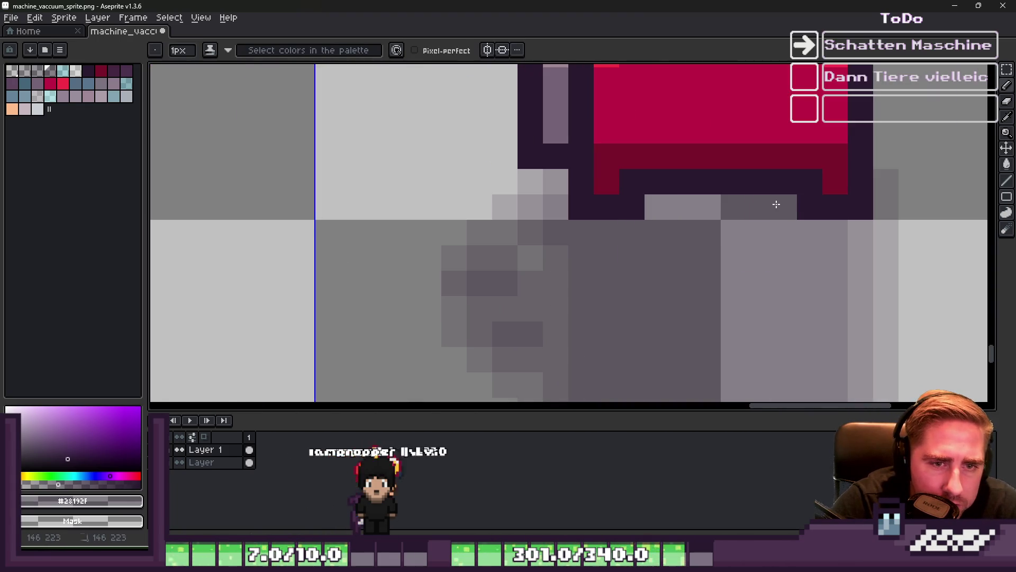
scroll(776, 204, "down", 8)
scroll(670, 170, "up", 3)
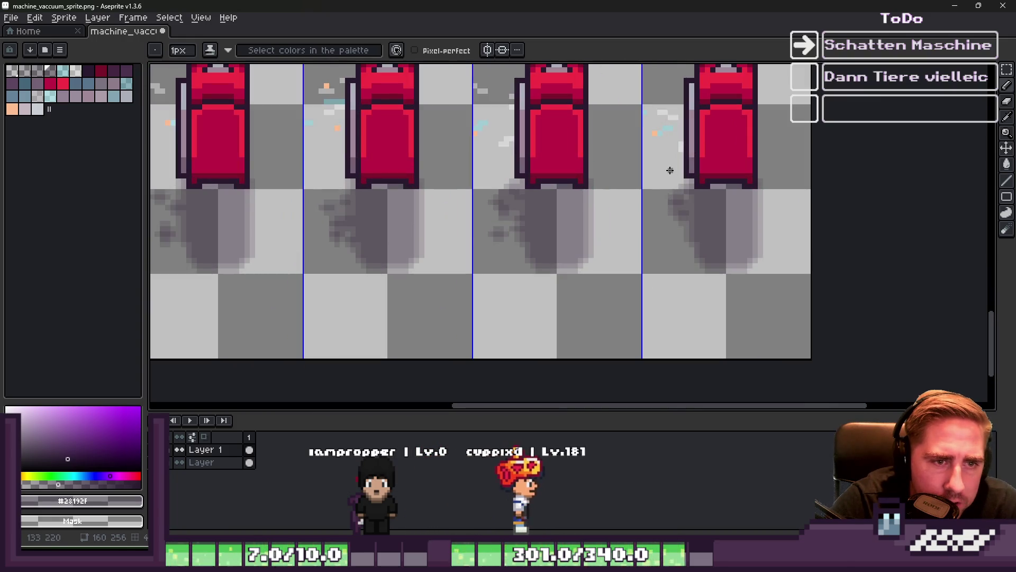
scroll(762, 181, "up", 2)
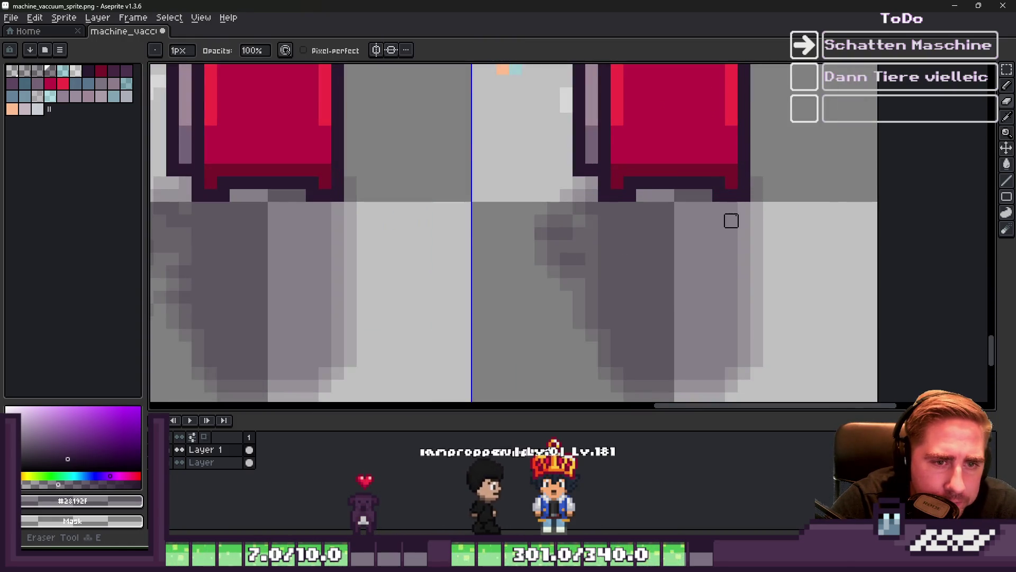
key("v")
key("b")
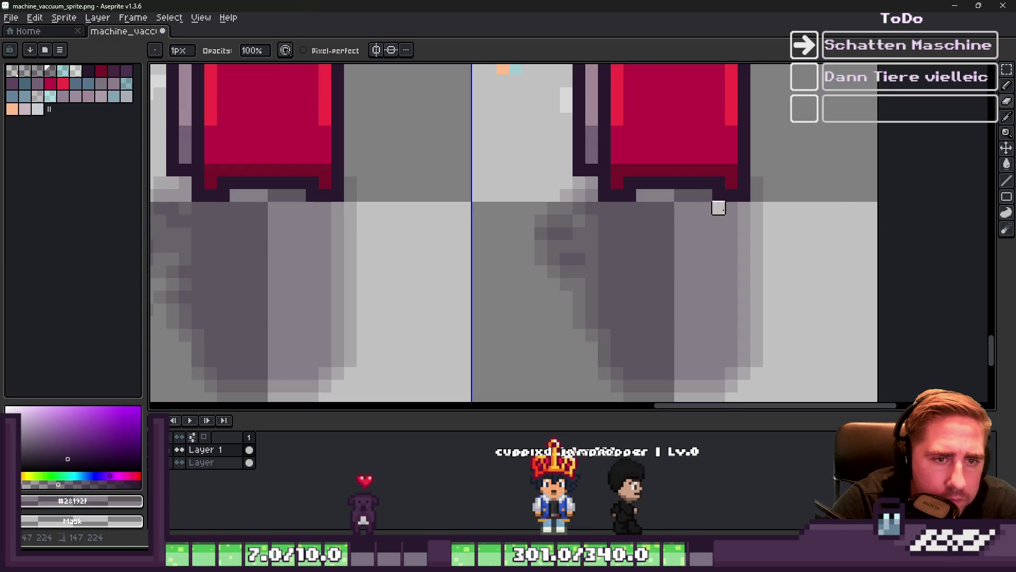
scroll(719, 207, "down", 1)
scroll(729, 336, "up", 1)
key("m")
mouse_move(786, 386)
left_mouse_down()
mouse_move(722, 154)
mouse_move(704, 138)
left_mouse_up()
key("ctrl+d")
key("b")
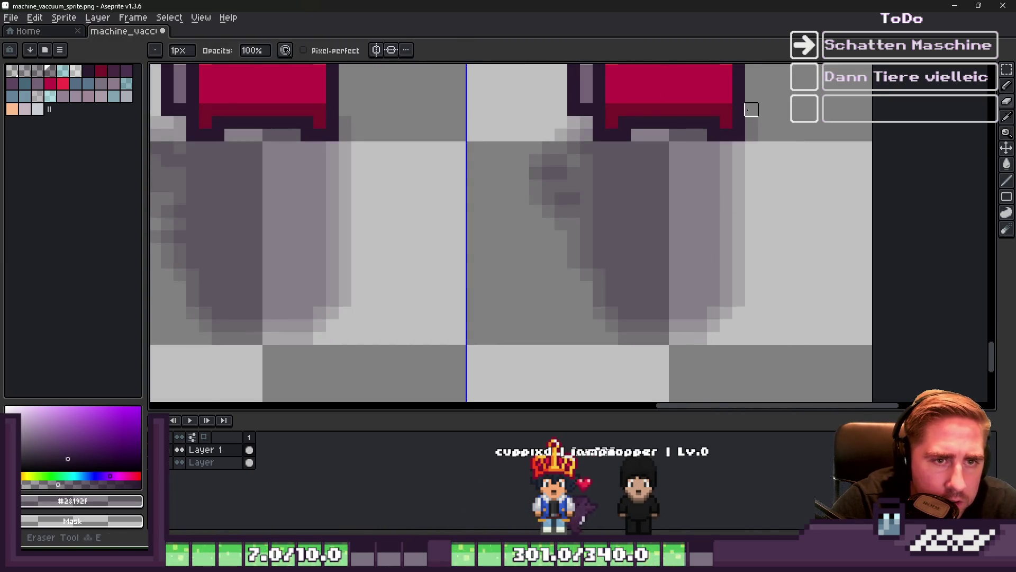
scroll(764, 277, "down", 1)
scroll(546, 247, "up", 1)
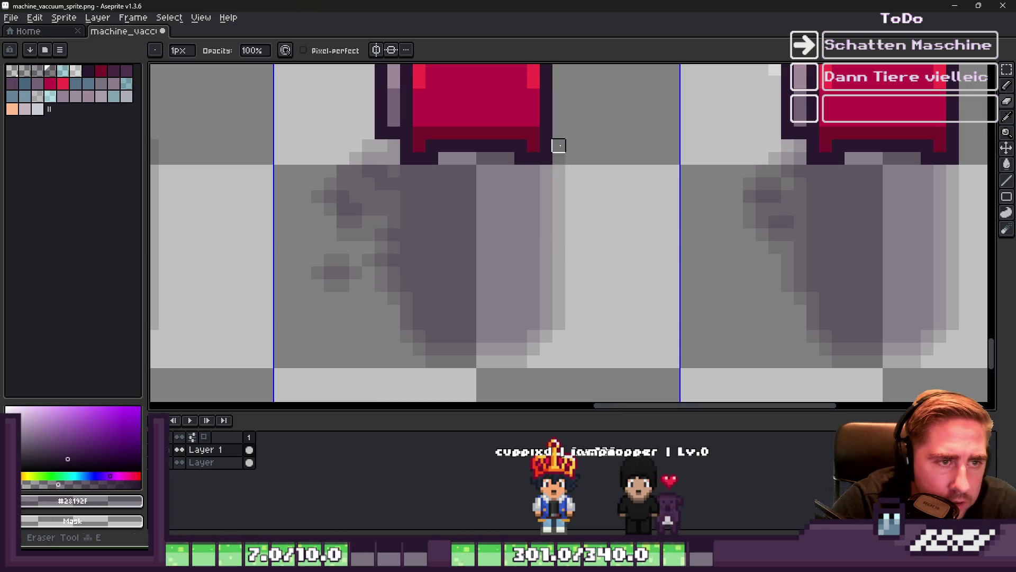
- Erase a one-pixel shadow column and shift the neighbouring grey strip one pixel left
mouse_move(519, 358)
left_mouse_down()
mouse_move(521, 171)
mouse_move(559, 263)
left_mouse_up()
key("m")
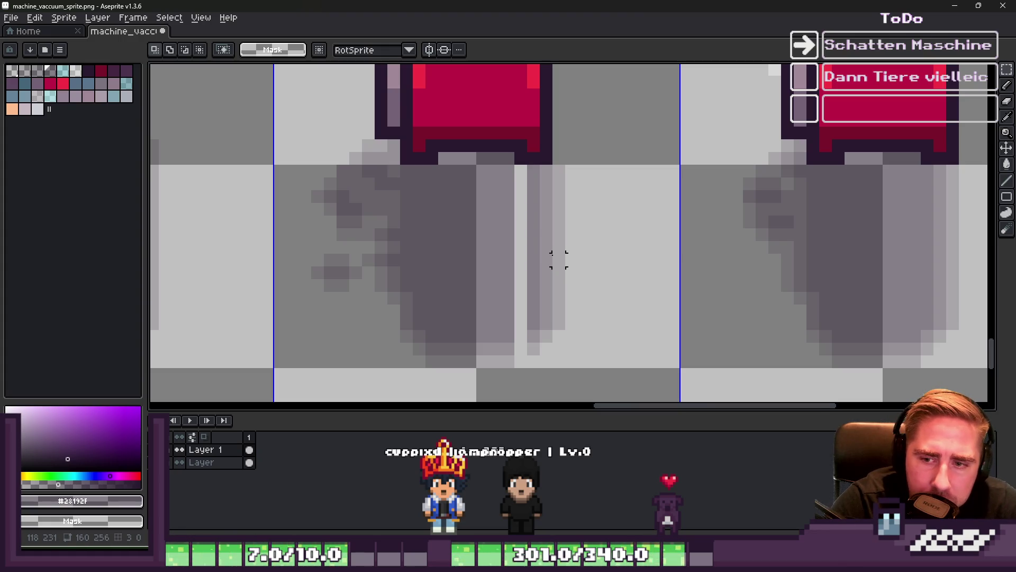
left_click_drag(528, 158, 592, 384)
left_click_drag(552, 299, 540, 299)
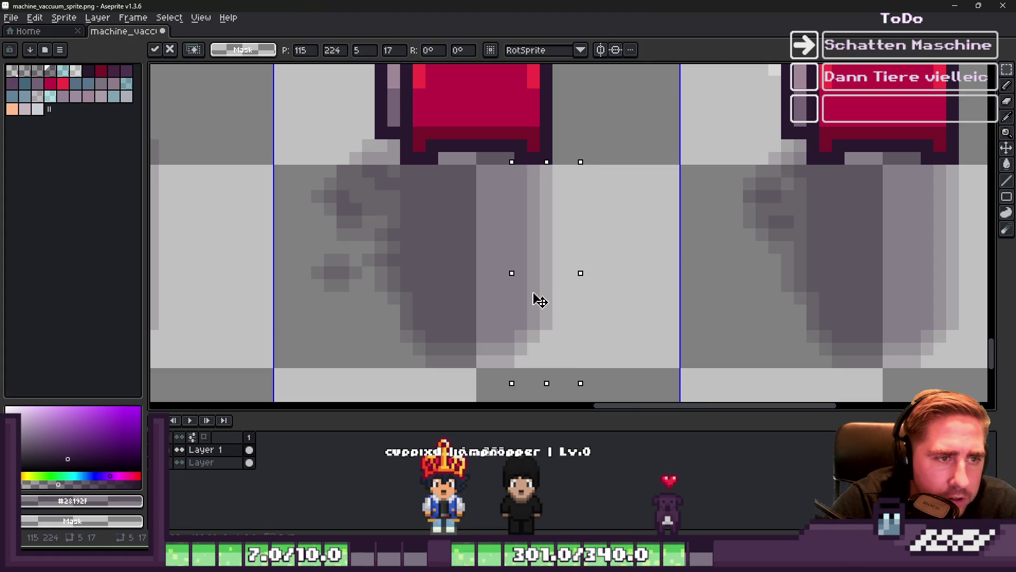
key("ctrl+d")
- Reselect the 5×17 shadow strip and shift it one pixel left
scroll(608, 301, "down", 2)
scroll(420, 297, "up", 4)
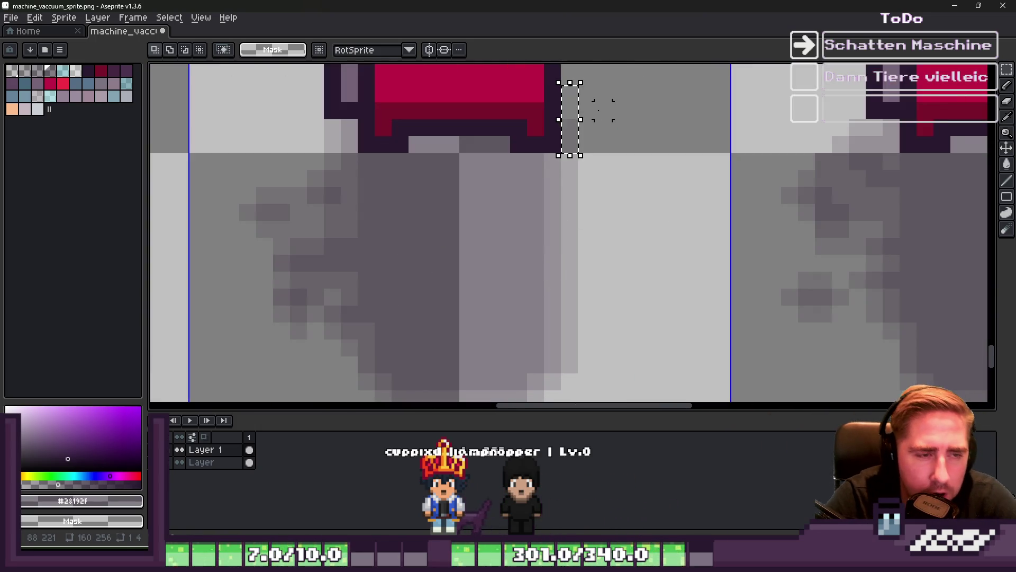
mouse_move(510, 153)
left_mouse_down()
mouse_move(522, 397)
mouse_move(526, 380)
left_mouse_up()
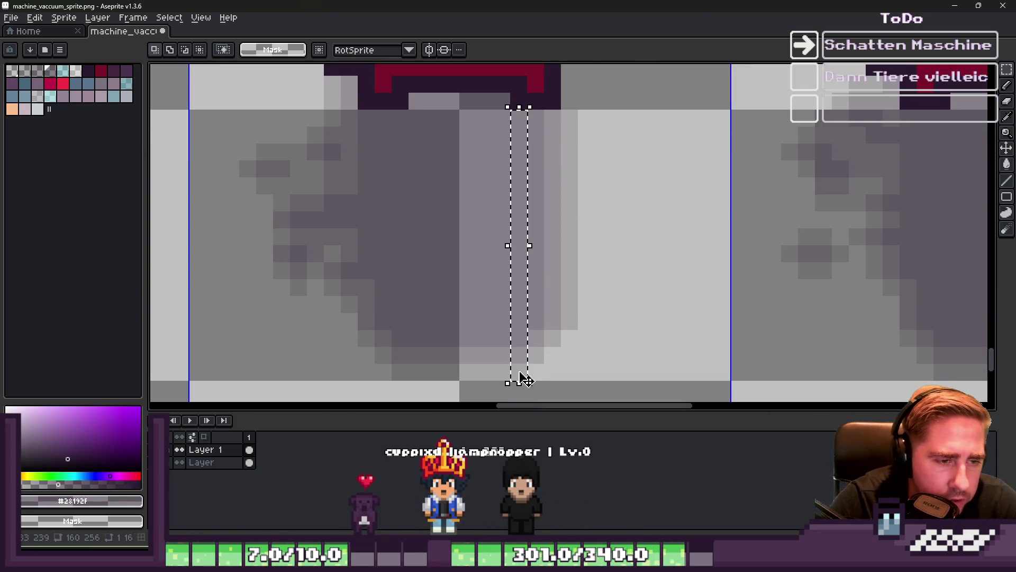
left_click_drag(603, 321, 528, 196)
mouse_move(593, 394)
left_mouse_down()
mouse_move(528, 226)
mouse_move(511, 111)
left_mouse_up()
left_click_drag(551, 160, 531, 163)
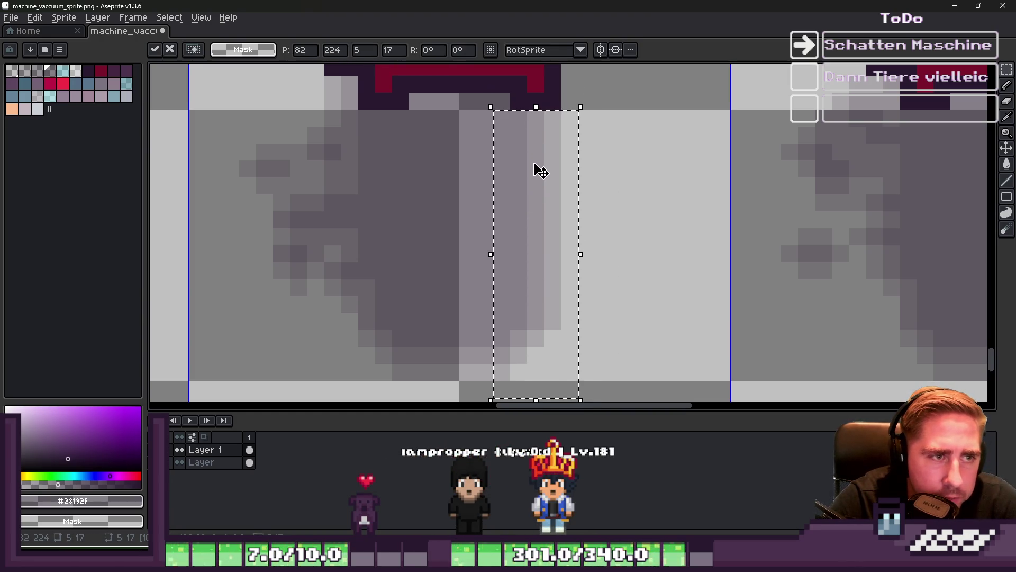
key("ctrl+d")
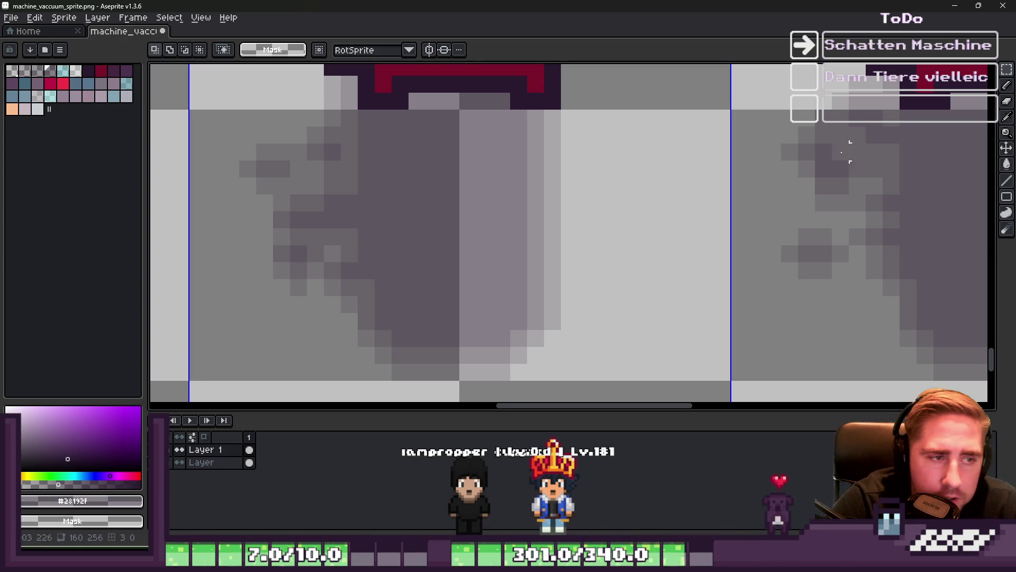
- Clear a one-pixel column of the next shadow and shift its strip one pixel left
scroll(640, 163, "down", 3)
scroll(332, 186, "up", 3)
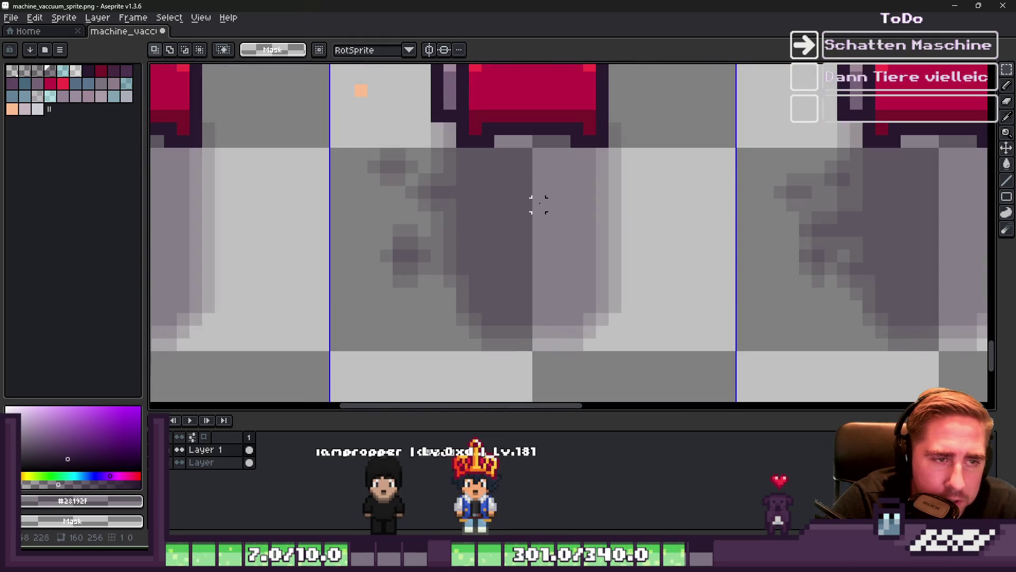
left_click_drag(577, 154, 577, 400)
key("Delete")
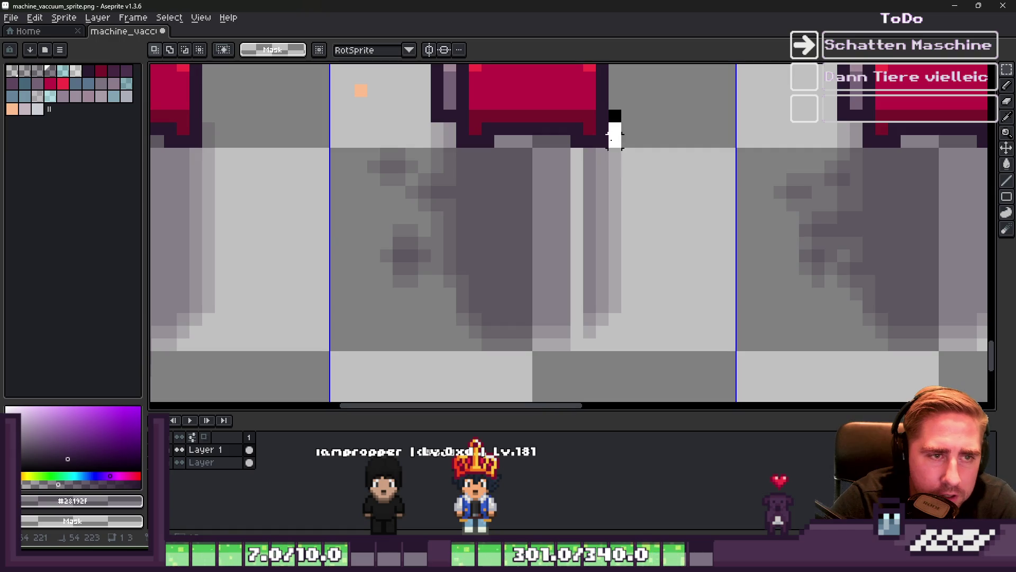
left_click_drag(589, 153, 668, 363)
left_click_drag(585, 272, 577, 272)
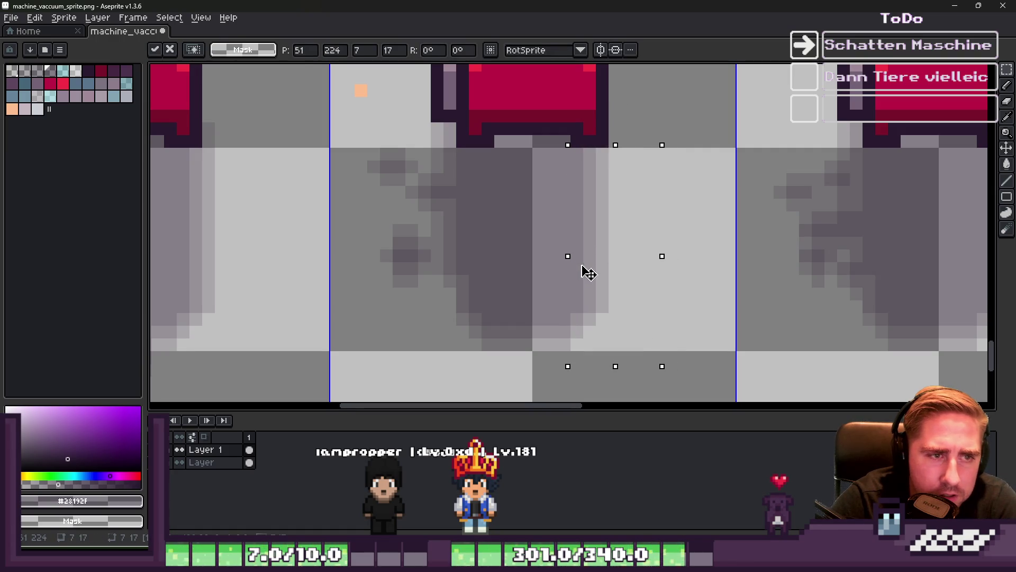
key("ctrl+d")
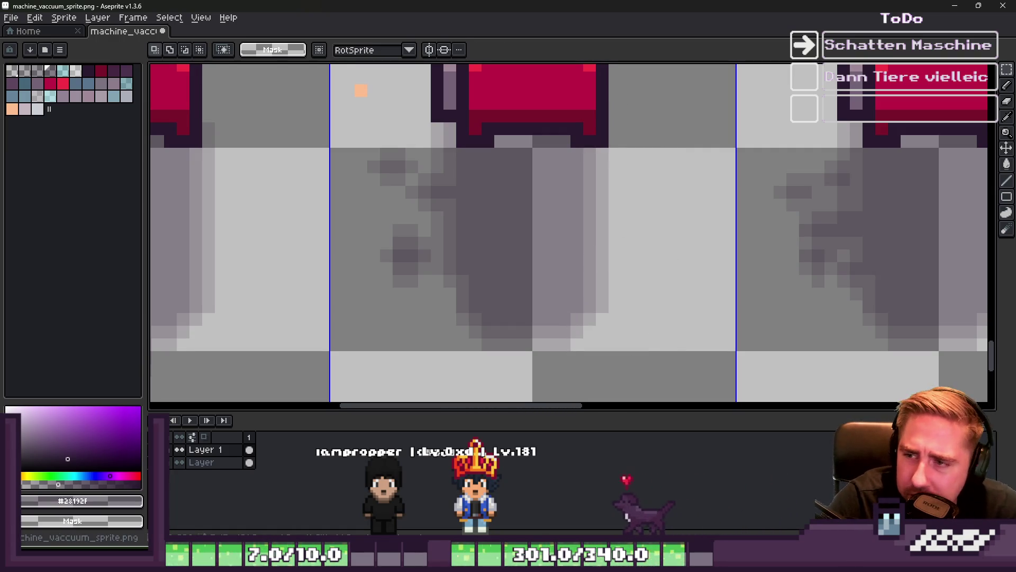
- Clear the tall column under the vacuum and shift that shadow strip one pixel left
scroll(767, 267, "down", 2)
scroll(370, 265, "up", 2)
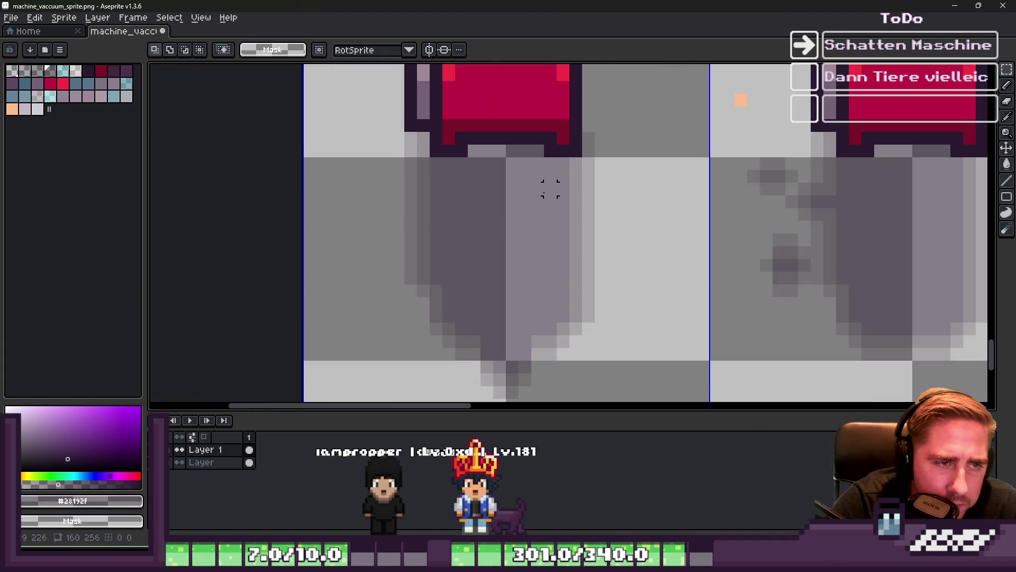
left_click_drag(532, 154, 545, 374)
key("Delete")
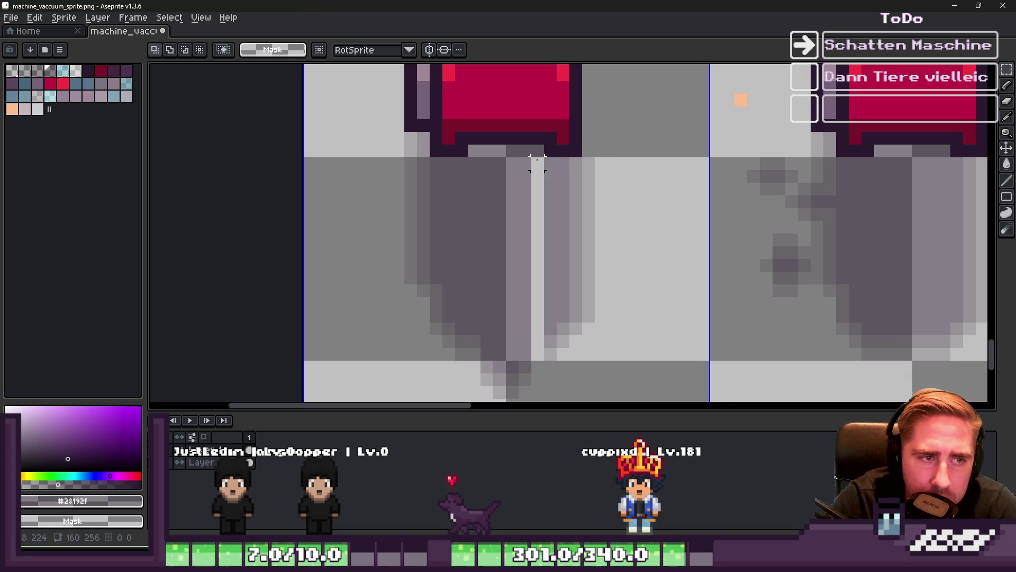
left_click_drag(550, 162, 659, 400)
left_click_drag(574, 320, 561, 317)
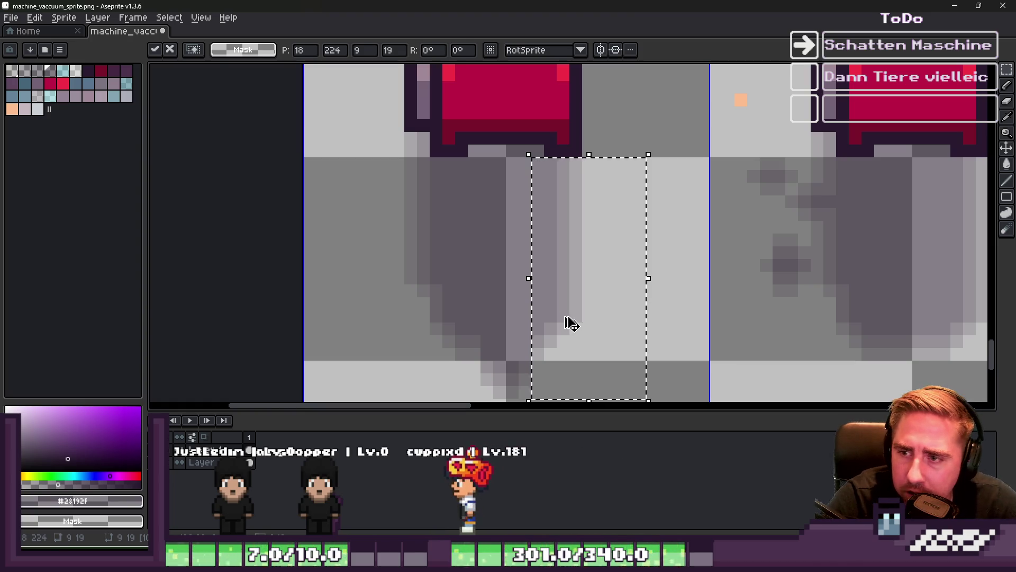
key("ctrl+d")
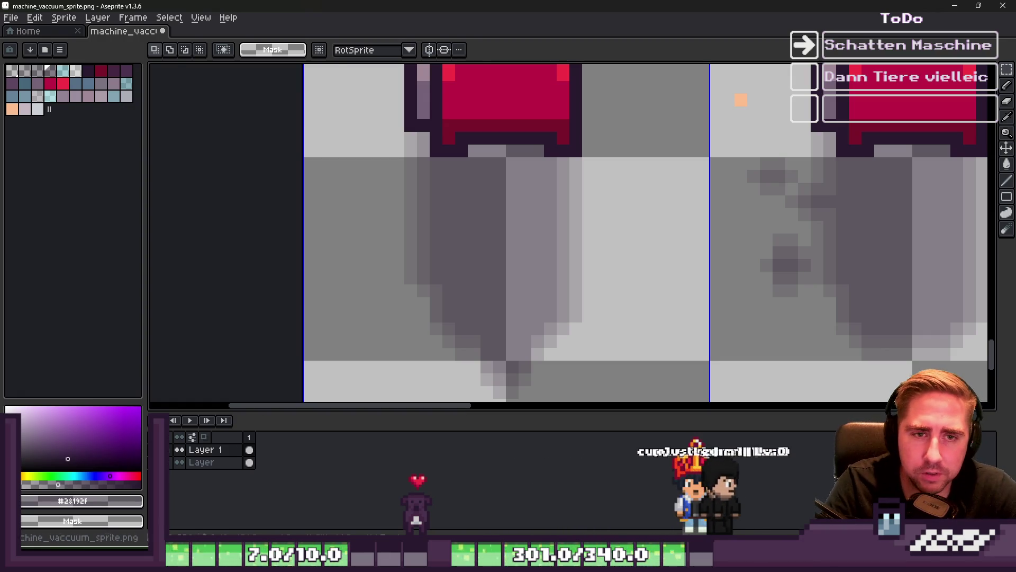
- Darken one pixel of the shadow with the Pencil
scroll(630, 220, "down", 4)
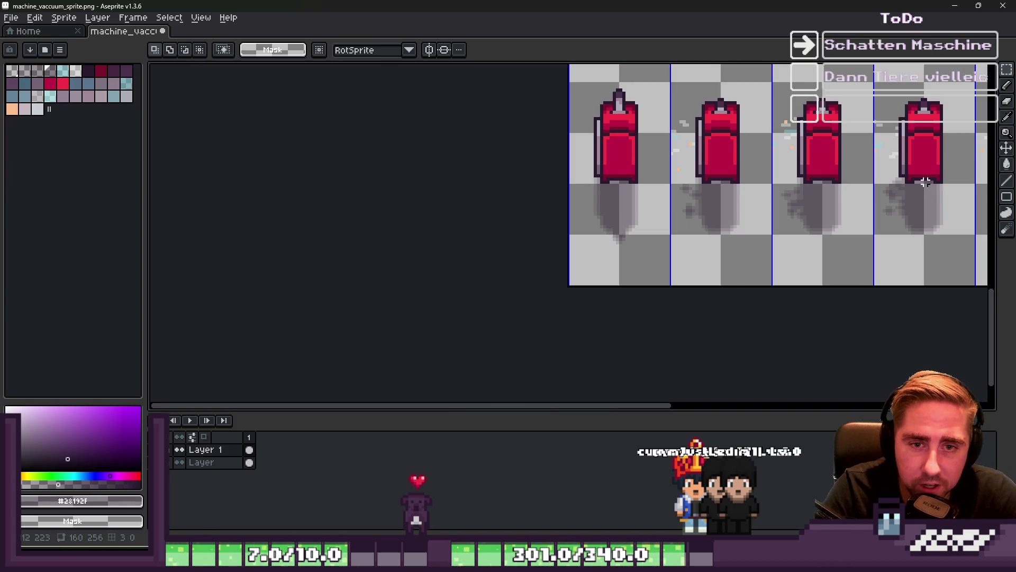
scroll(926, 182, "down", 2)
scroll(648, 213, "up", 1)
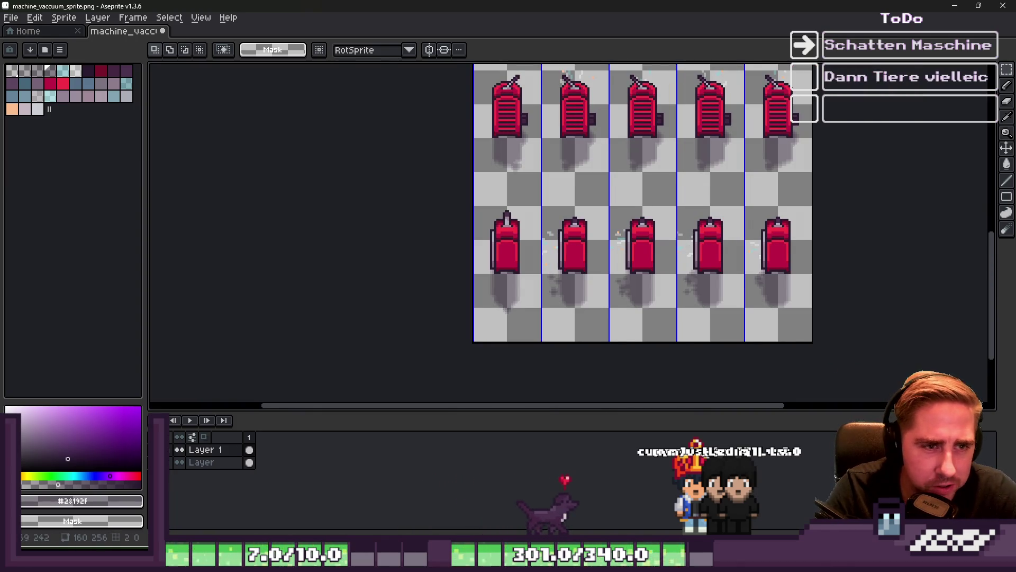
scroll(745, 183, "down", 2)
scroll(706, 241, "up", 3)
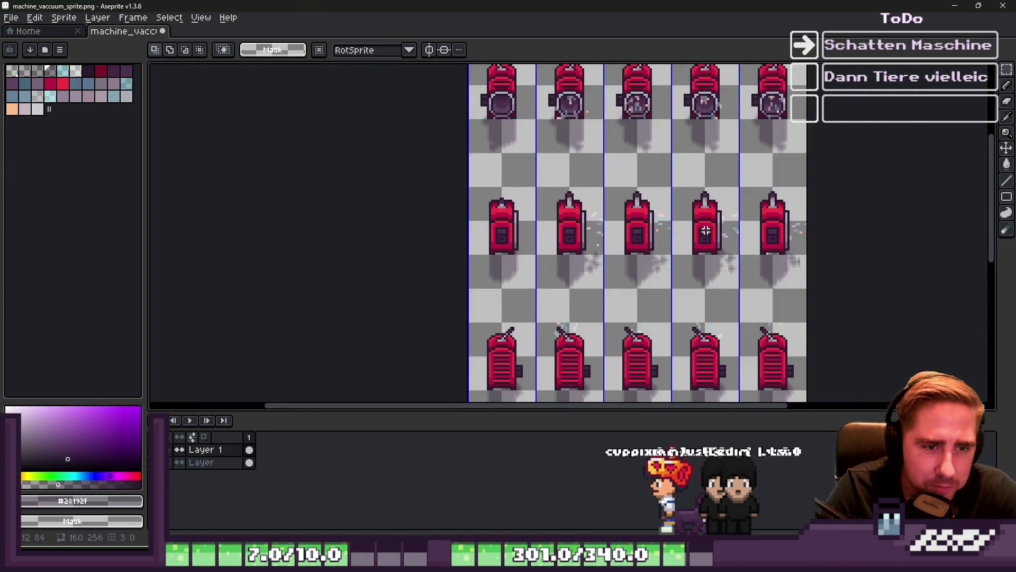
scroll(706, 241, "up", 4)
key("b")
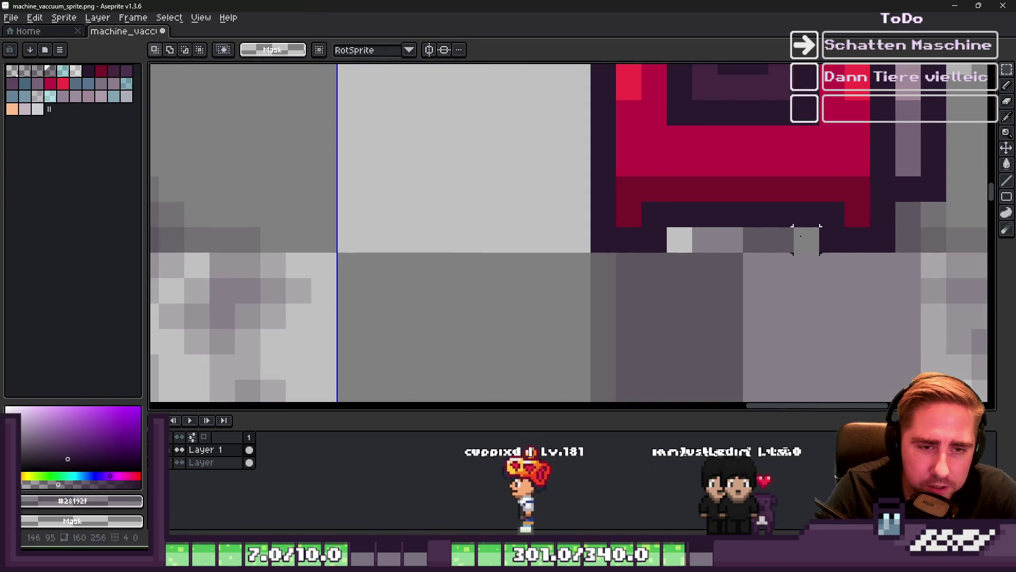
left_click(686, 243)
- Move Layer 1 below the other layer in the timeline
scroll(687, 242, "down", 6)
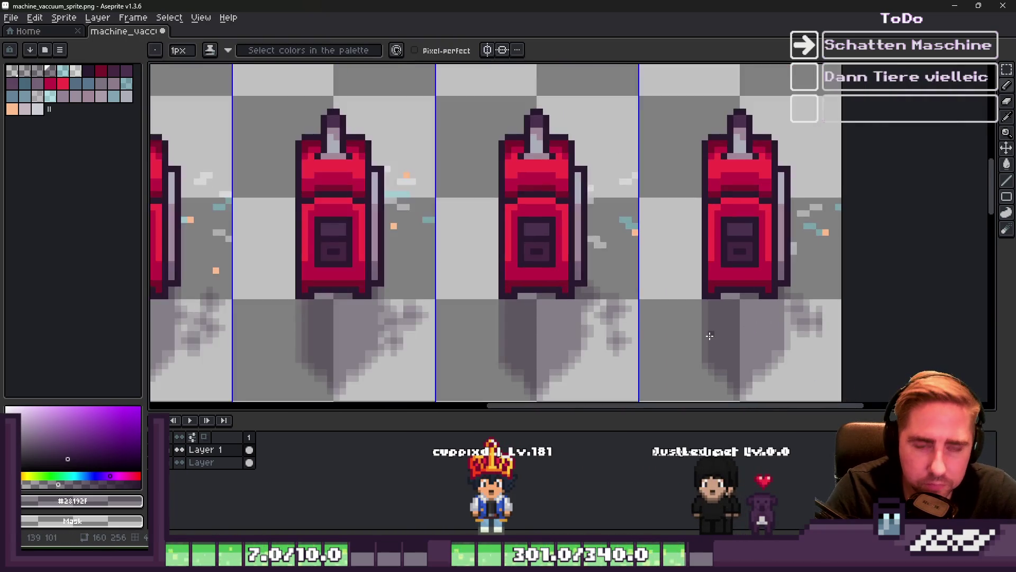
scroll(726, 256, "up", 5)
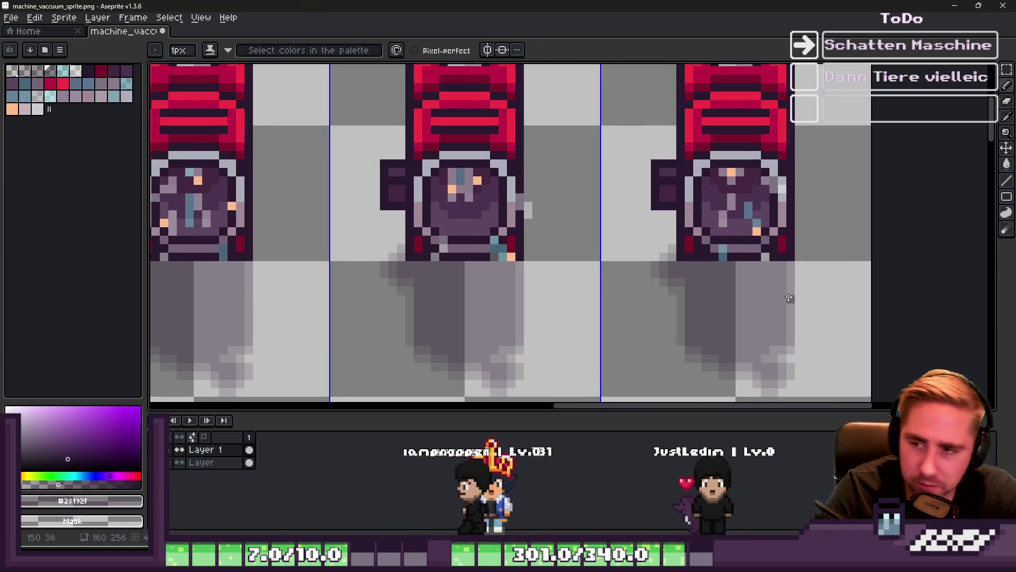
scroll(748, 280, "down", 7)
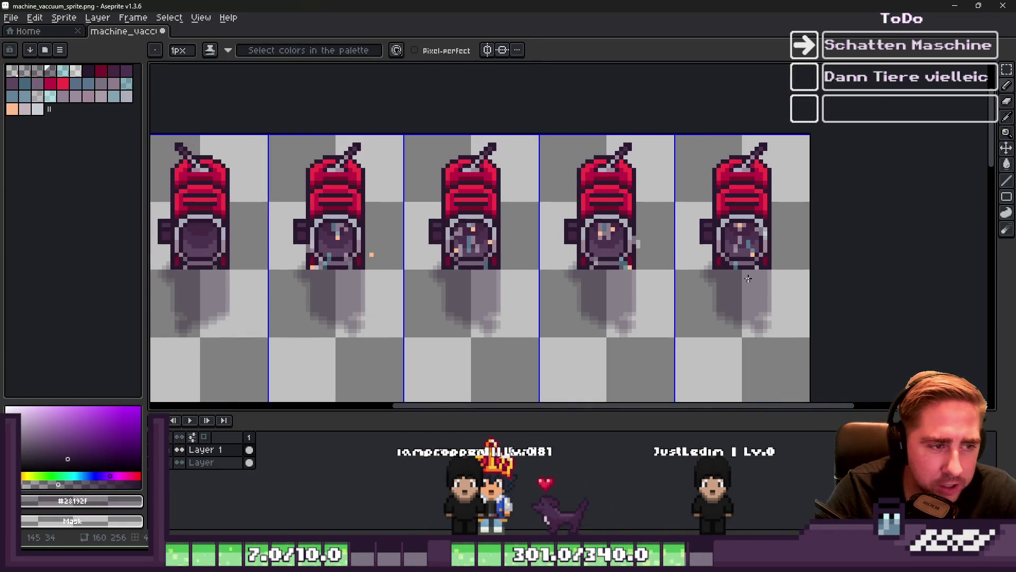
key("m")
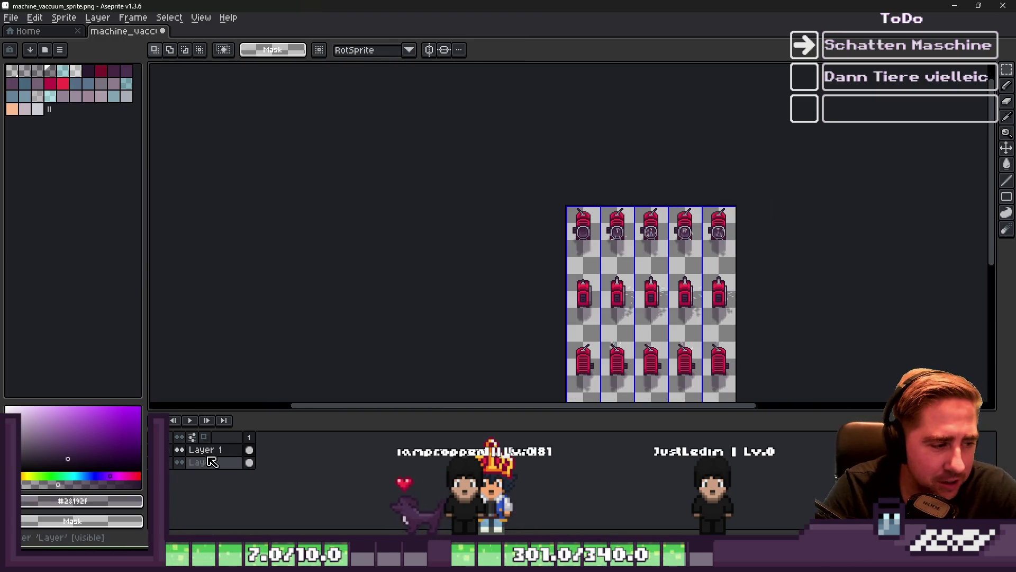
scroll(583, 277, "up", 6)
left_click_drag(237, 451, 227, 478)
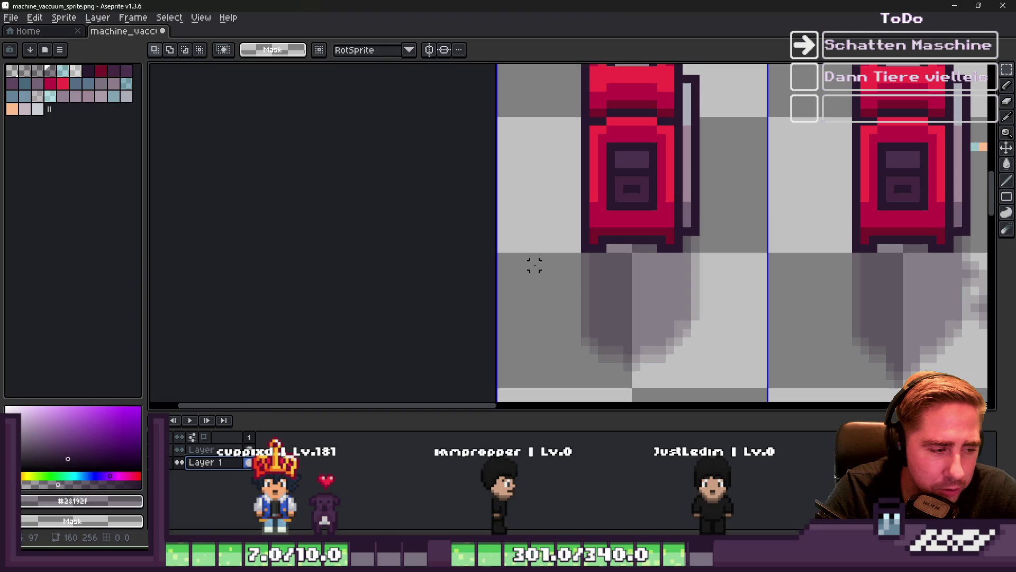
- Save machine_vaccuum_sprite.png and close Aseprite to return to Godot
key("ctrl+s")
scroll(675, 195, "down", 2)
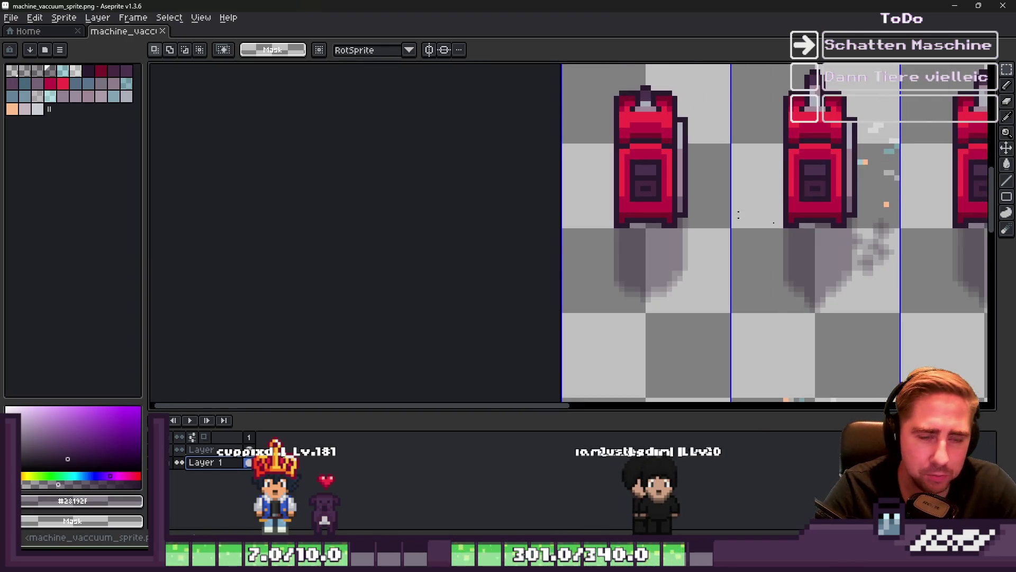
scroll(649, 257, "down", 2)
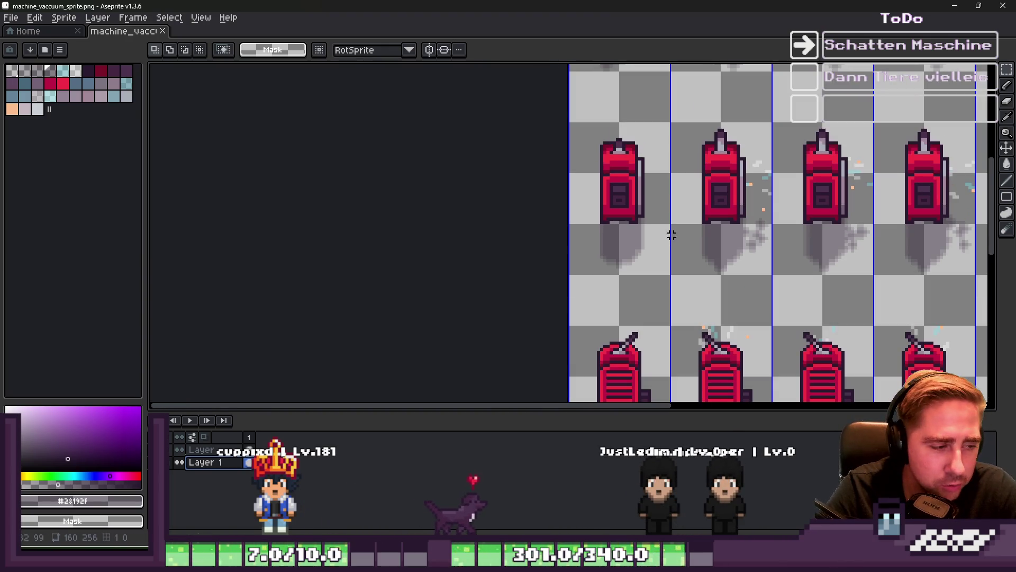
left_click(1002, 6)
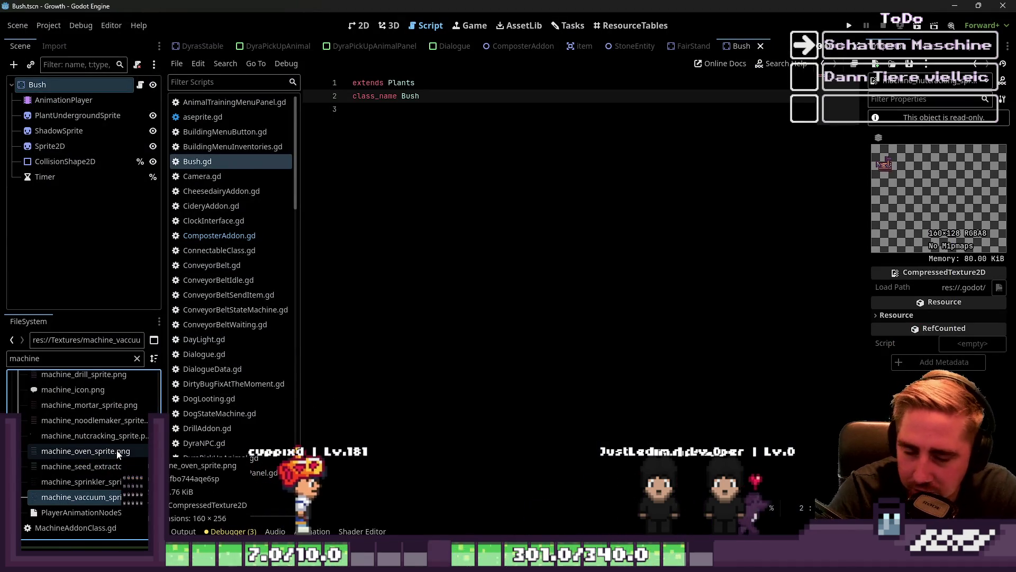
- Filter the FileSystem to 'trap' and open small_animal_trap.png in the external program
mouse_move(118, 454)
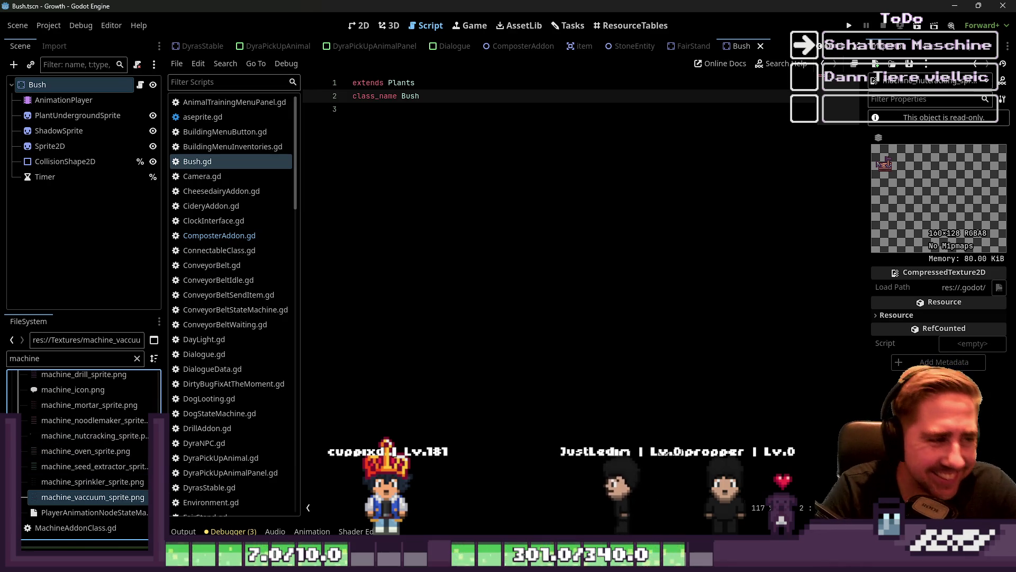
scroll(73, 418, "up", 1)
scroll(72, 418, "up", 10)
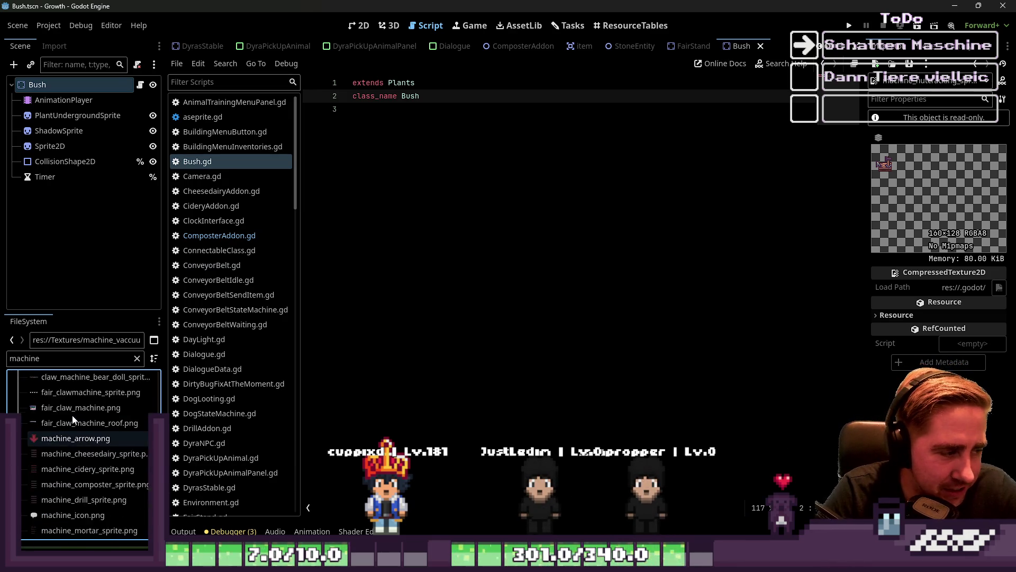
left_click(58, 360)
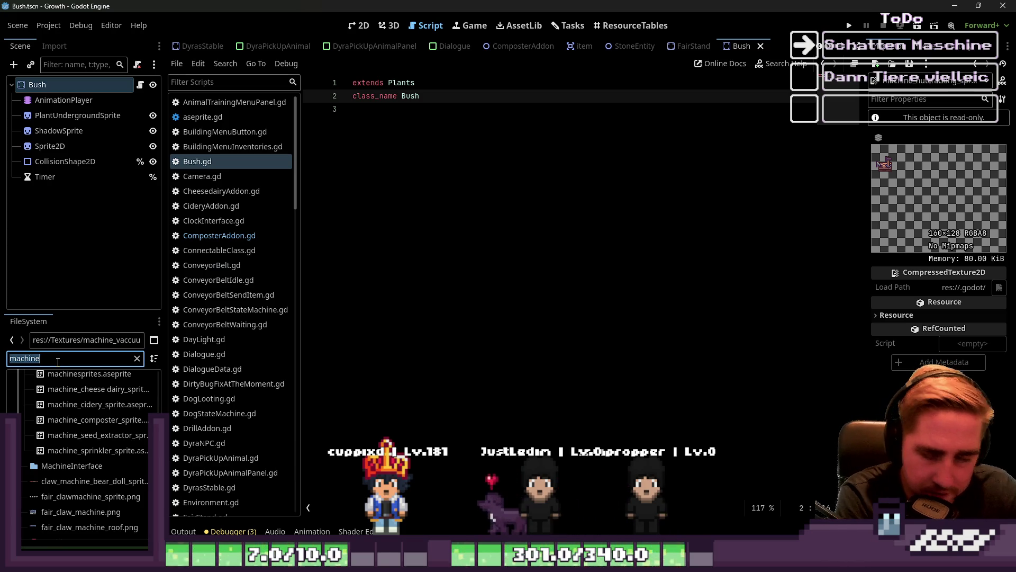
type("s")
key("BackSpace")
type("traps")
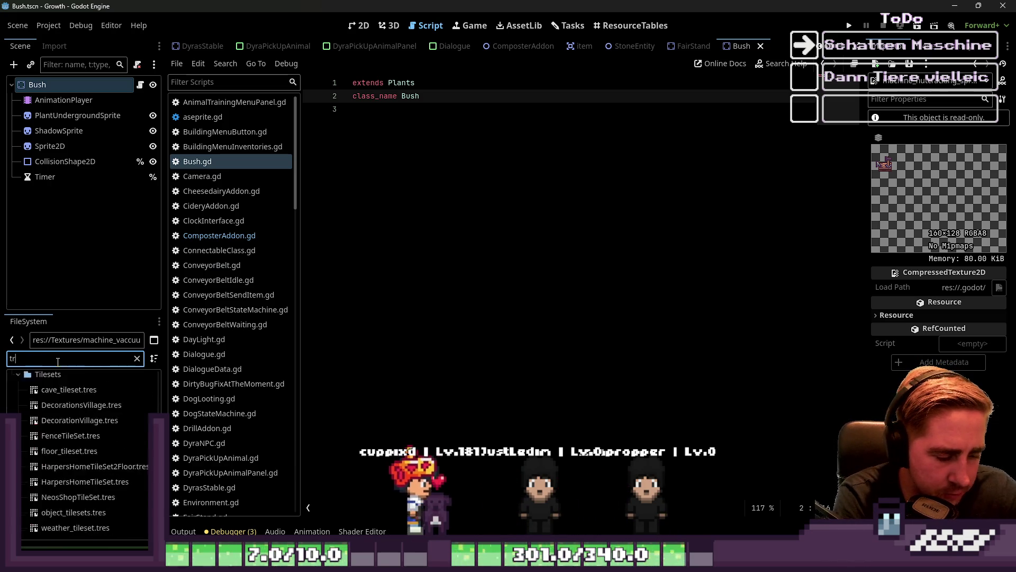
key("BackSpace")
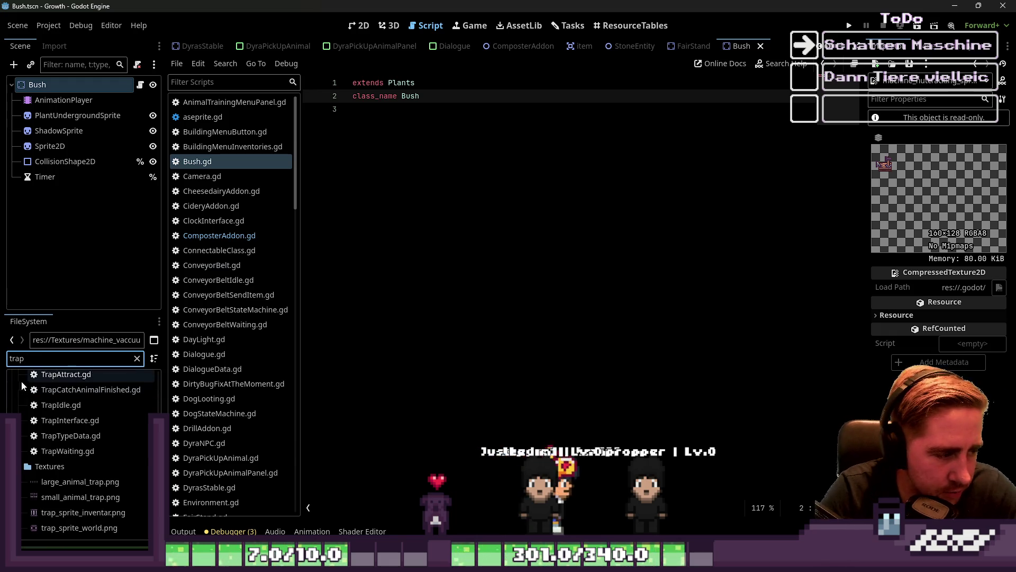
right_click(63, 496)
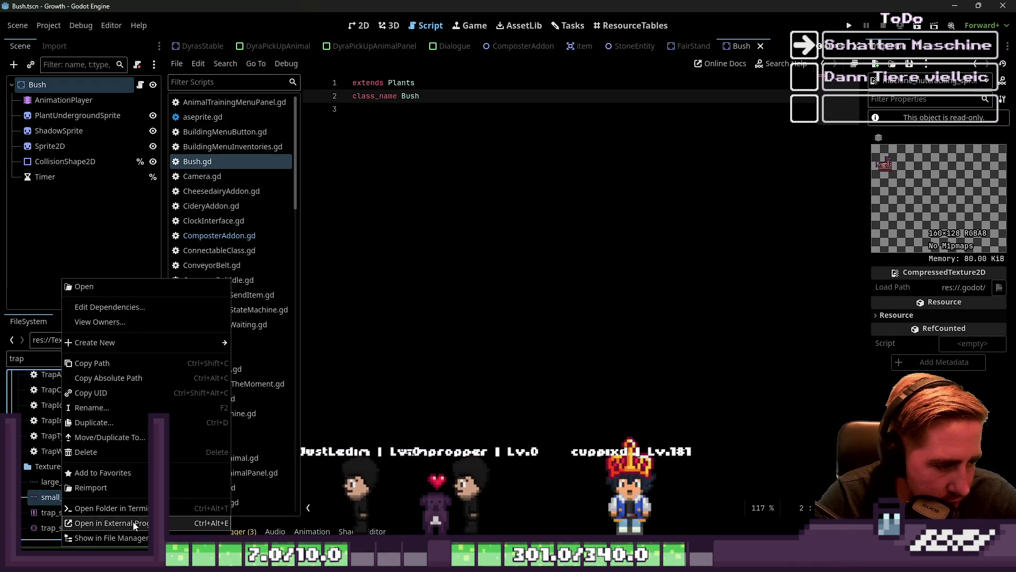
left_click(106, 524)
- Zoom in on small_animal_trap.png, then close Aseprite to return to Godot
scroll(620, 251, "up", 4)
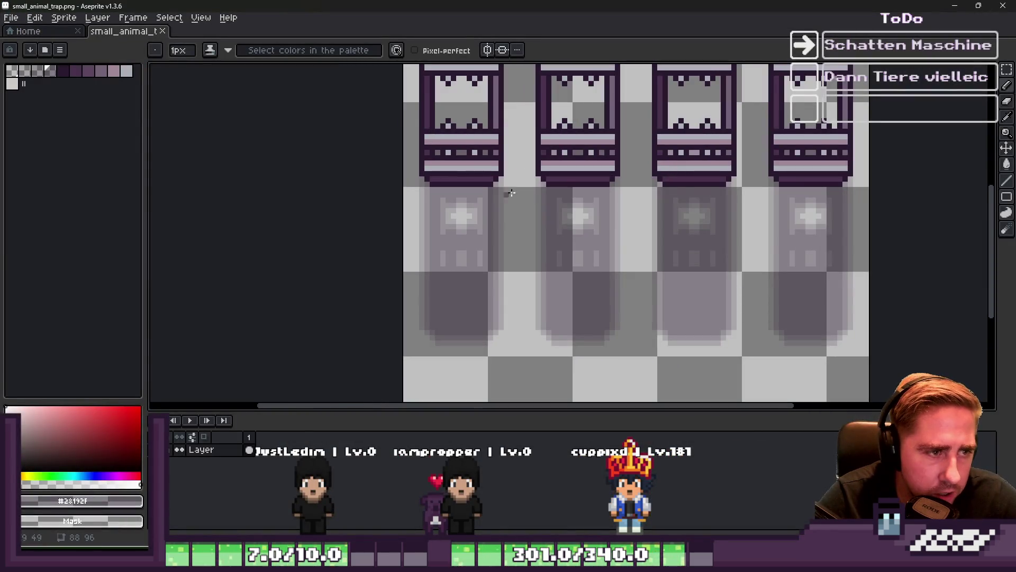
left_click(994, 5)
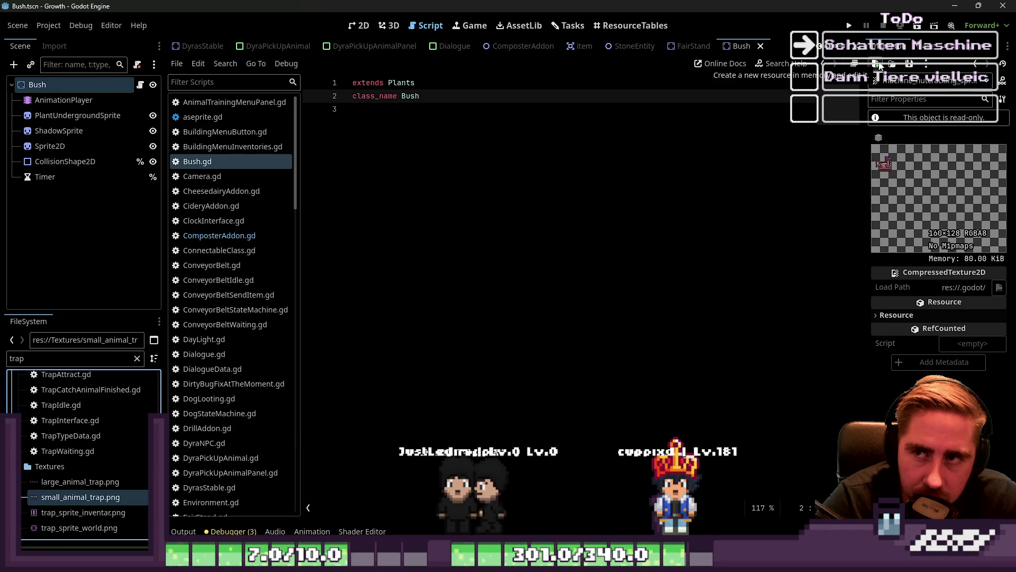
- Cycle through the AssetLib, Game, resource tables and 2D views, then return to the script editor
left_click(516, 25)
left_click(469, 27)
left_click(427, 26)
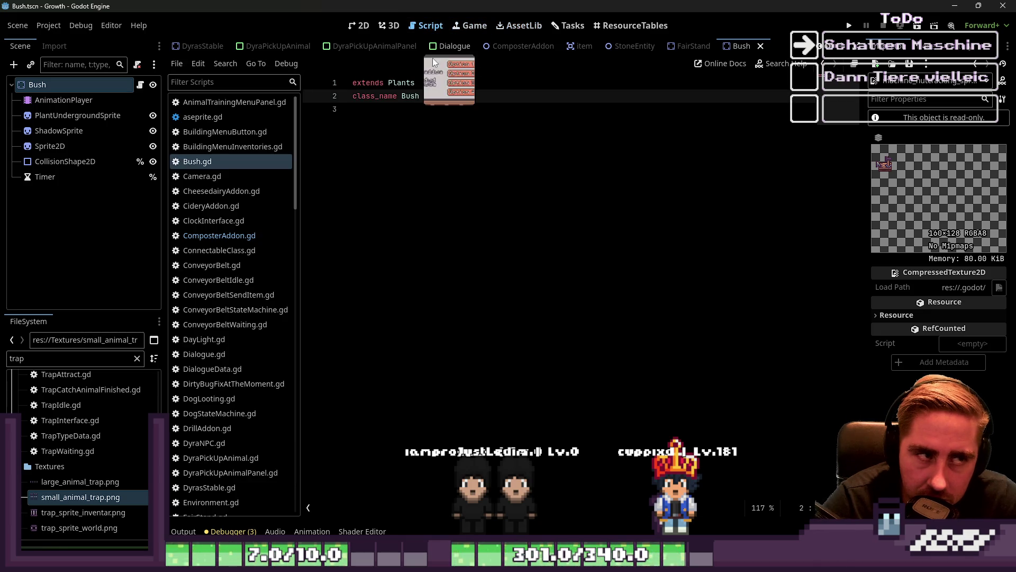
left_click(593, 28)
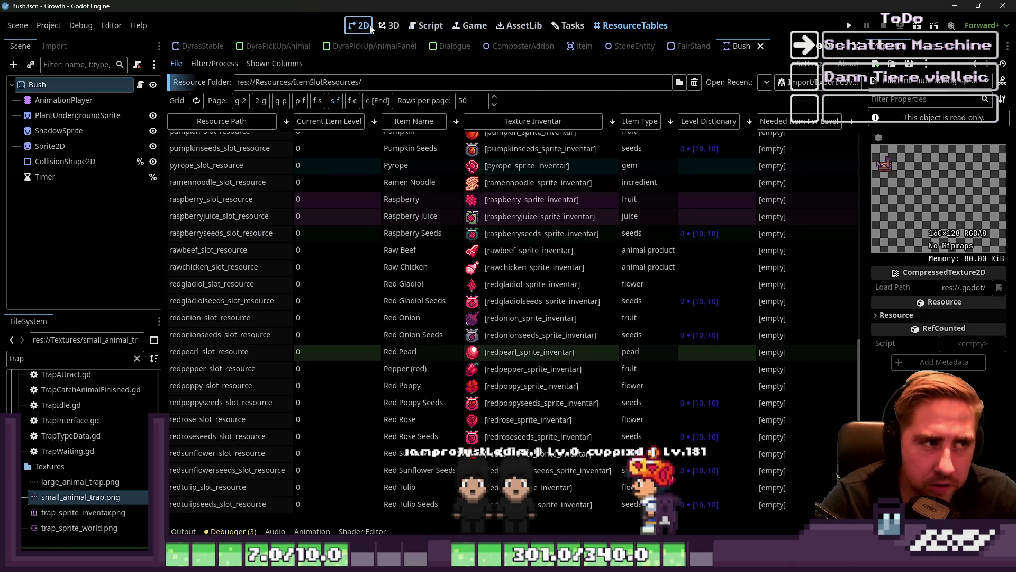
left_click(360, 25)
left_click(428, 25)
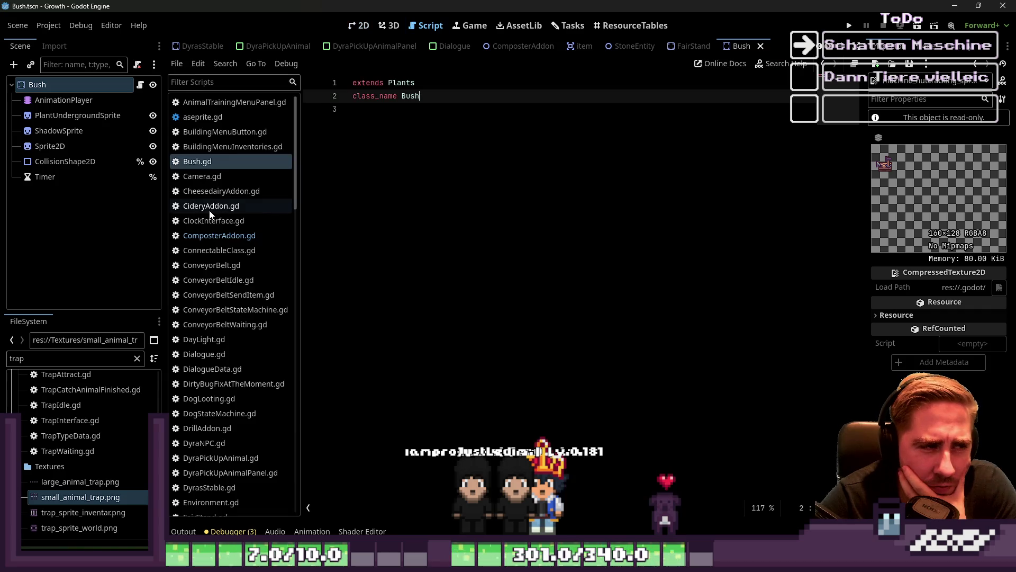
- Step through scripts from CideryAddon.gd to FishingRetrieve.gd and end on Groundplant.gd
left_click(230, 206)
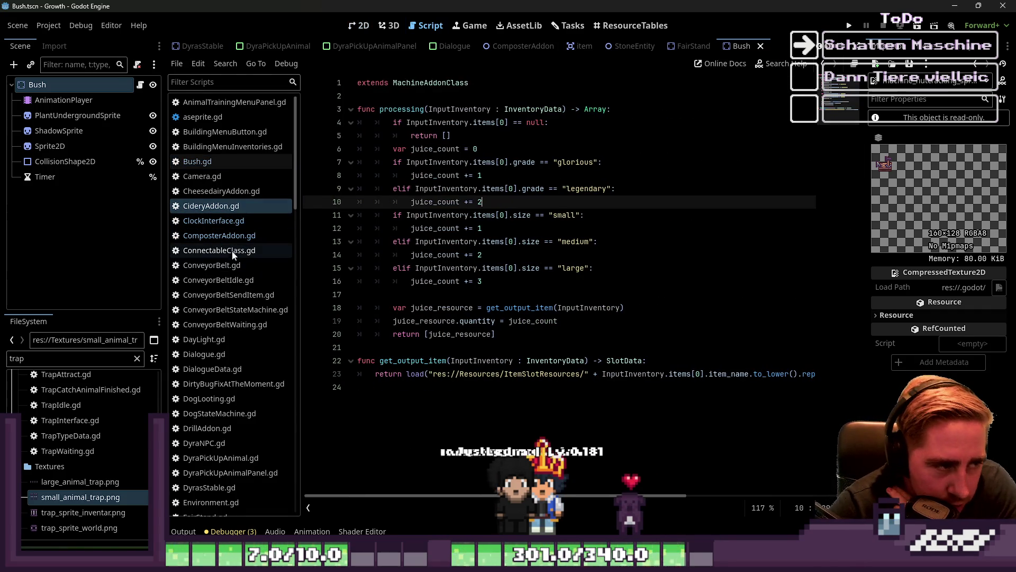
left_click(219, 235)
left_click(214, 220)
scroll(414, 277, "down", 7)
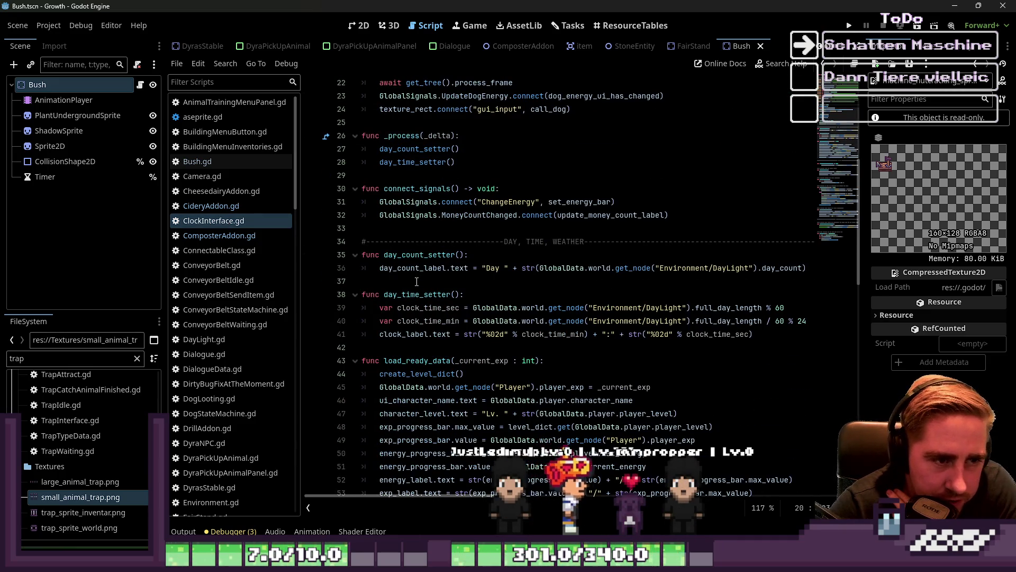
scroll(417, 281, "down", 3)
scroll(416, 281, "down", 5)
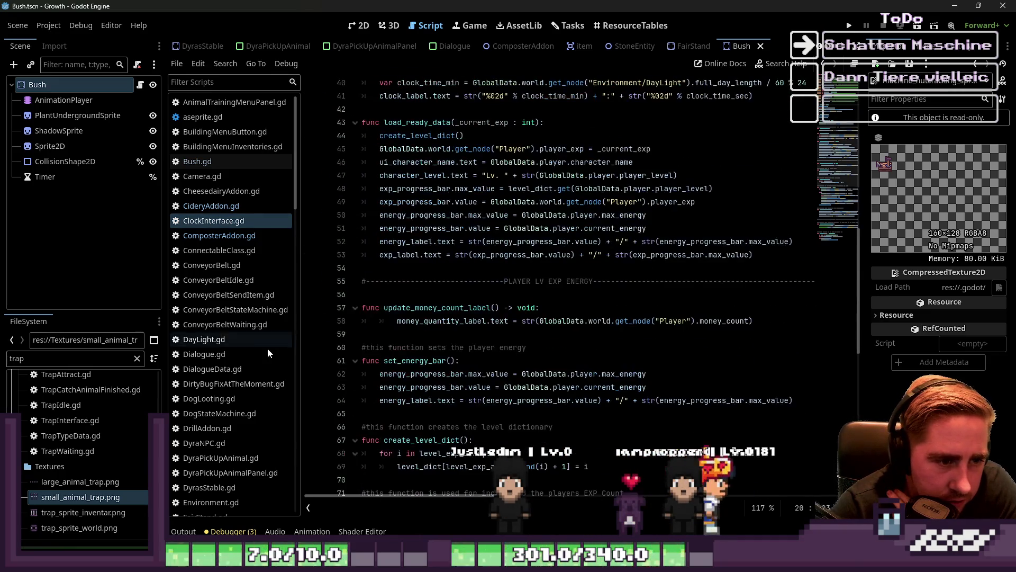
left_click(254, 369)
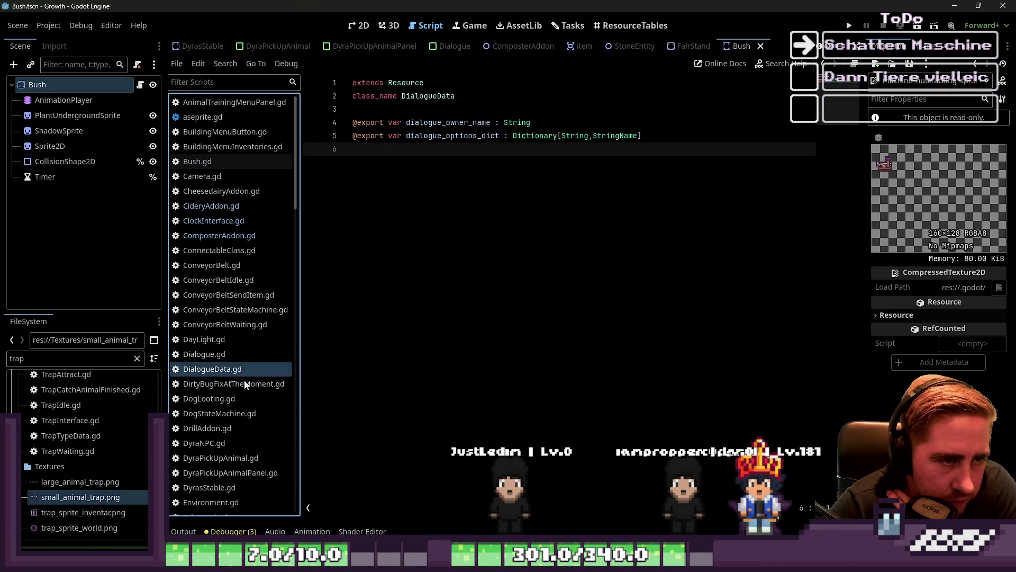
left_click(243, 414)
scroll(242, 394, "down", 5)
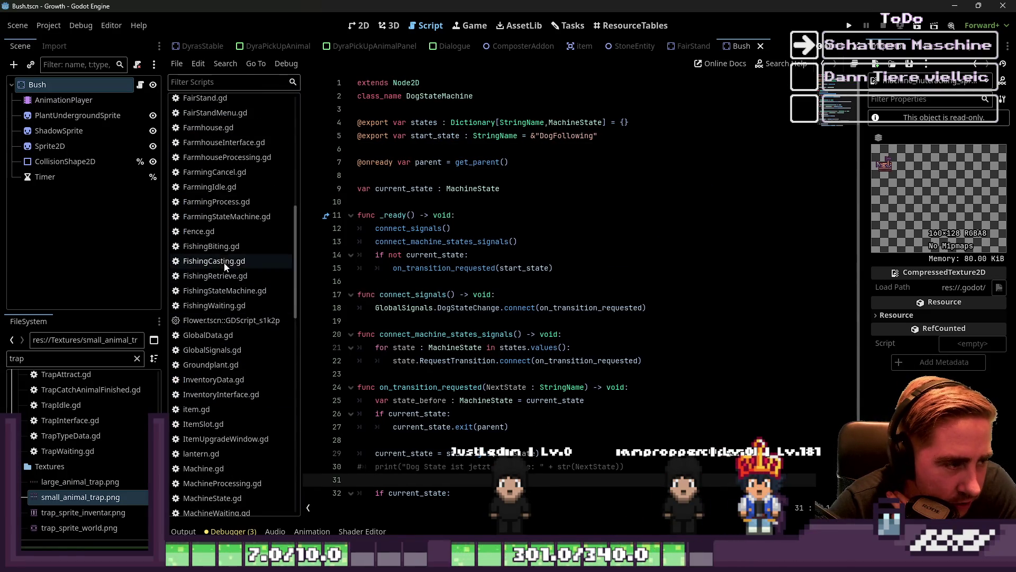
left_click(228, 276)
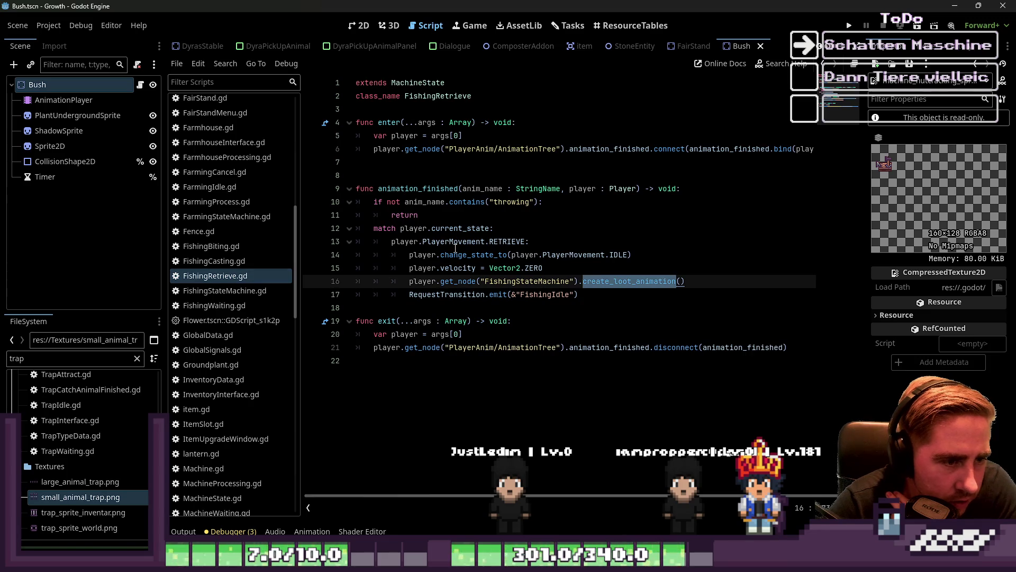
left_click(212, 365)
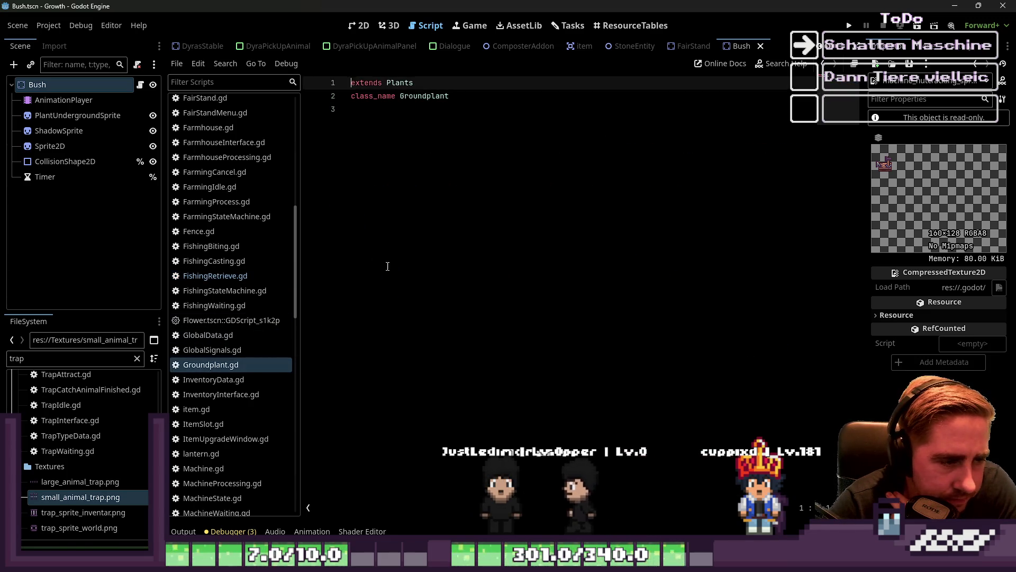
- Open FishingCasting.gd and examine the player declaration on line 10
left_click(225, 260)
left_click(227, 252)
left_click(226, 263)
triple_click(377, 202)
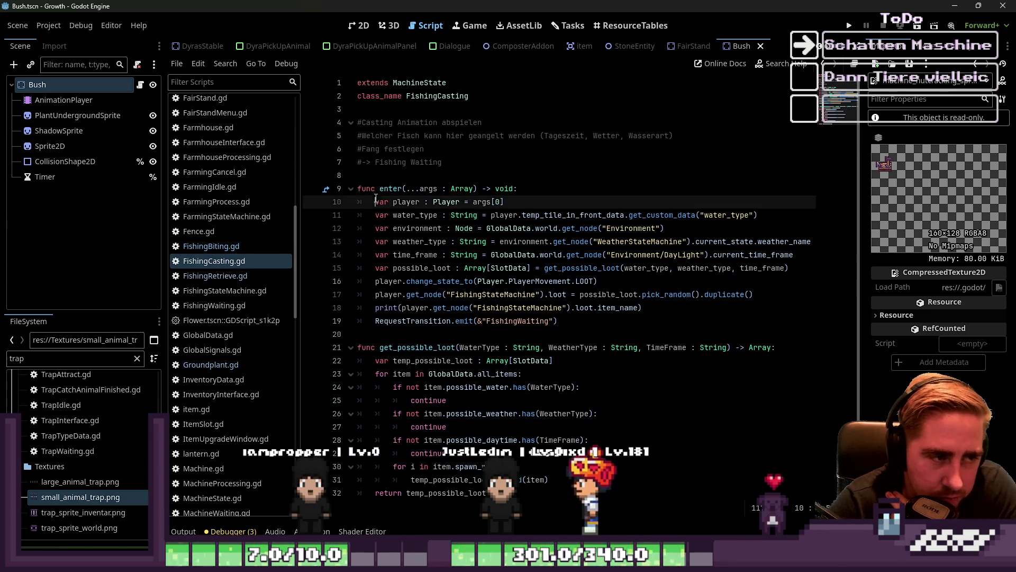
left_click(450, 254)
left_click(382, 202)
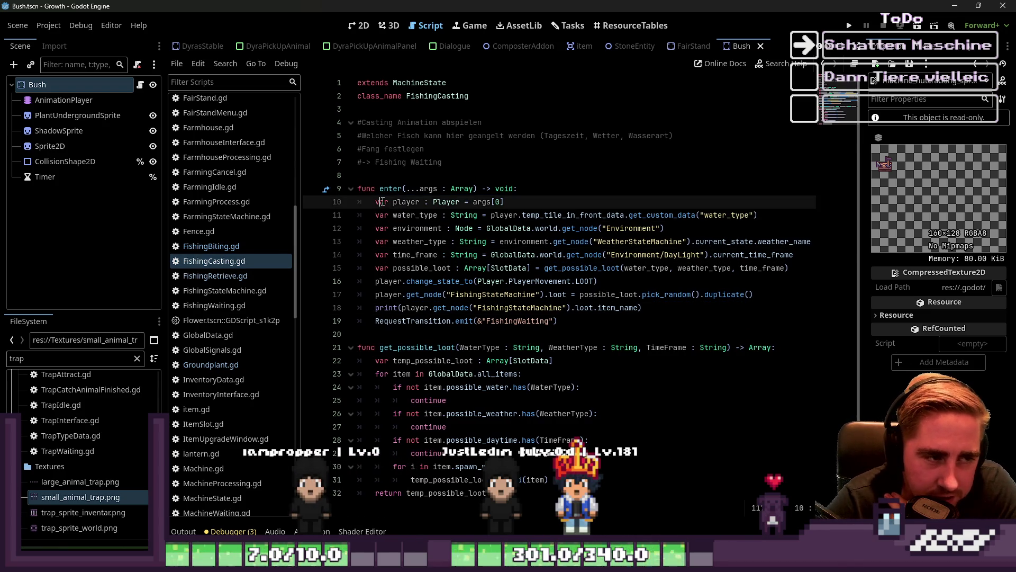
left_click(448, 202)
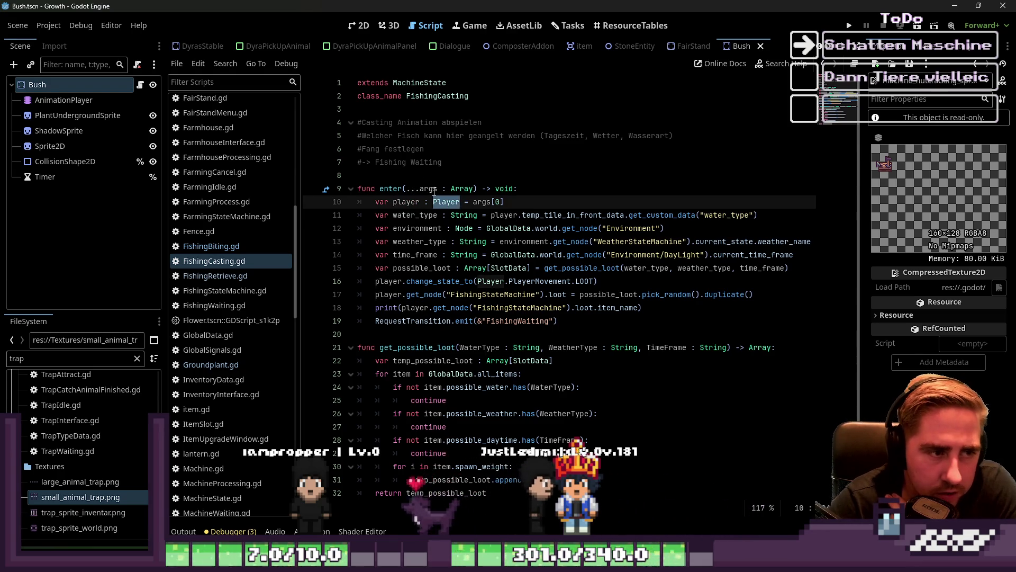
- Select change_state_to and the Player type on line 10 to read their documentation
key("Up")
left_click(488, 283)
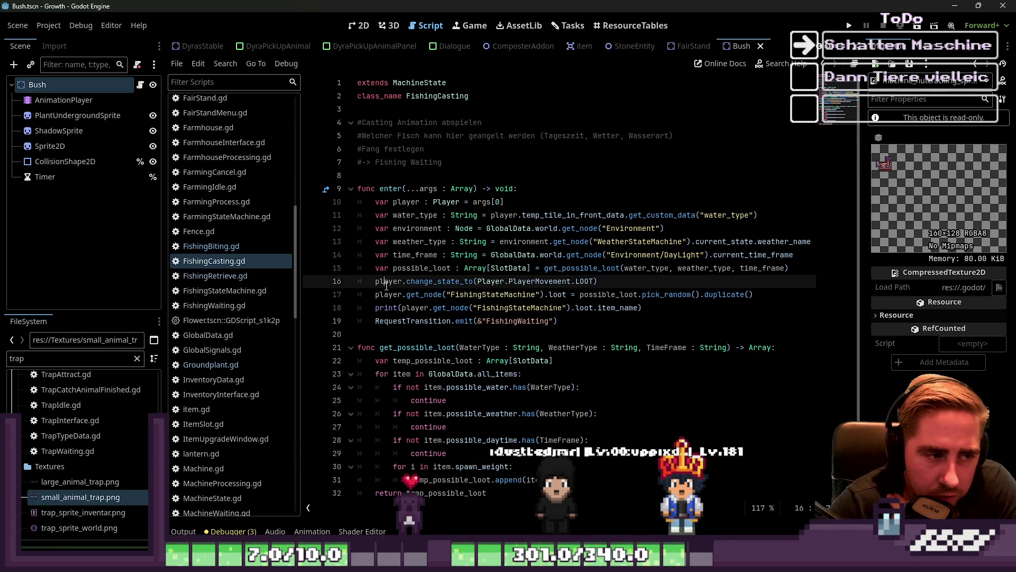
double_click(424, 281)
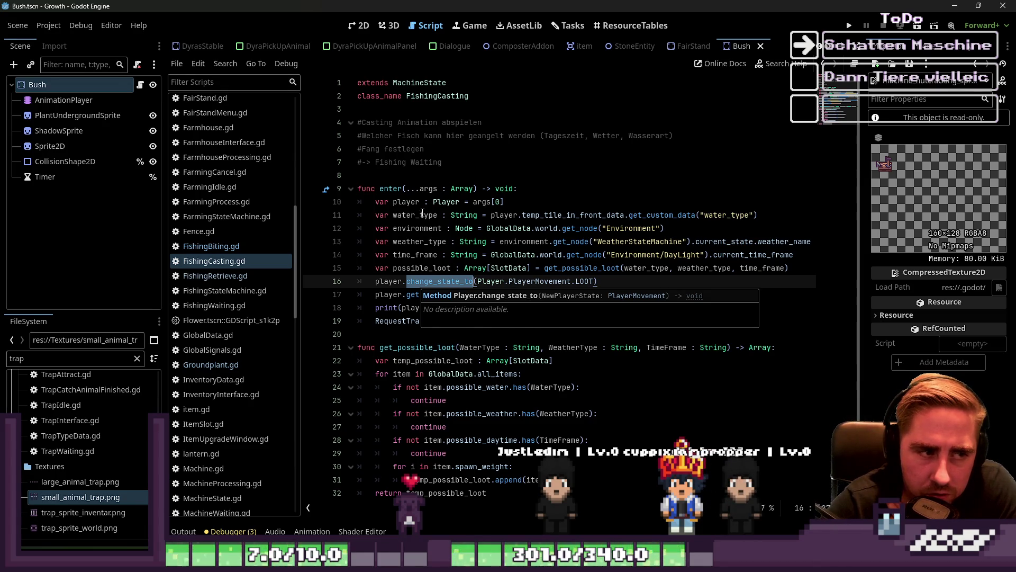
left_click_drag(375, 201, 518, 199)
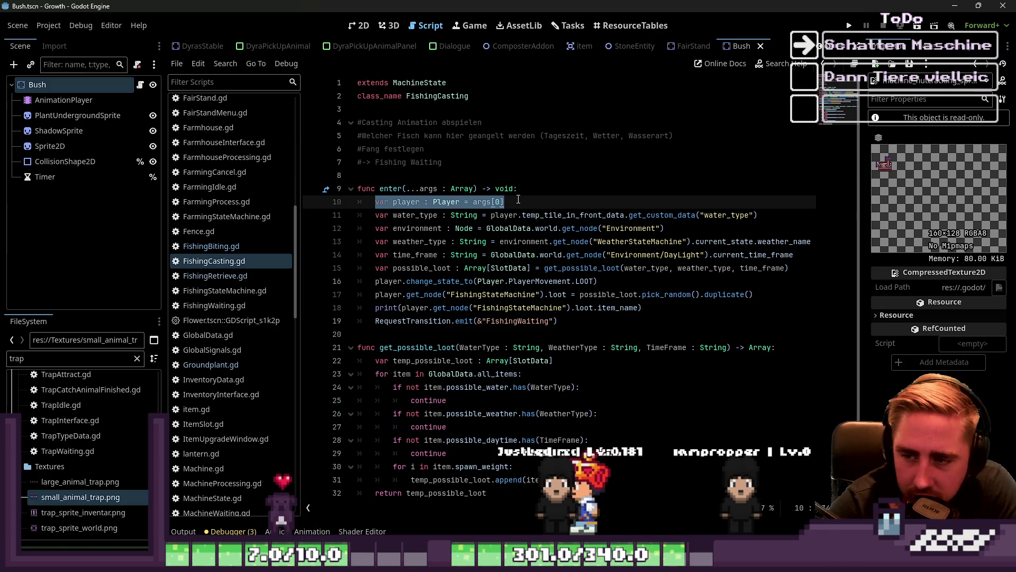
left_click(454, 202)
double_click(455, 202)
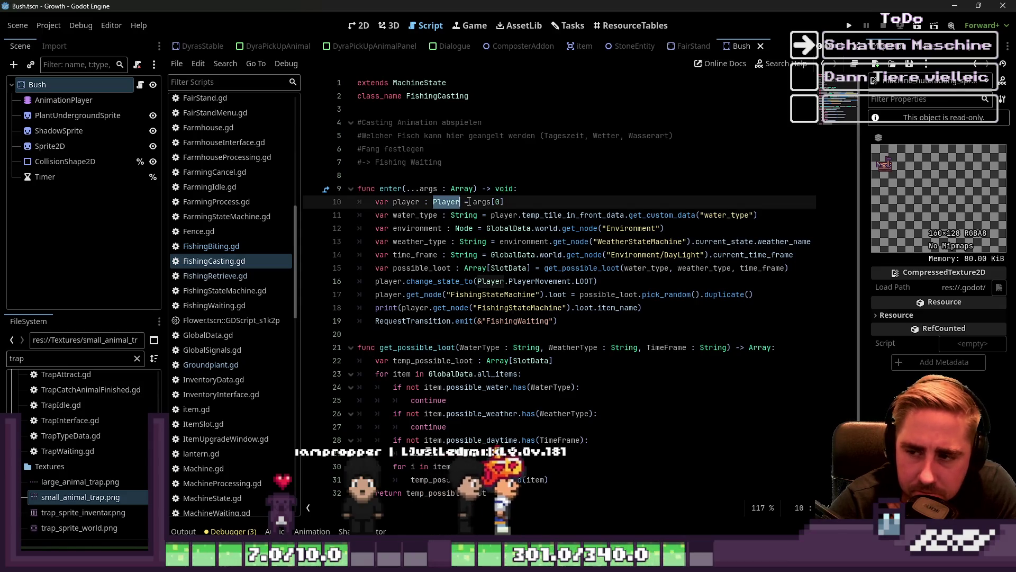
left_click(617, 285)
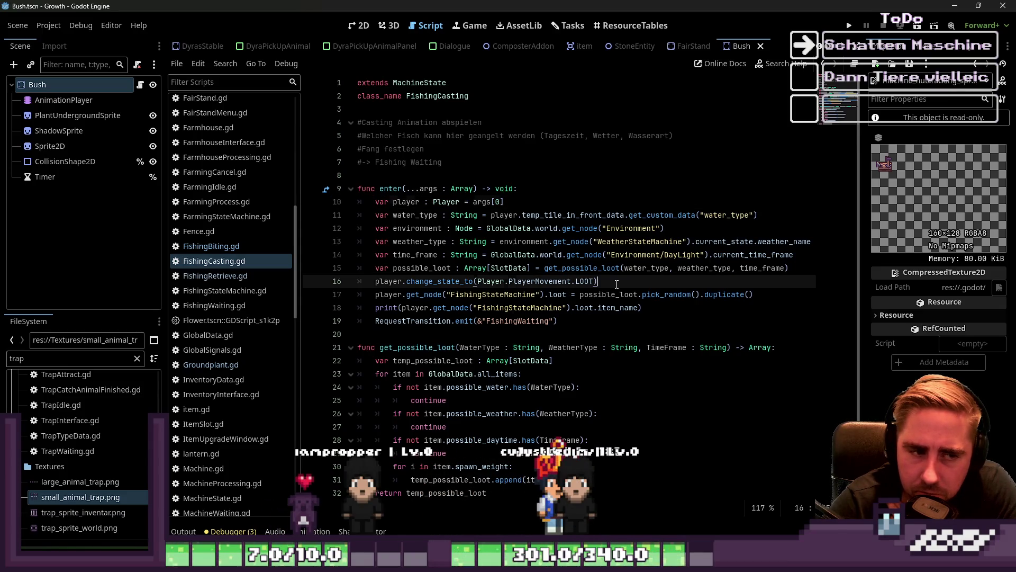
key("Return")
type("p")
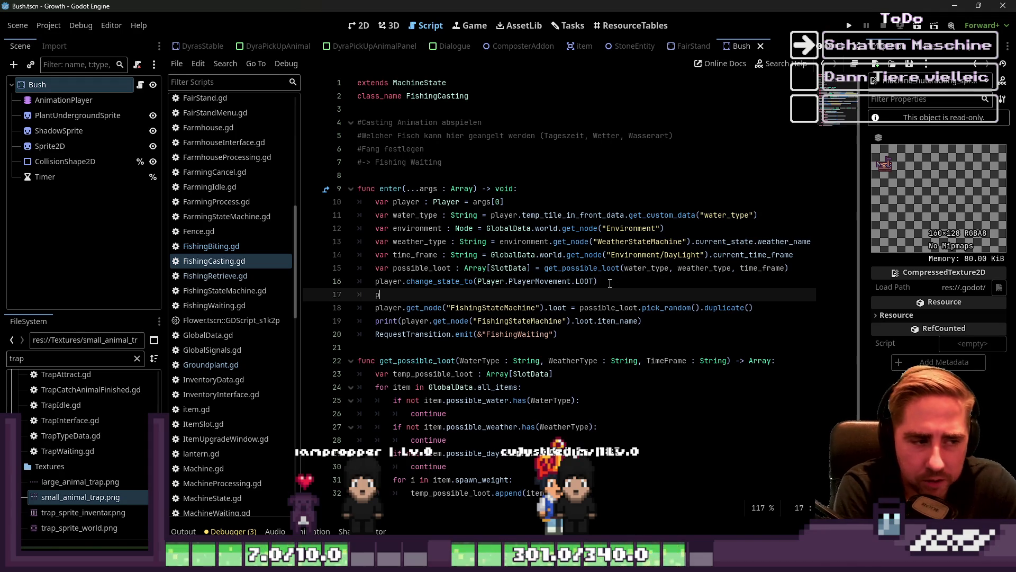
type("layer.dwaoioawd()")
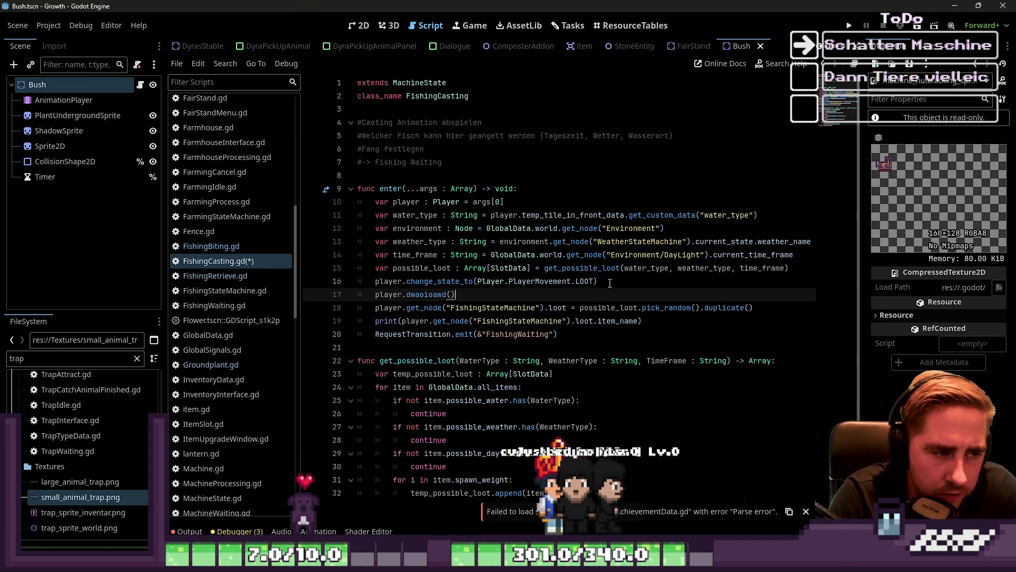
key("Down")
key("Down")
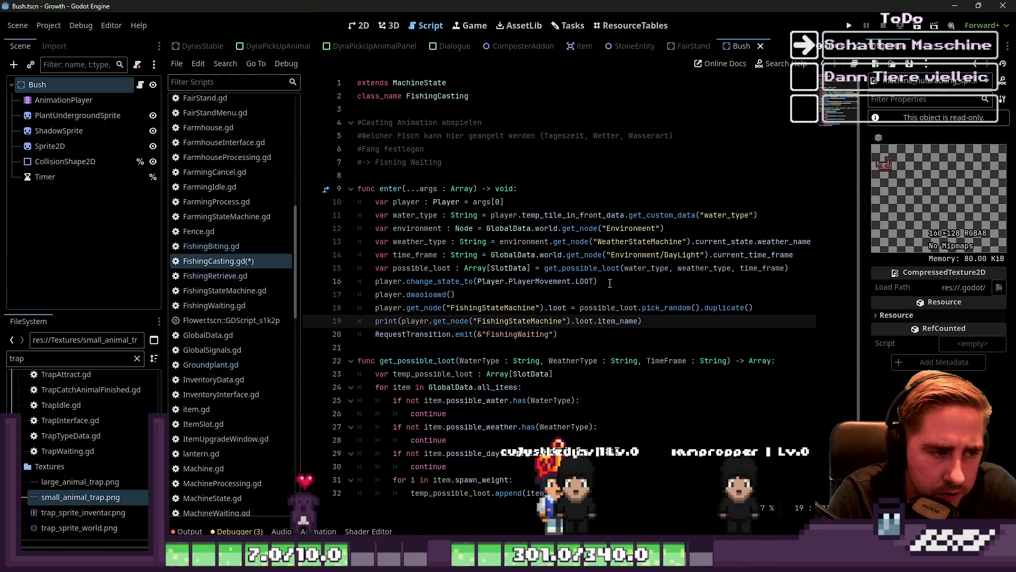
key("Up")
key("Up")
key("ctrl+shift+Left")
key("ctrl+shift+Left")
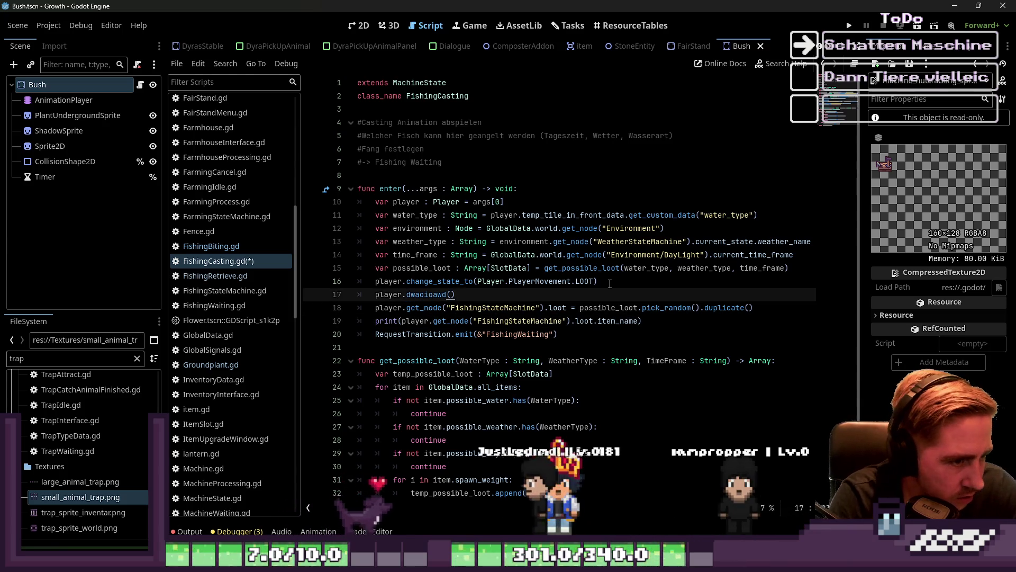
type("daiokdawopdw(")
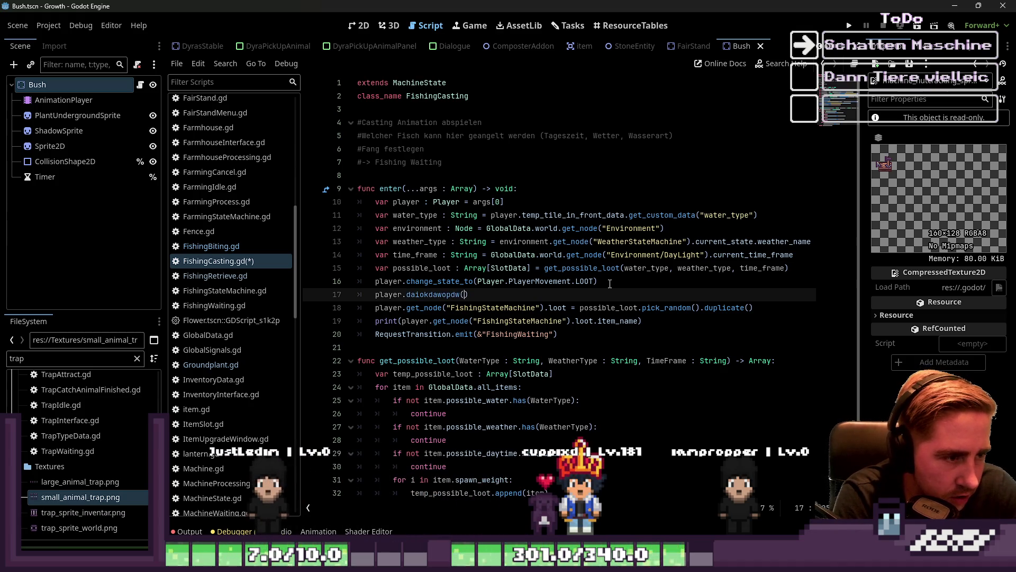
key("End")
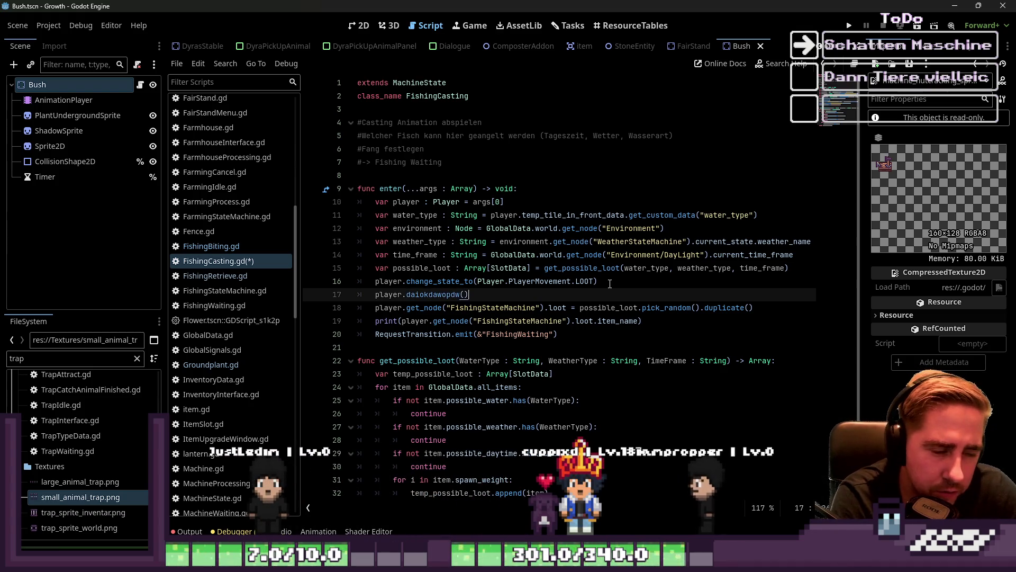
key("Down")
key("Up")
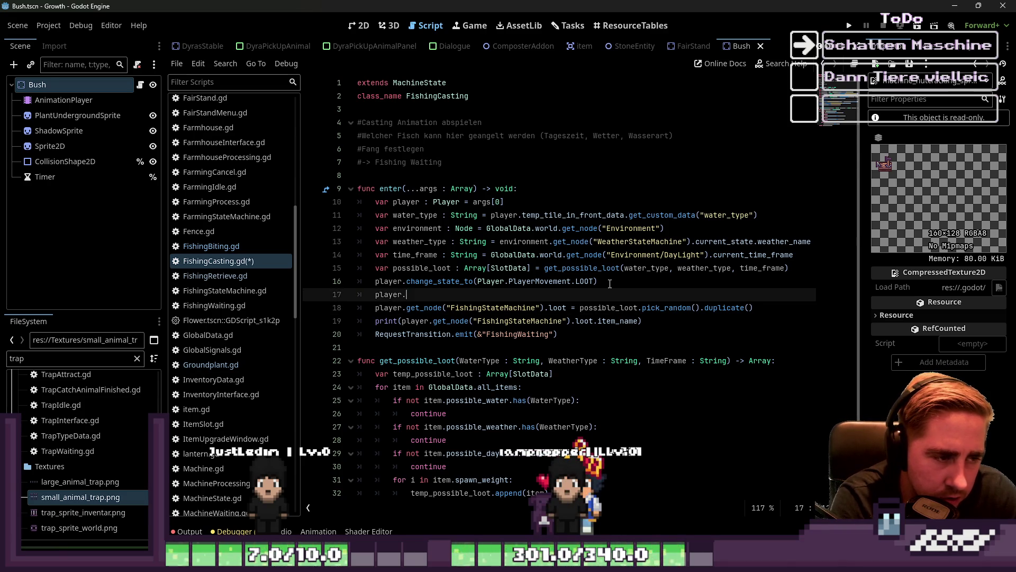
type("ewiooiwa = dwiaooidaw")
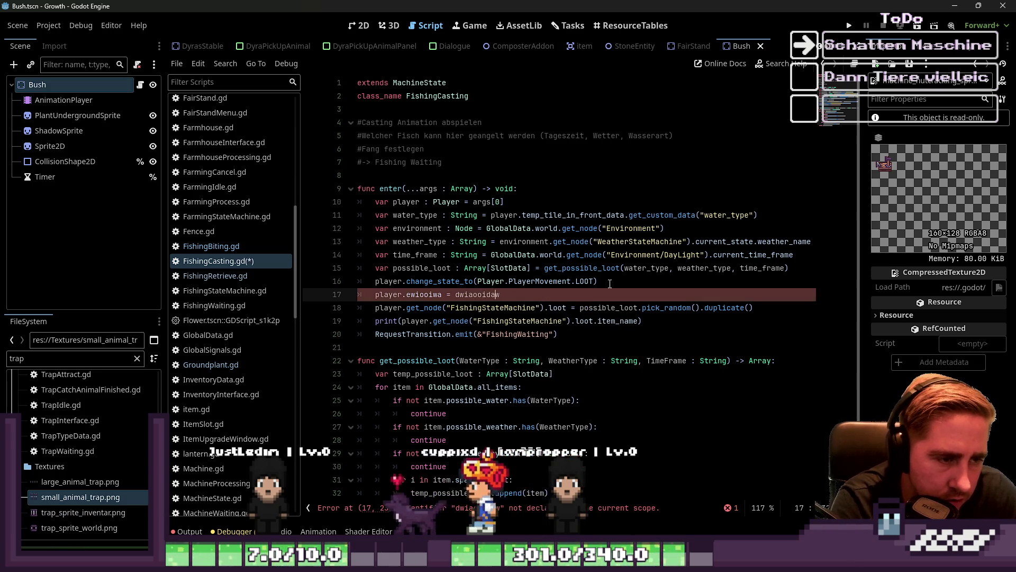
key("Down")
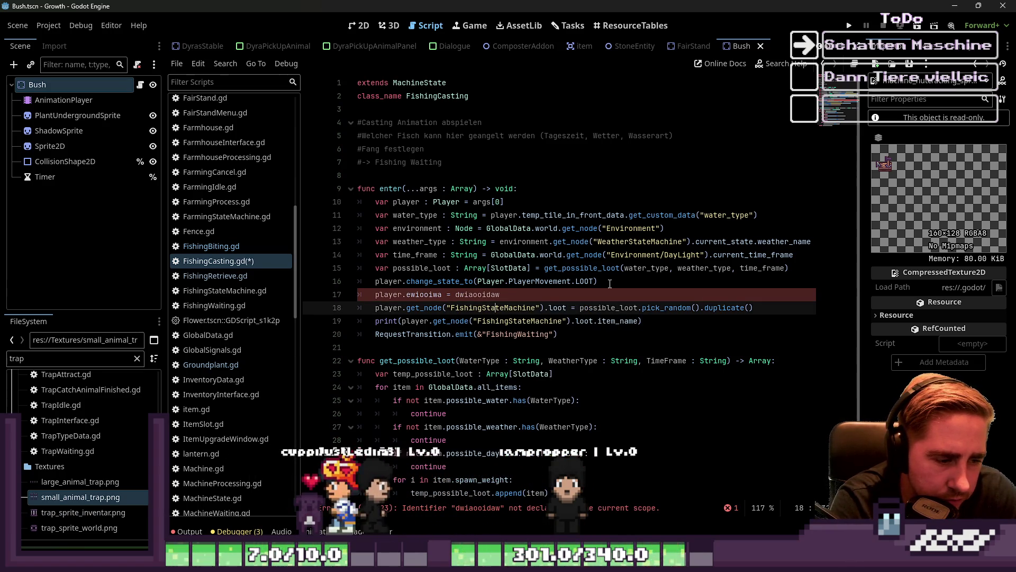
key("Up")
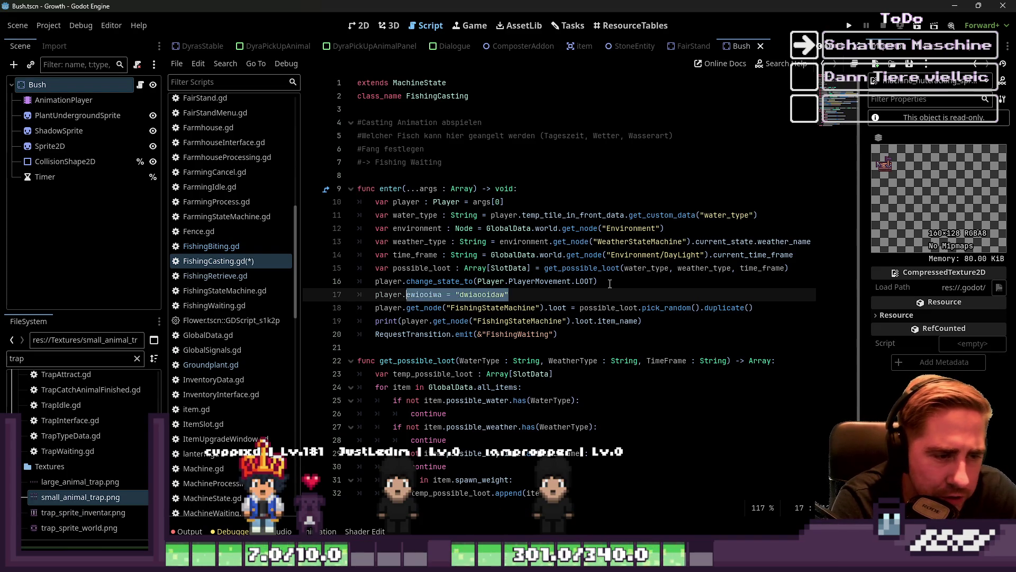
key("BackSpace")
key("BackSpace")
key("BackSpace")
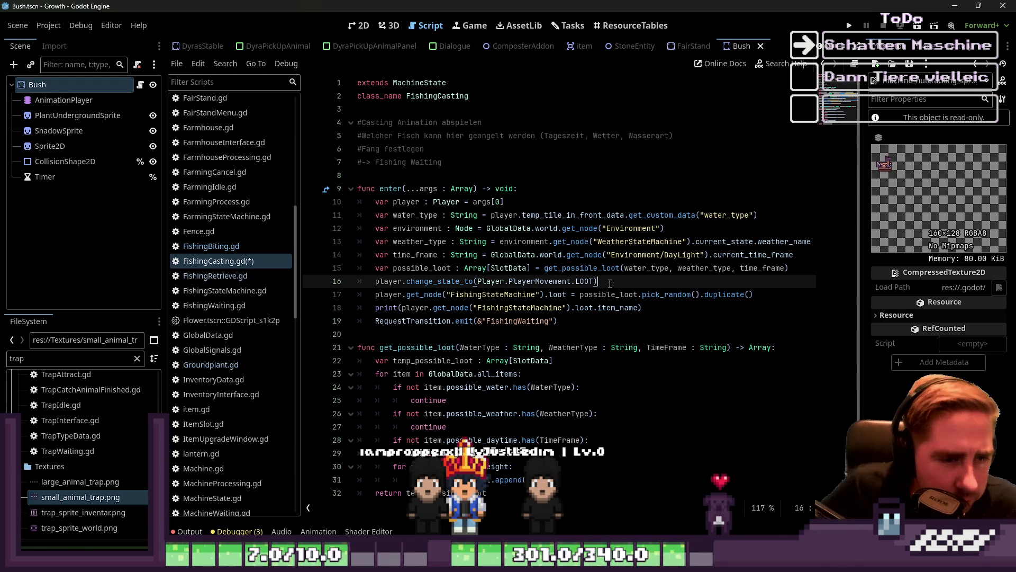
key("Return")
type("player.")
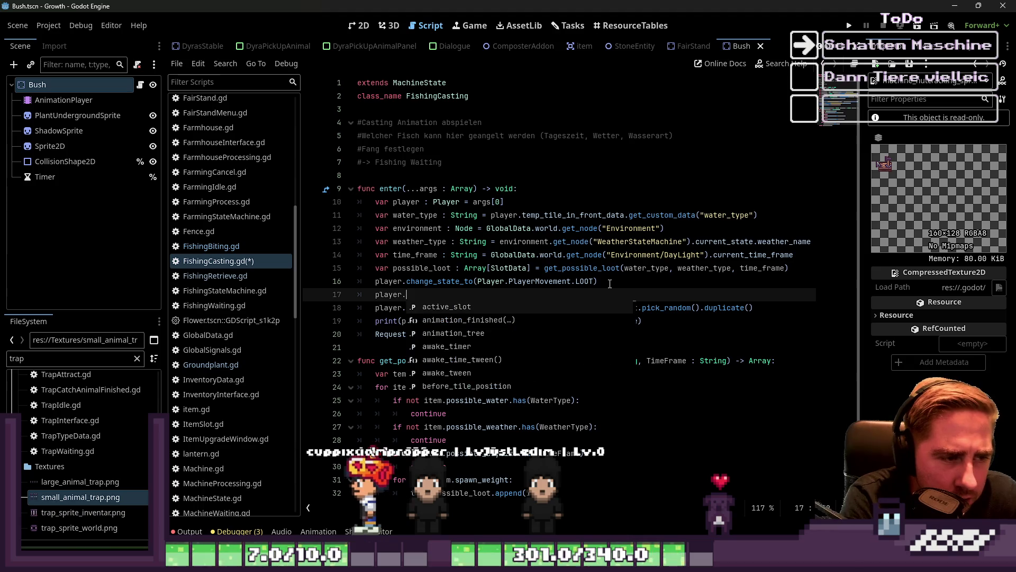
key("Down")
key("Down")
key("Down")
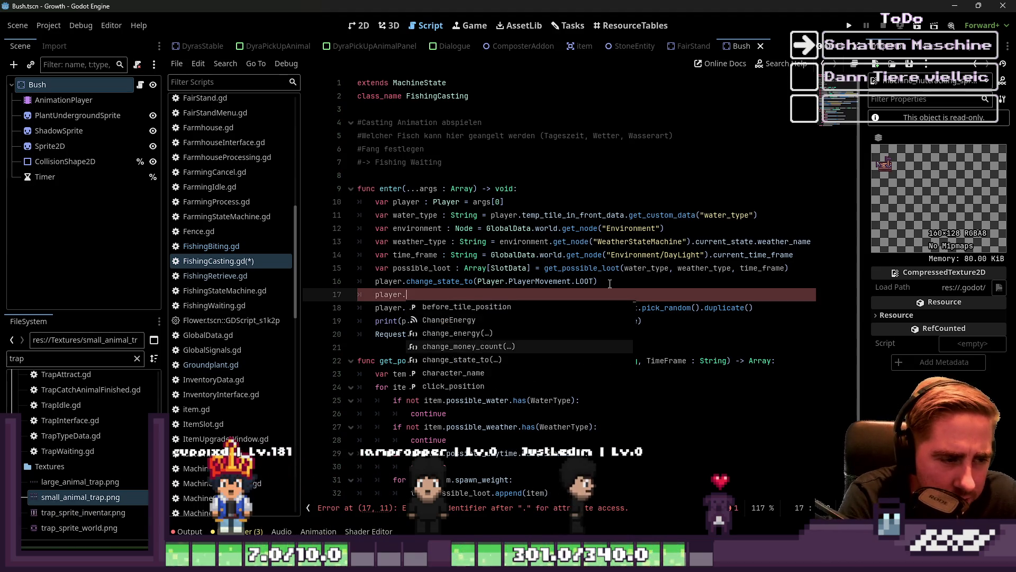
key("Down")
key("Down")
key("Down")
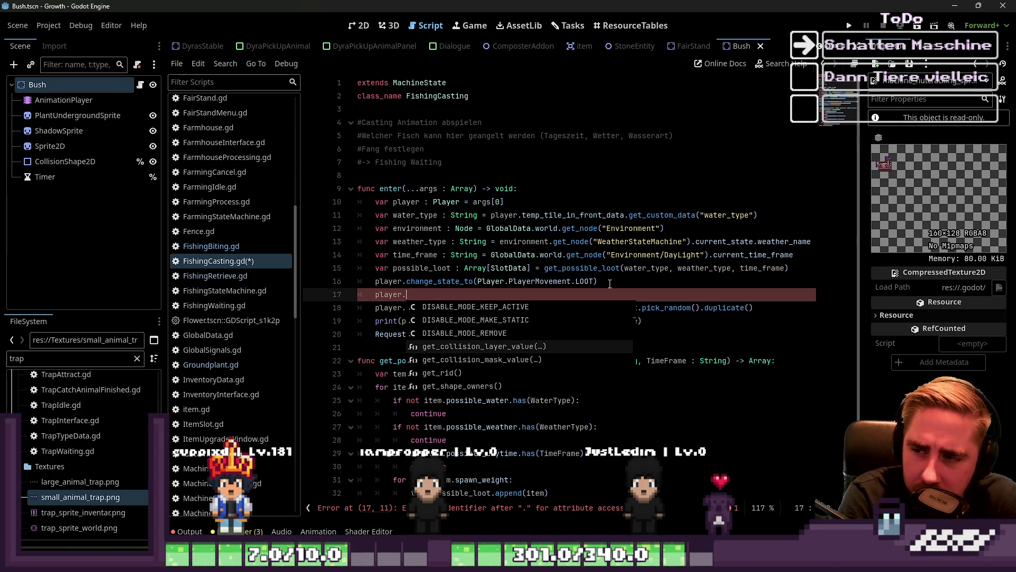
key("shift+Home")
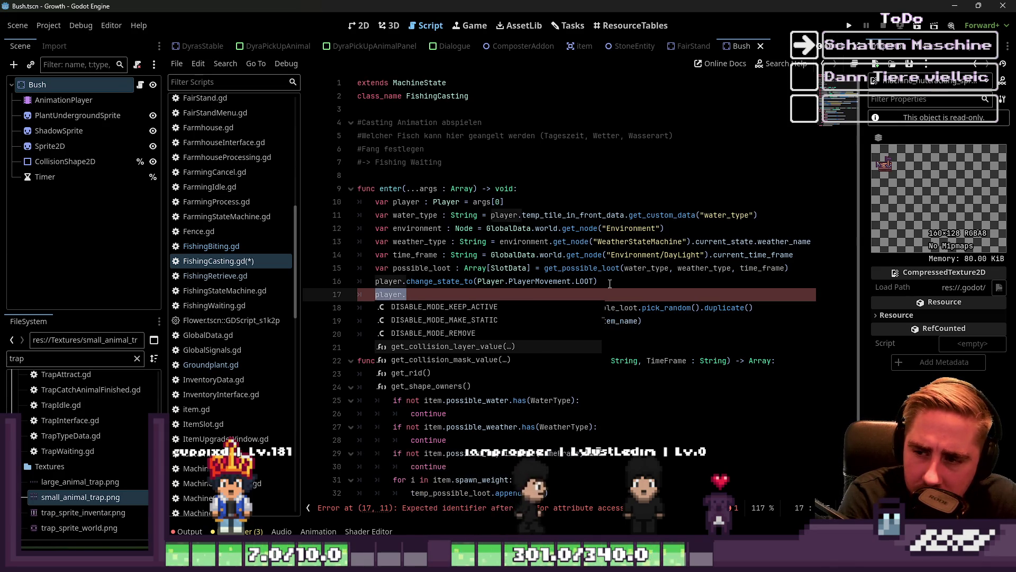
key("BackSpace")
key("BackSpace")
key("BackSpace")
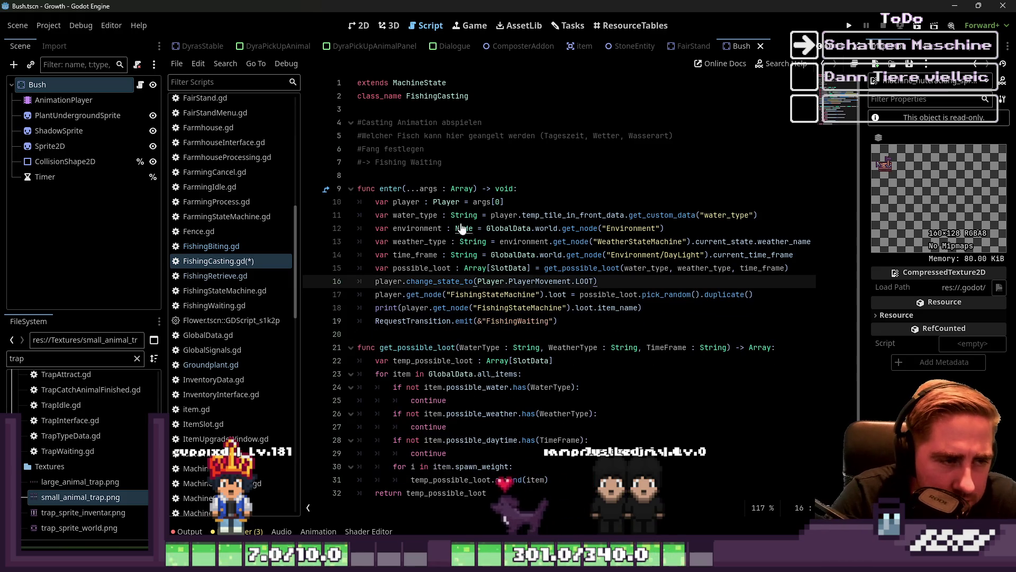
- Open Player.gd from the Player type and read the CharacterBody2D base-class tooltip
left_click(443, 203, "ctrl")
scroll(442, 198, "up", 15)
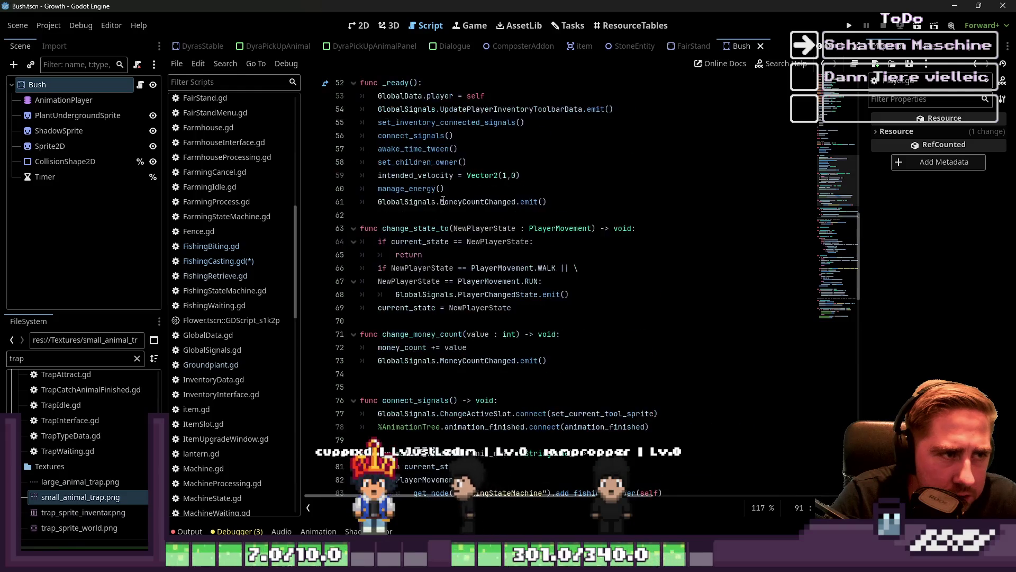
double_click(423, 96)
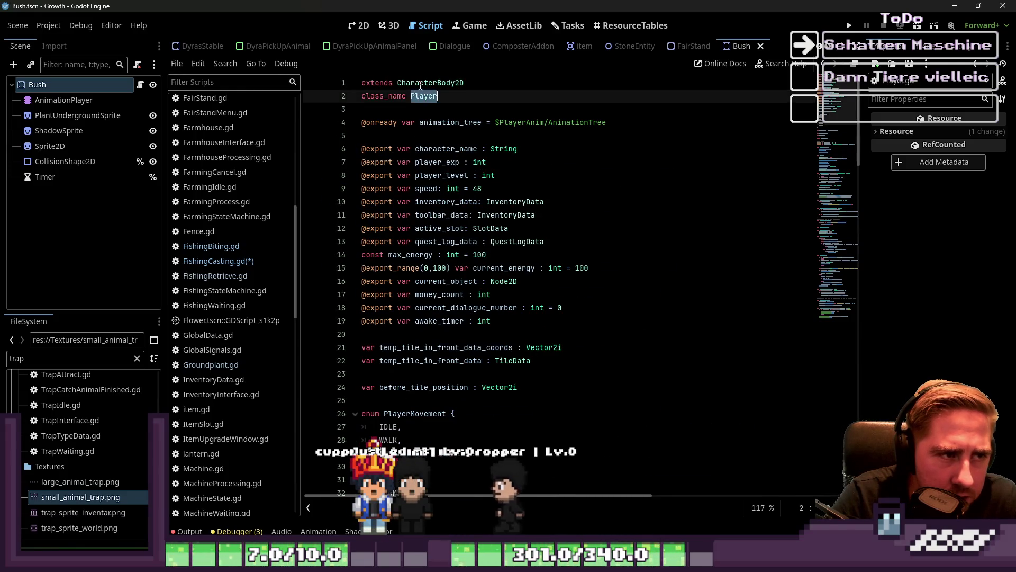
double_click(425, 82)
mouse_move(425, 83)
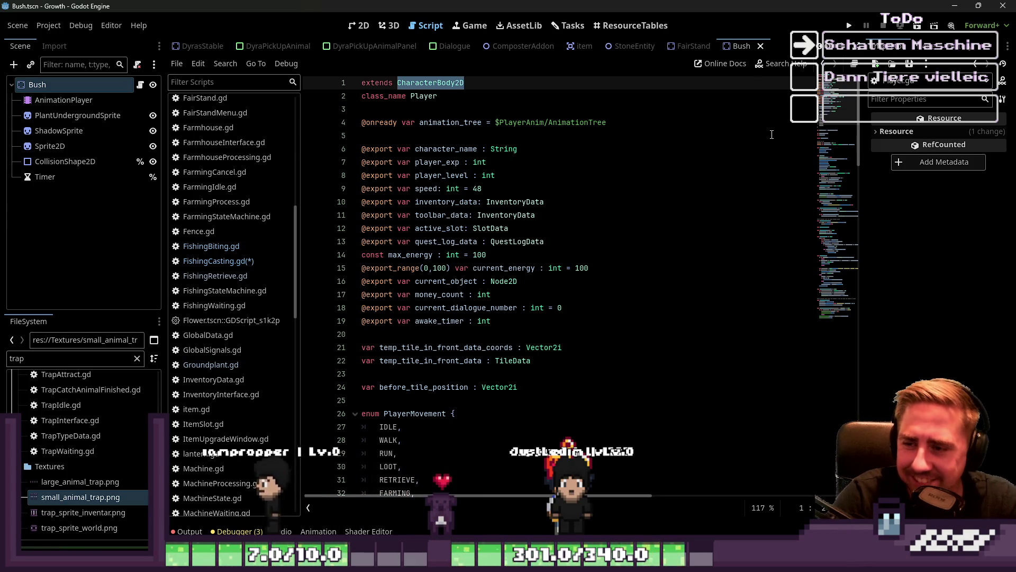
left_click(454, 268)
- Switch to FishingCasting.gd and save its pending changes
left_click(209, 262)
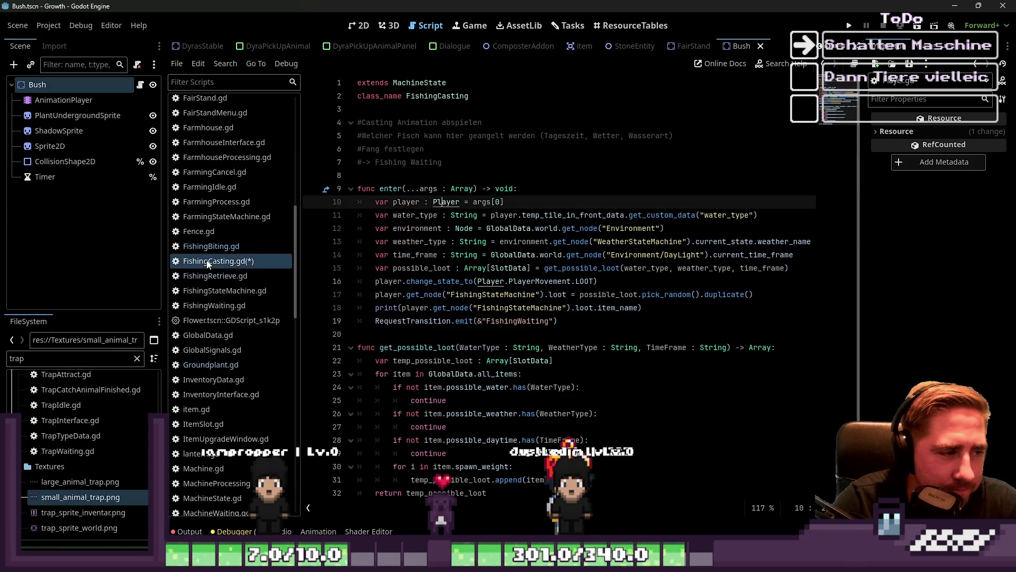
left_click(571, 191)
key("ctrl+s")
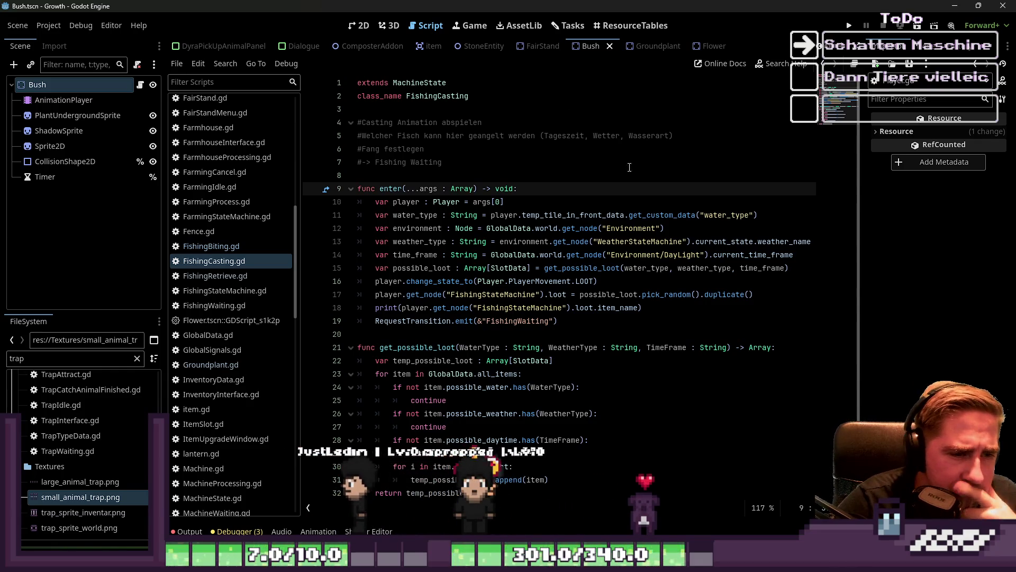
left_click(568, 215)
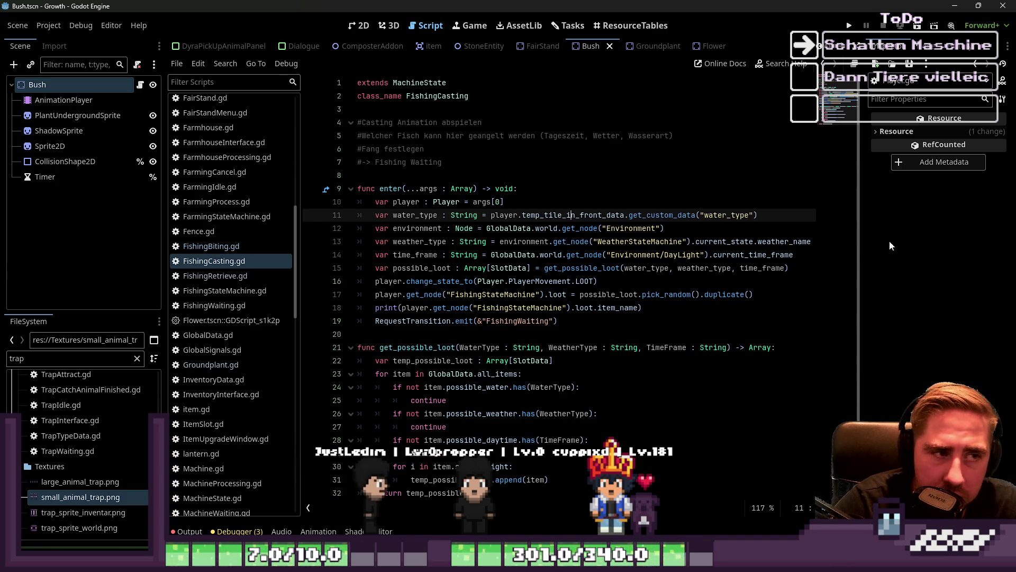
- Open the MachineState base script from the extends line and select its enter and exit functions
left_click(371, 90)
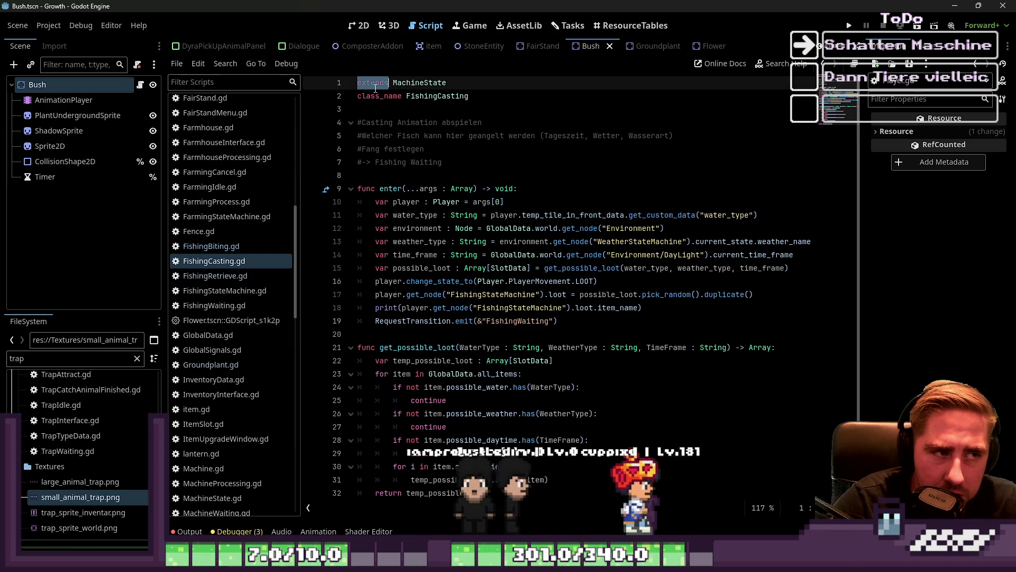
left_click(454, 97)
key("Up")
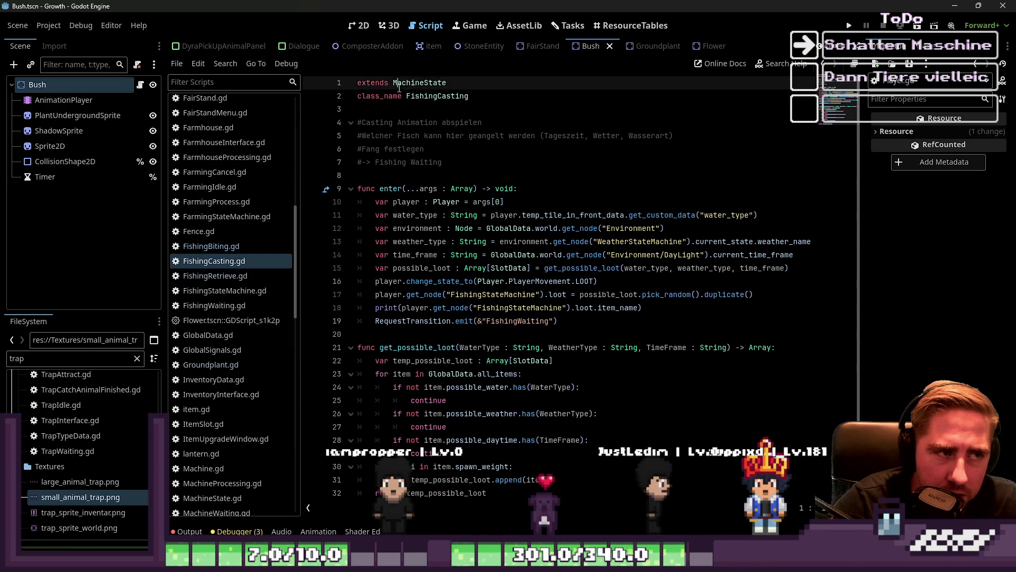
key("ctrl+shift+Left")
left_click(621, 96)
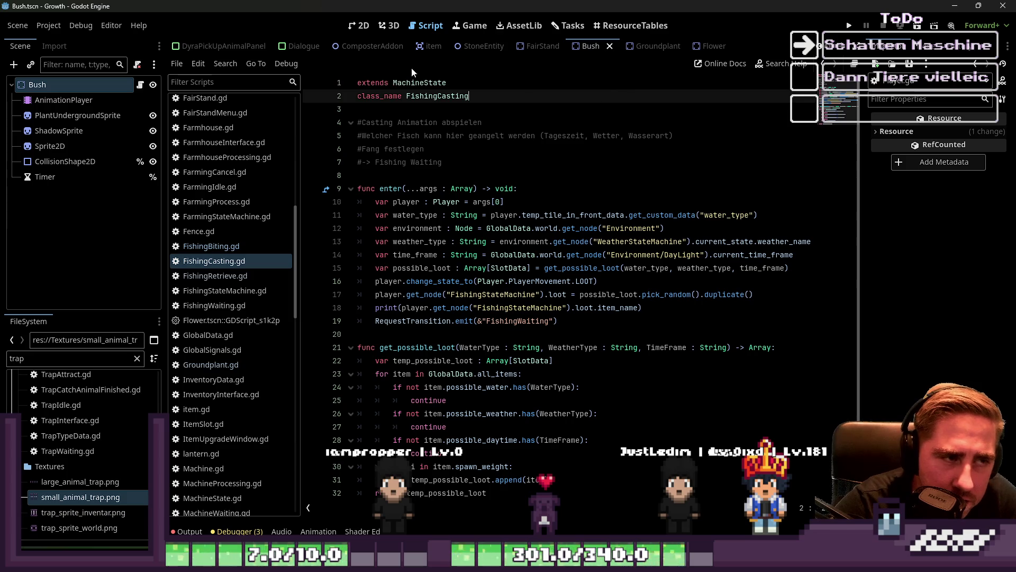
left_click(437, 83)
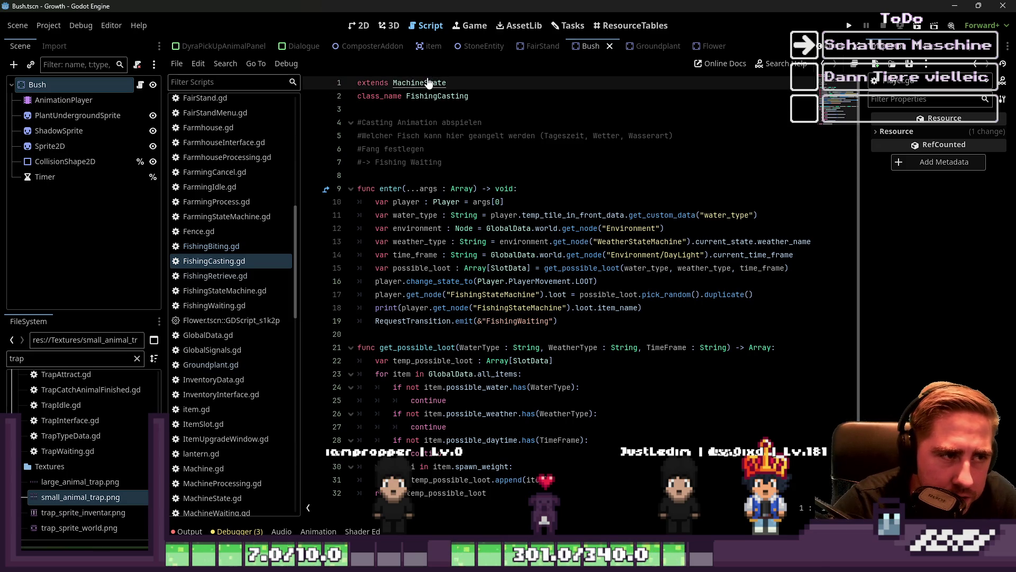
left_click(429, 84, "ctrl")
left_click_drag(535, 162, 371, 148)
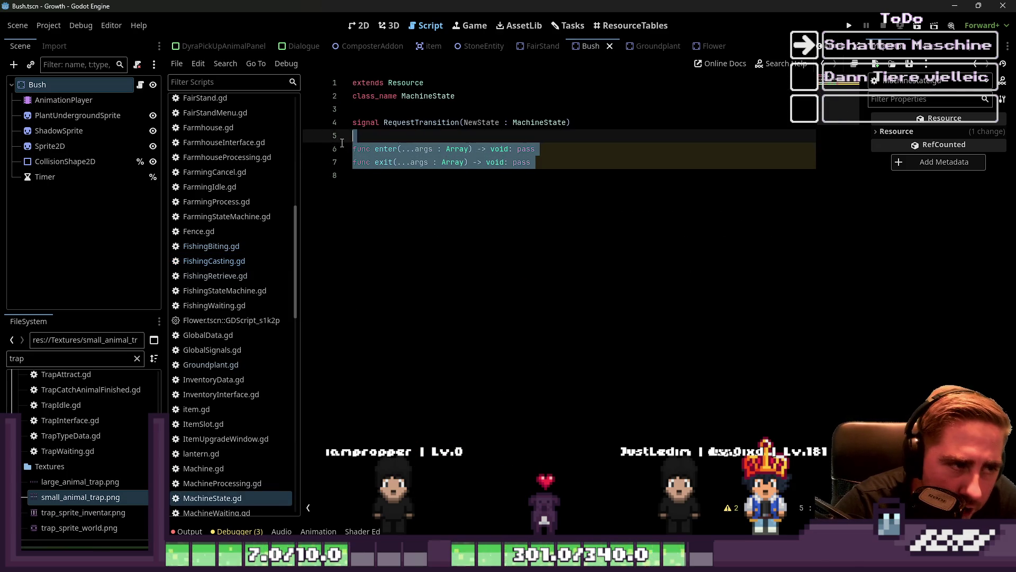
- Delete the empty line 8 at the end of MachineState.gd
left_click(370, 190)
key("BackSpace")
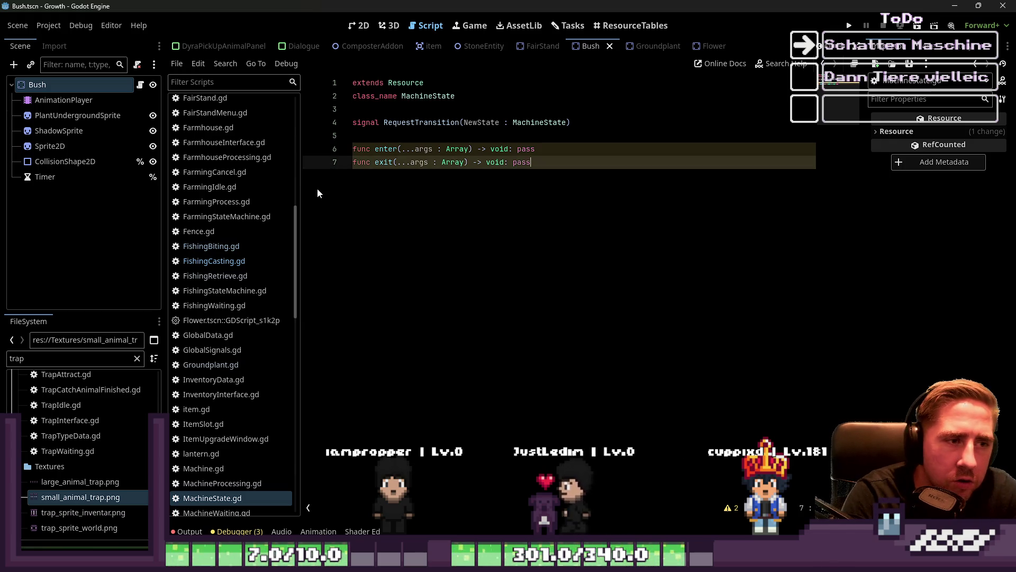
key("Up")
key("Up")
key("Down")
key("Down")
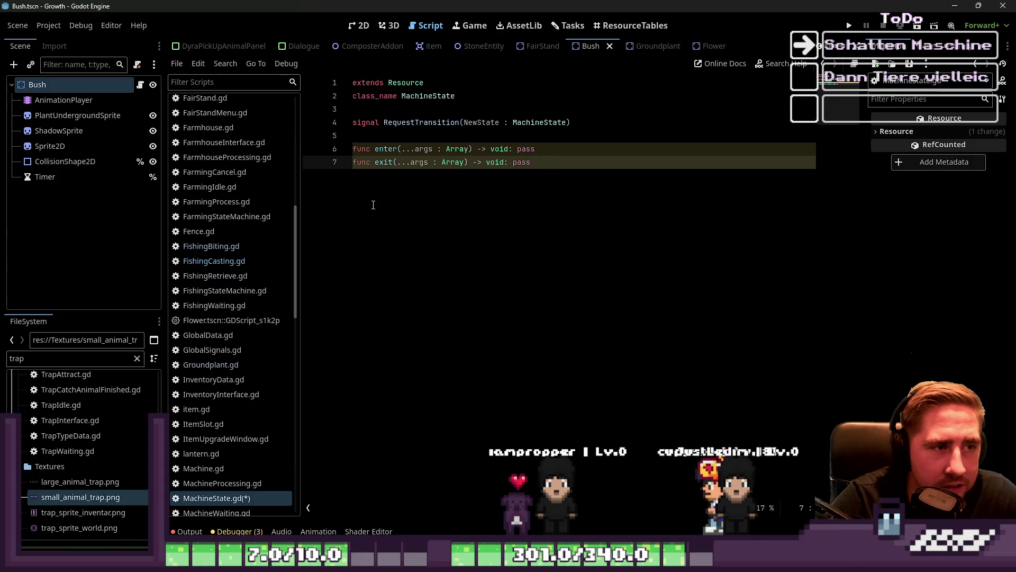
- Select the enter and exit functions on lines 6–7
mouse_move(574, 170)
left_mouse_down()
mouse_move(360, 139)
mouse_move(327, 102)
mouse_move(339, 79)
mouse_move(349, 143)
mouse_move(236, 2)
left_mouse_up()
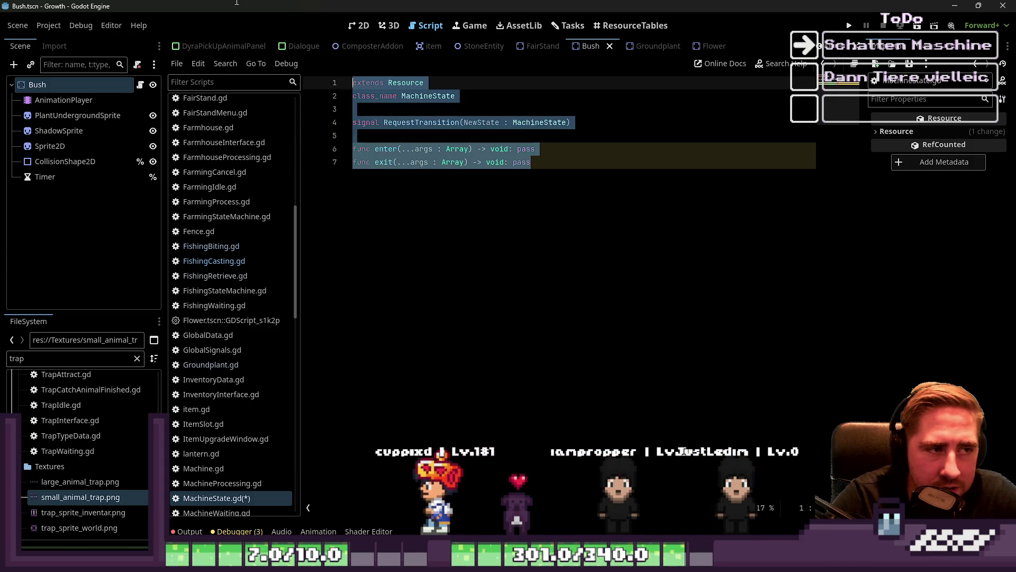
left_click(562, 275)
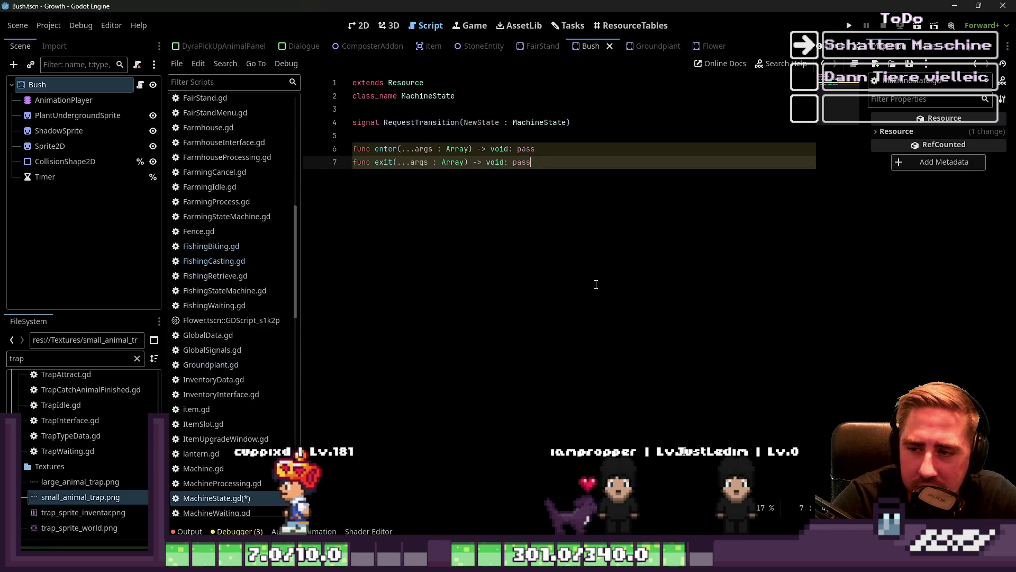
mouse_move(712, 183)
left_mouse_down()
mouse_move(317, 123)
mouse_move(294, 156)
left_mouse_up()
left_click(420, 102)
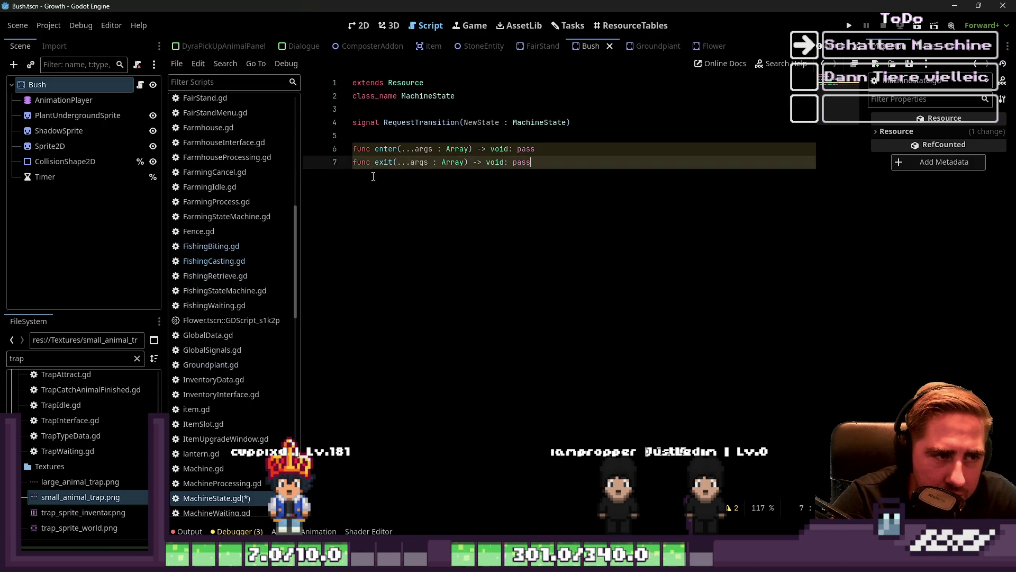
left_click_drag(411, 184, 318, 150)
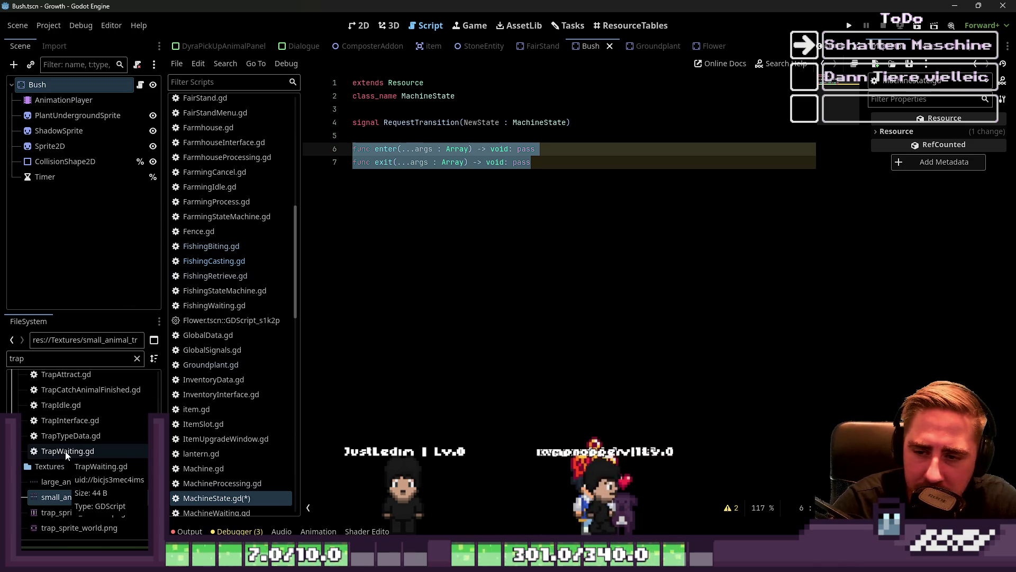
- Widen the code area, add a blank line 8 after the exit function, and save MachineState.gd
double_click(47, 359)
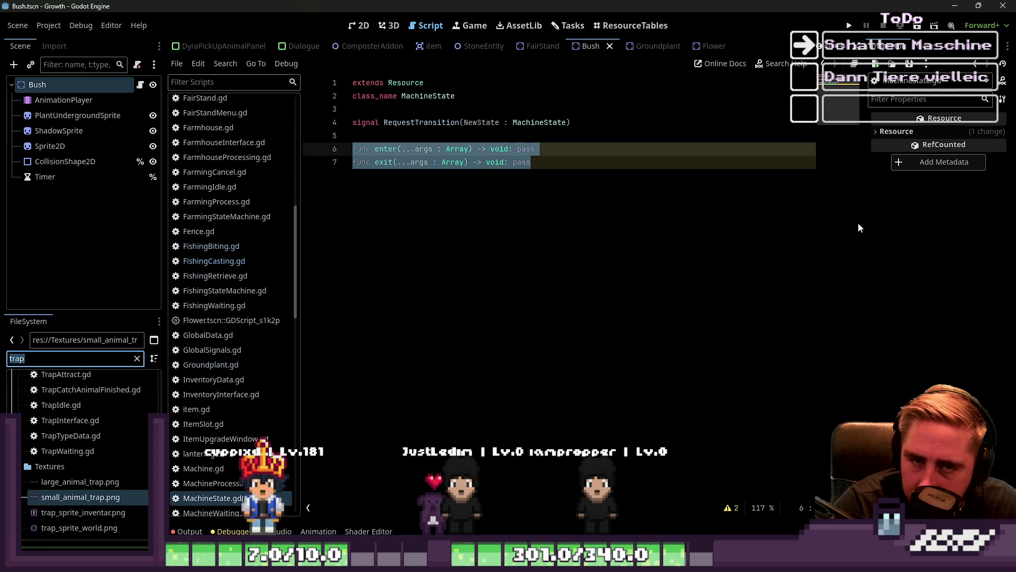
left_click_drag(864, 216, 888, 223)
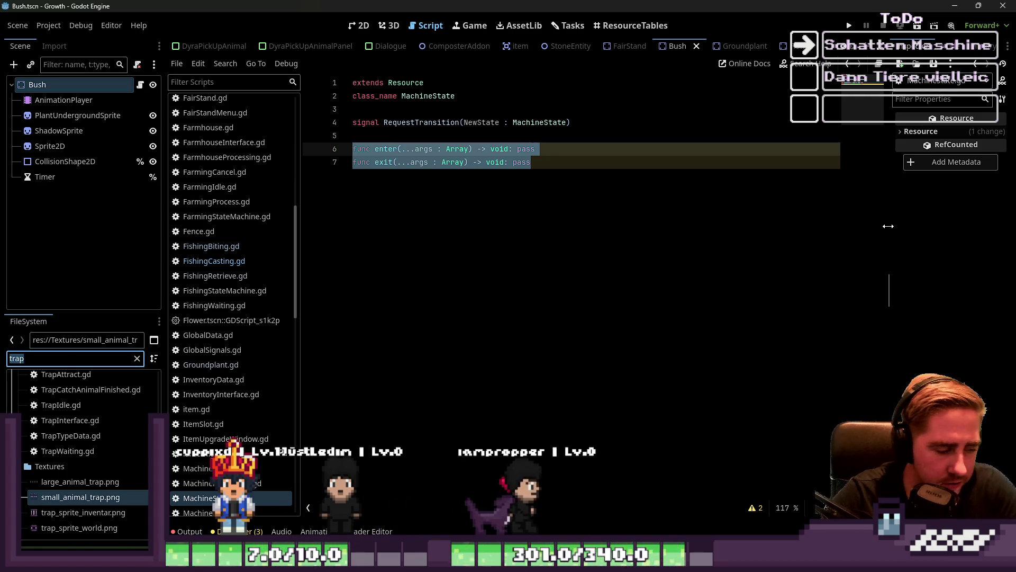
left_click(624, 162)
key("Return")
key("ctrl+s")
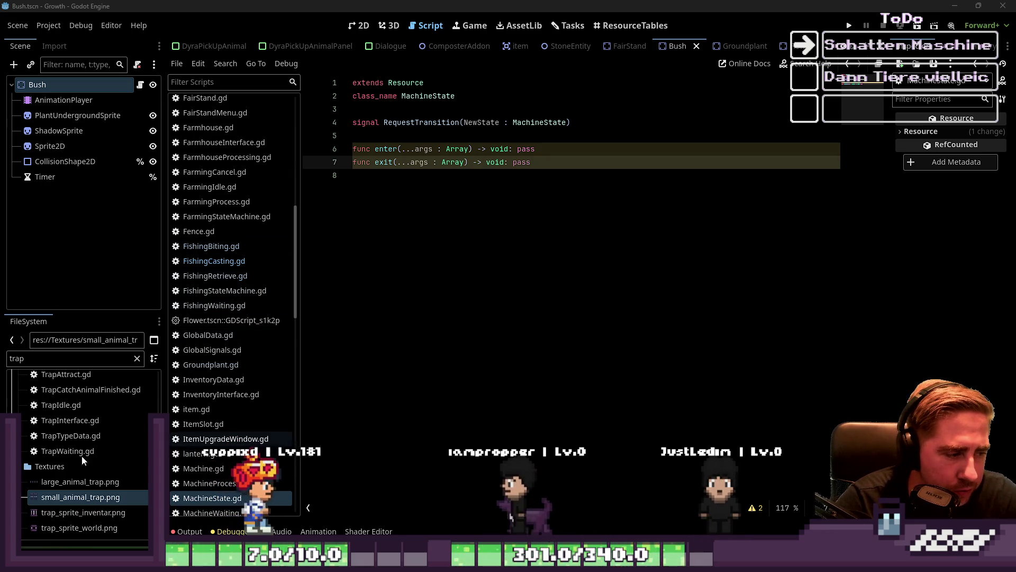
- Filter the FileSystem by 'chest' and open storage_space_chest_sprite.png in Aseprite externally
scroll(85, 424, "up", 3)
double_click(67, 358)
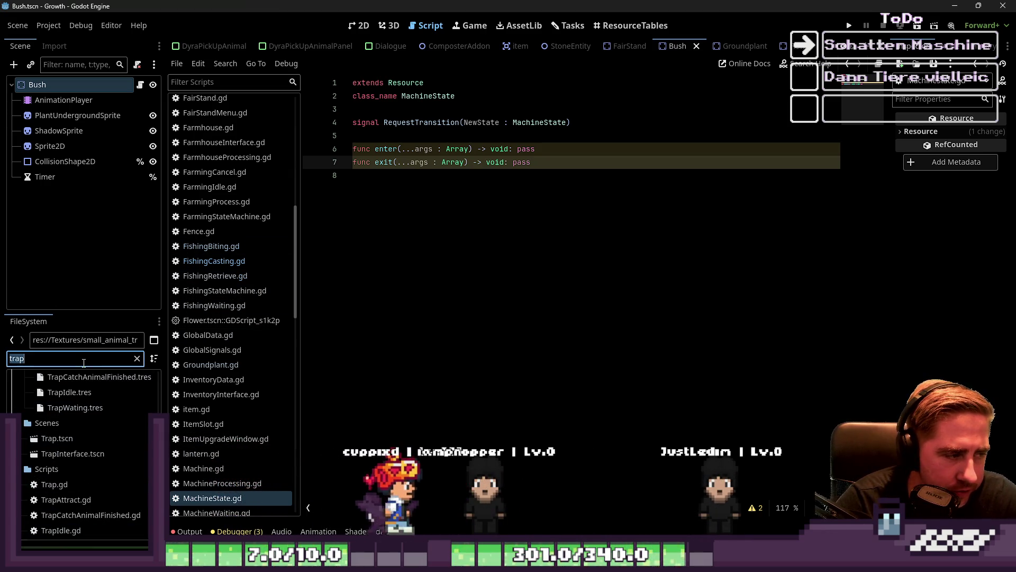
type("chest")
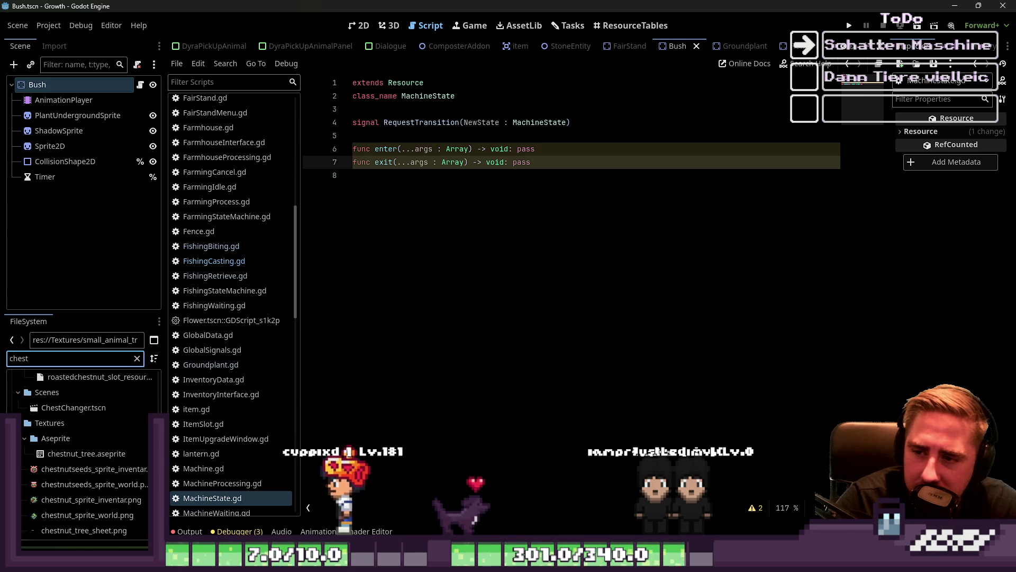
scroll(78, 433, "down", 5)
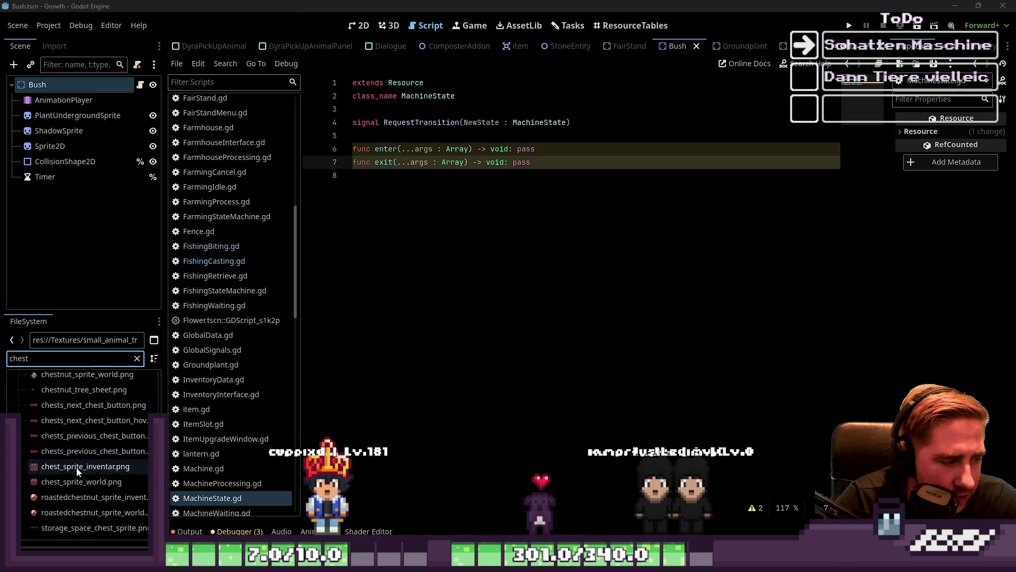
left_click(75, 529)
right_click(74, 529)
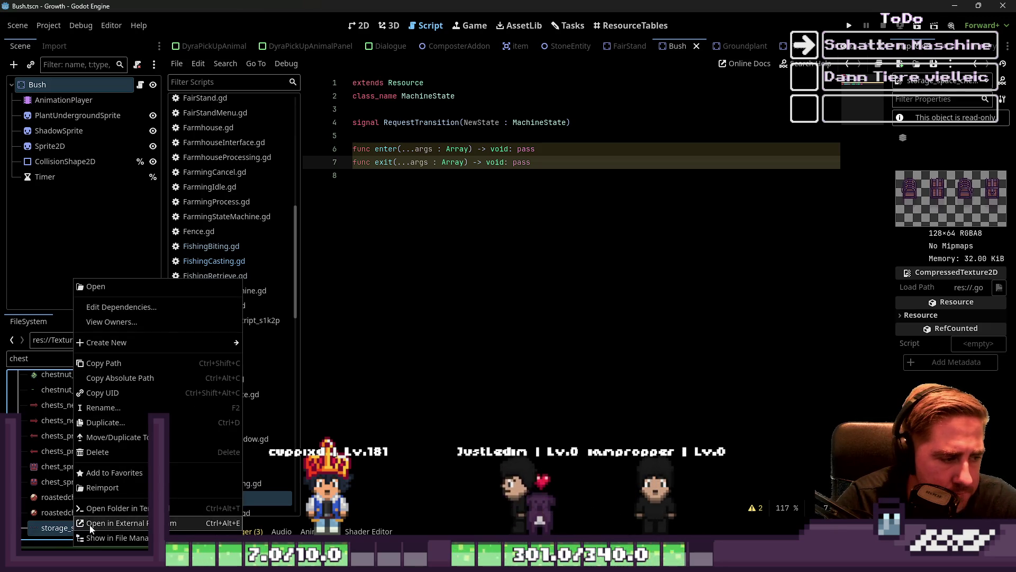
left_click(106, 523)
- Select the left chest with its shadow, try narrowing it, then cancel the scaling
scroll(513, 244, "up", 4)
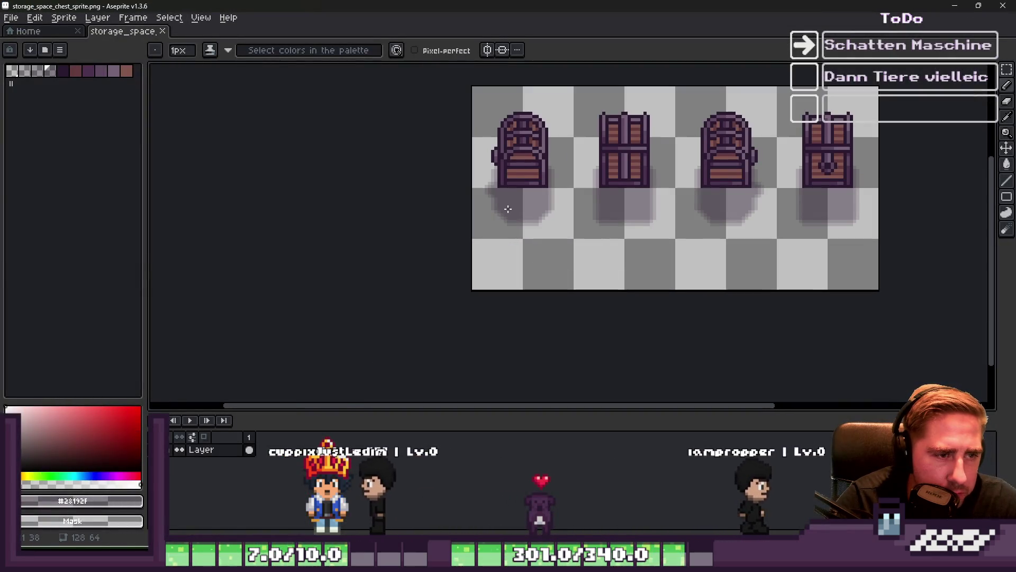
scroll(495, 217, "down", 2)
scroll(460, 180, "up", 4)
key("m")
mouse_move(455, 114)
left_mouse_down()
mouse_move(561, 313)
mouse_move(630, 398)
left_mouse_up()
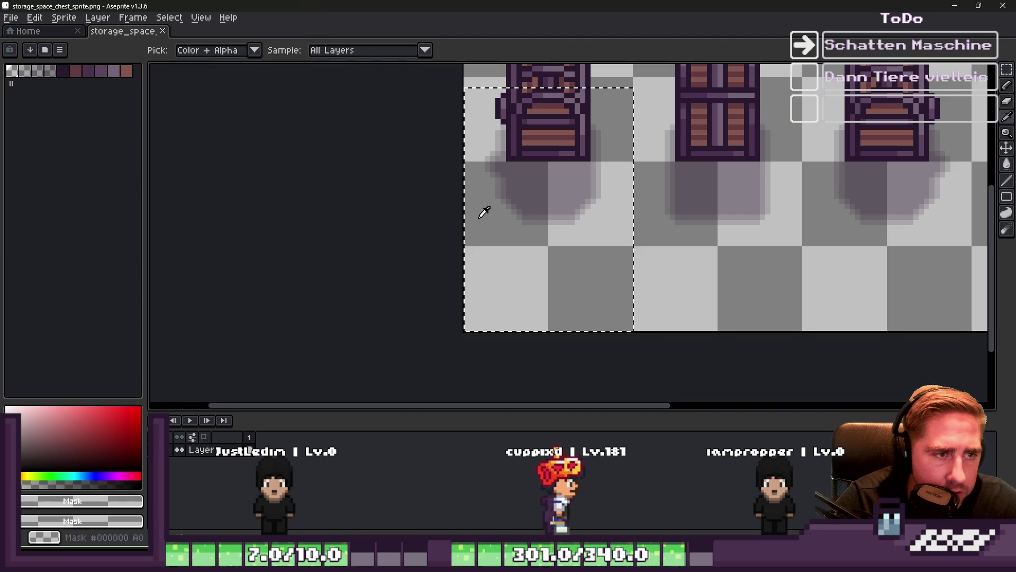
left_click_drag(466, 216, 497, 220)
key("Escape")
scroll(508, 298, "down", 1)
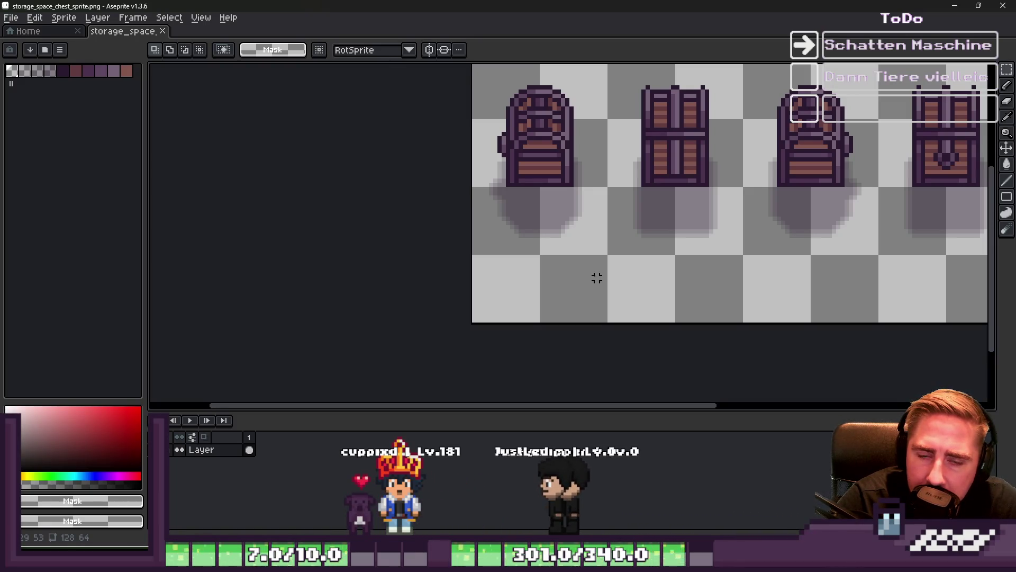
scroll(493, 169, "up", 3)
- Clear shadow pixels at the chest's left edge and shift a shadow block left, then undo both
left_click_drag(530, 215, 424, 122)
key("Delete")
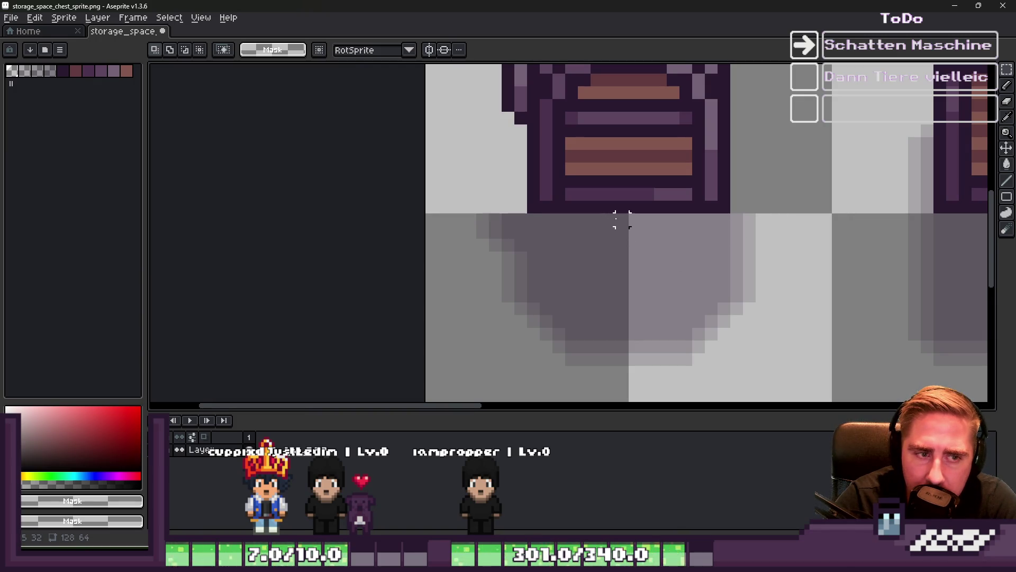
left_click(630, 269)
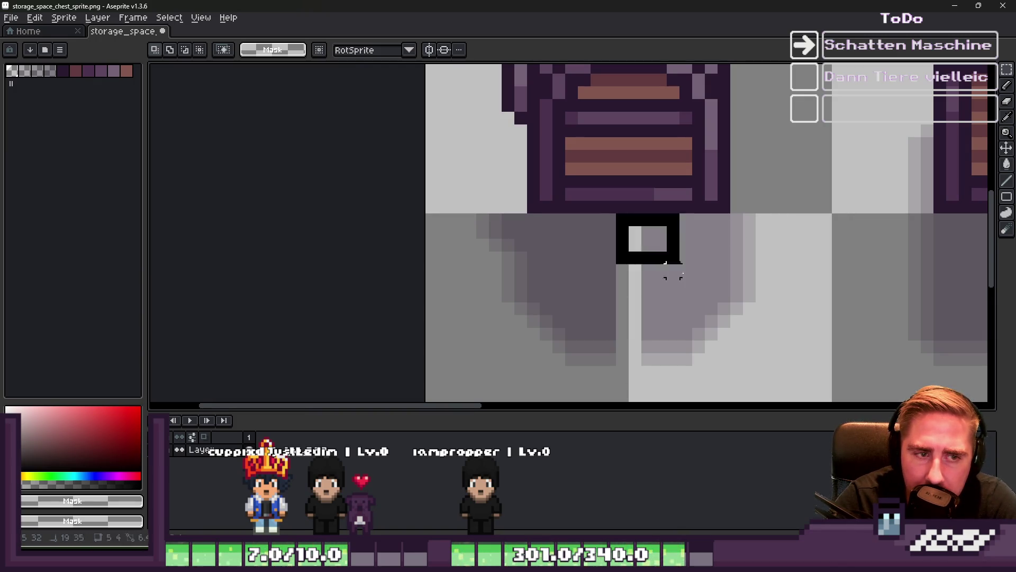
left_click_drag(623, 219, 792, 390)
mouse_move(703, 313)
left_mouse_down()
mouse_move(678, 304)
mouse_move(703, 315)
mouse_move(677, 314)
left_mouse_up()
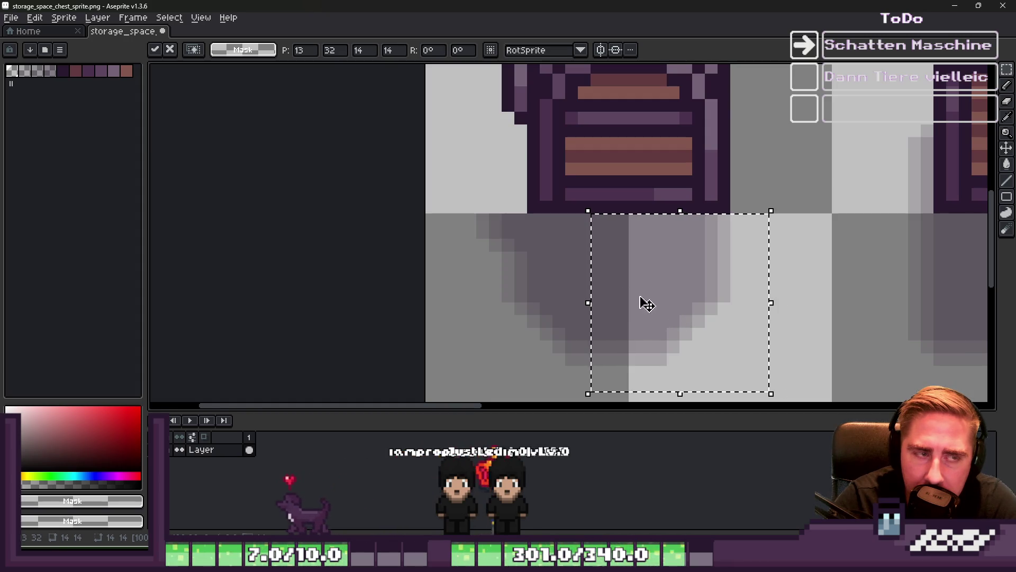
left_click(553, 271)
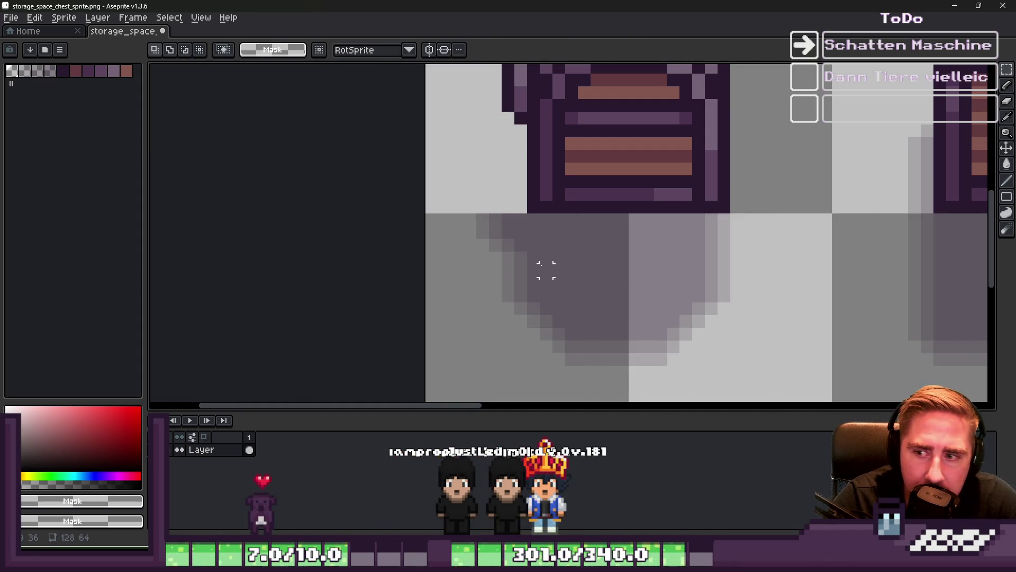
key("Right")
key("Right")
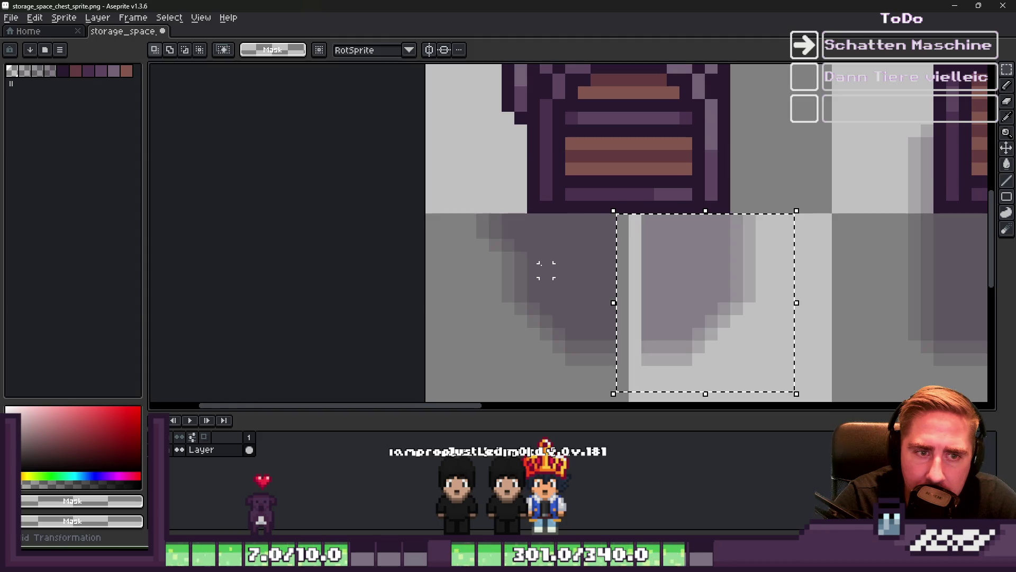
key("ctrl+z")
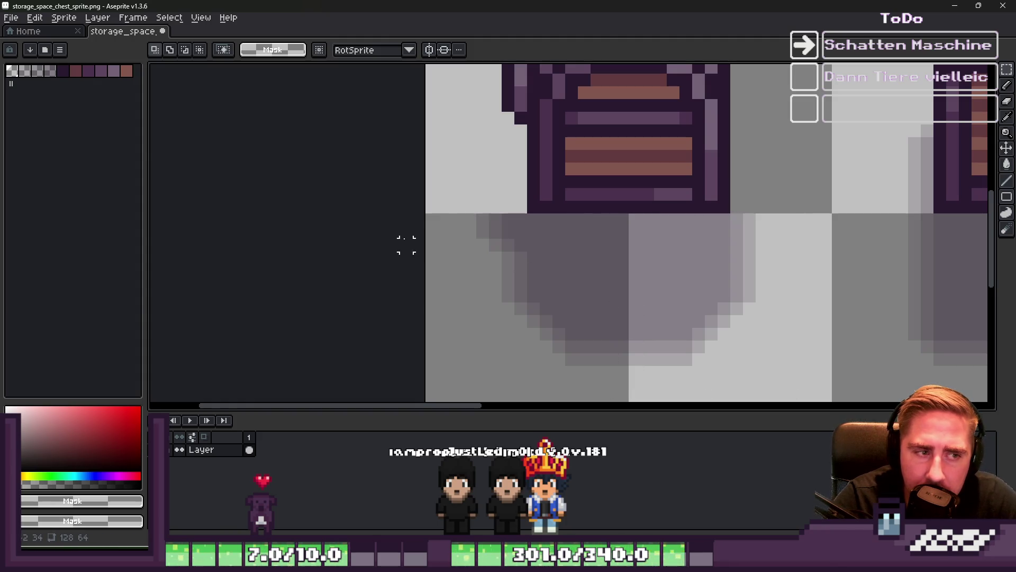
- Select the left chest's whole shadow, squeeze it narrower from the left, and apply
scroll(648, 317, "down", 2)
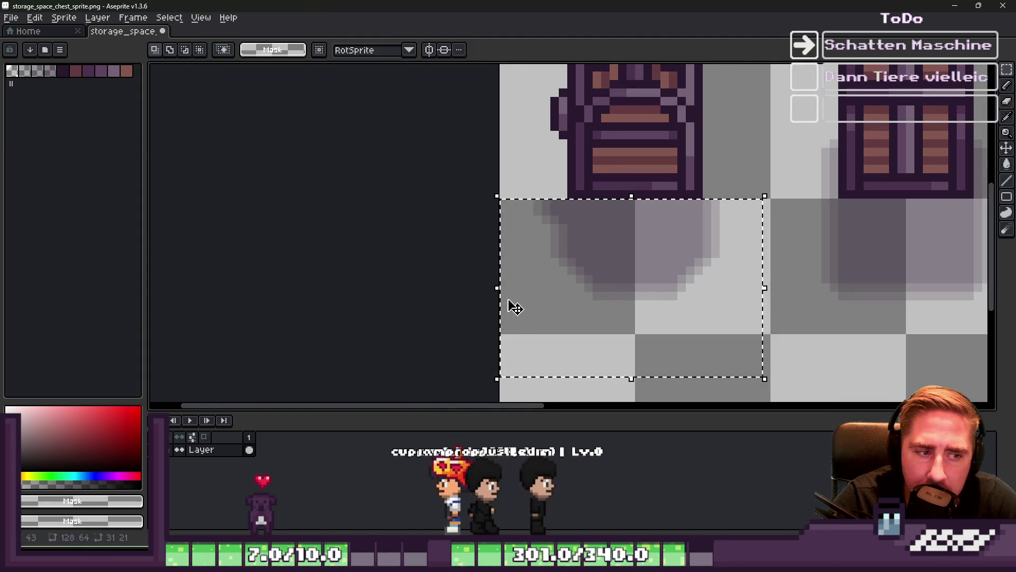
left_click_drag(773, 199, 499, 404)
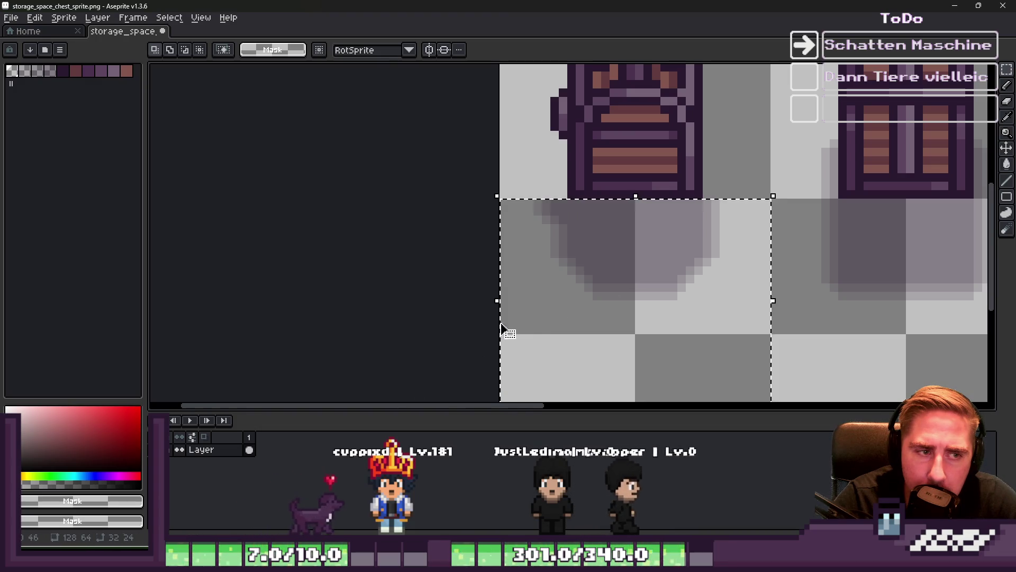
left_click(490, 301)
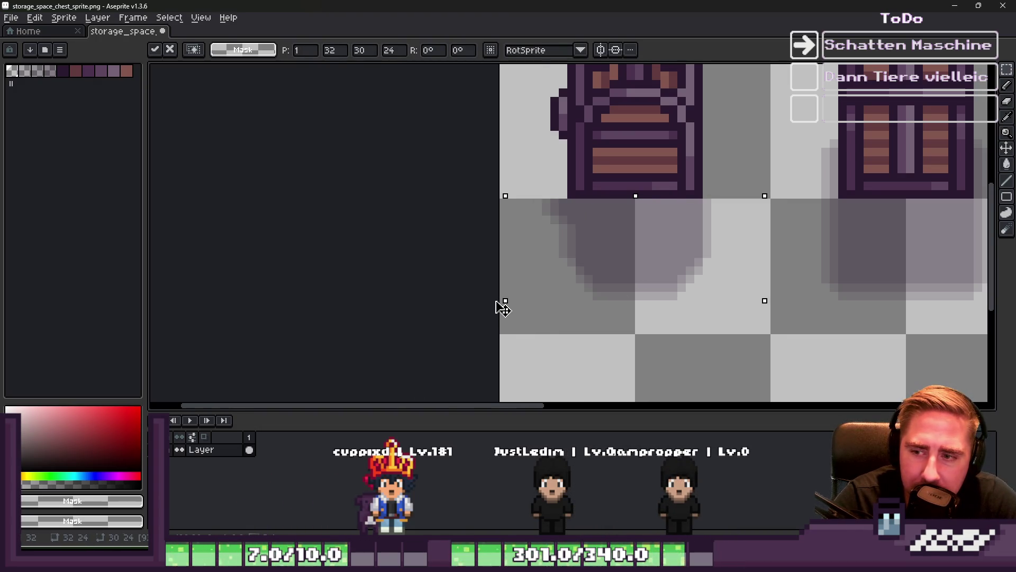
left_click_drag(497, 301, 514, 305)
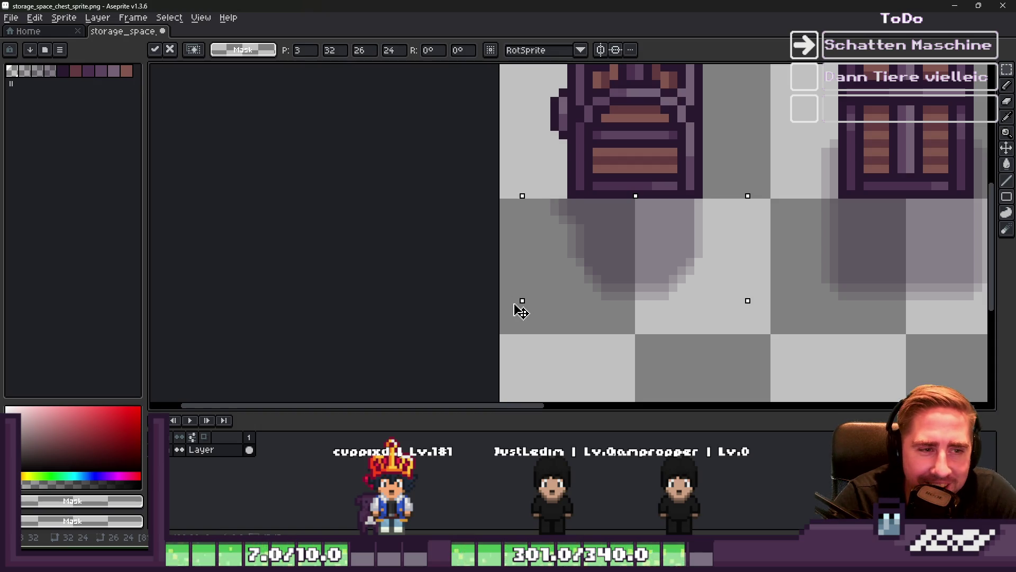
left_click_drag(515, 306, 521, 306)
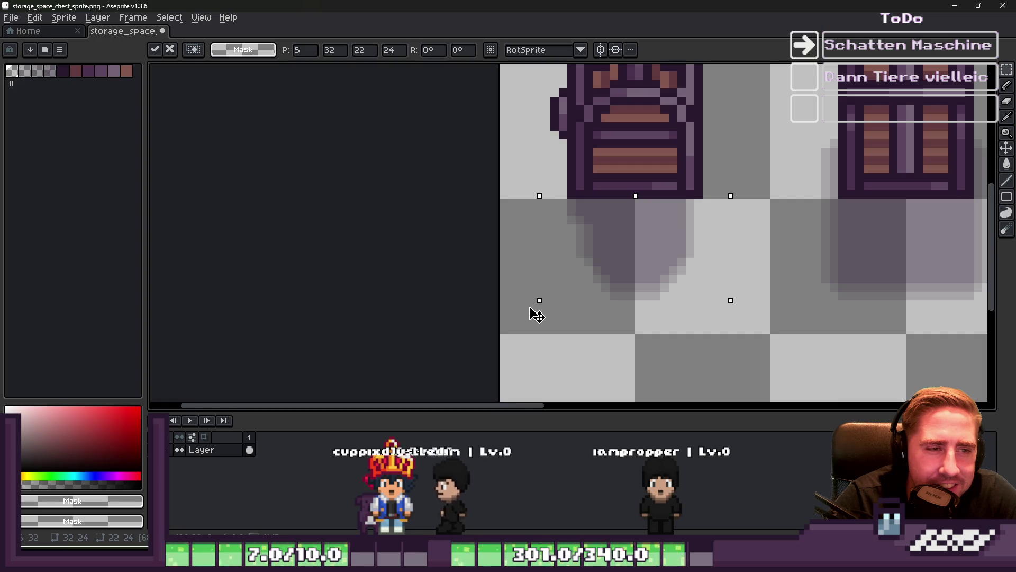
key("Return")
- Sample the dark shadow colour and delete the stray shadow strip beside the chest
key("b")
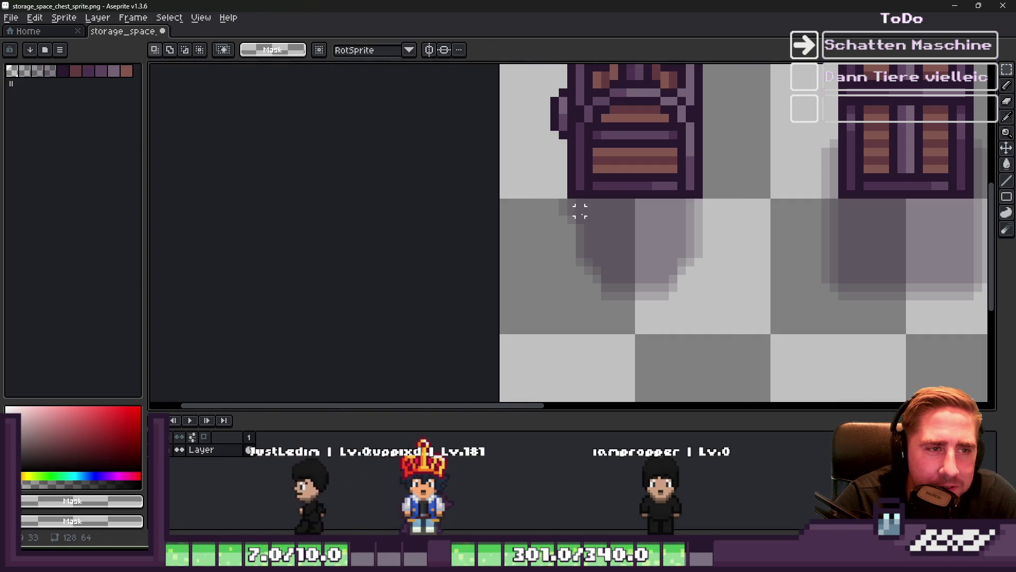
scroll(529, 190, "up", 2)
left_click(547, 184, "alt")
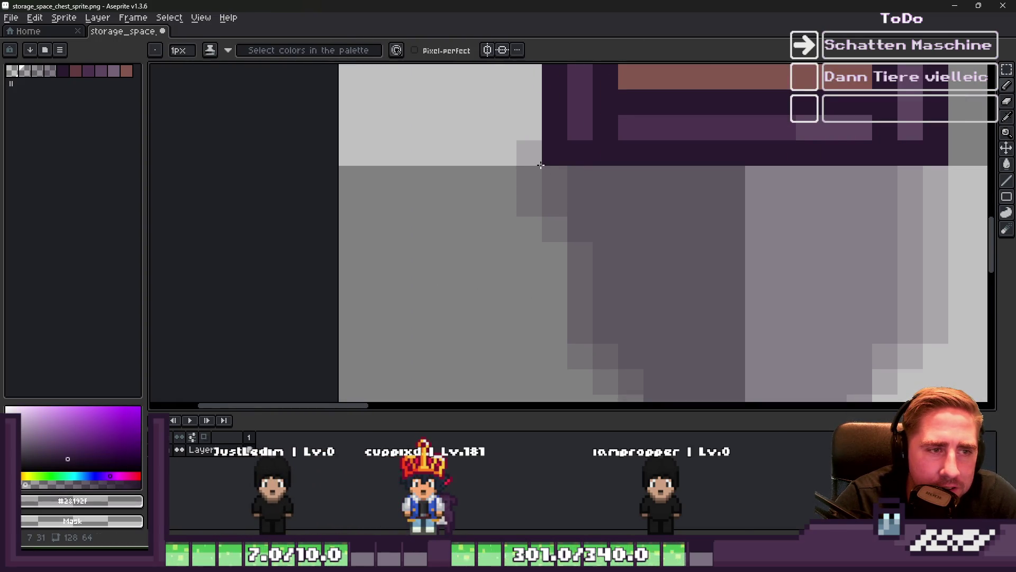
scroll(595, 184, "down", 2)
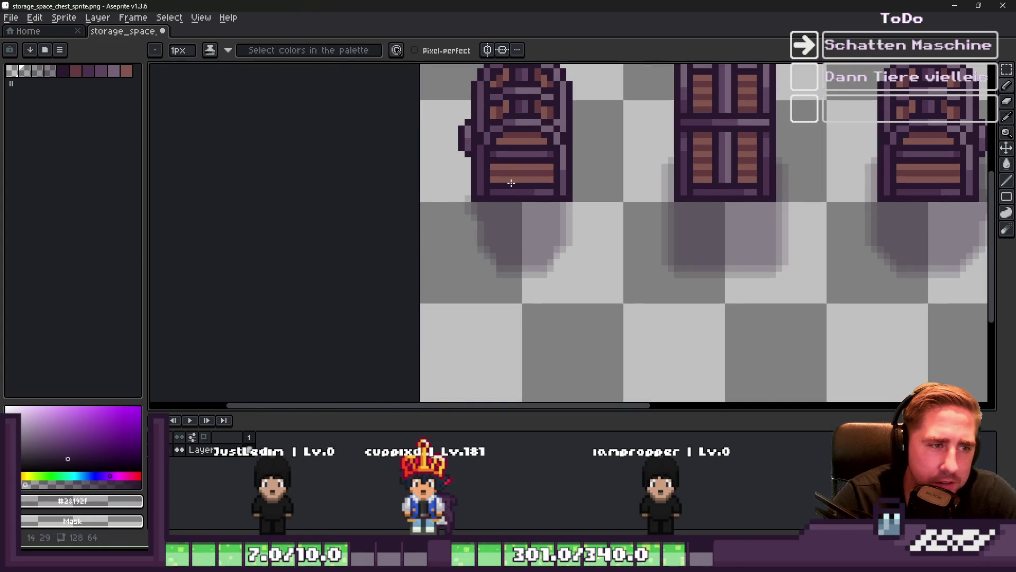
scroll(487, 221, "up", 2)
scroll(686, 243, "down", 1)
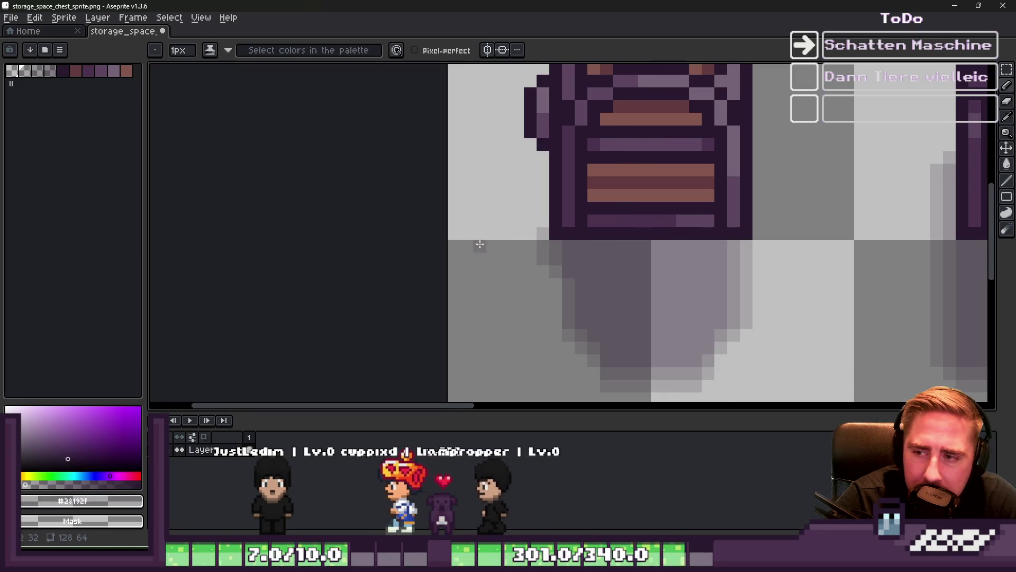
scroll(478, 241, "down", 2)
scroll(671, 256, "down", 1)
scroll(724, 260, "up", 1)
scroll(724, 259, "up", 1)
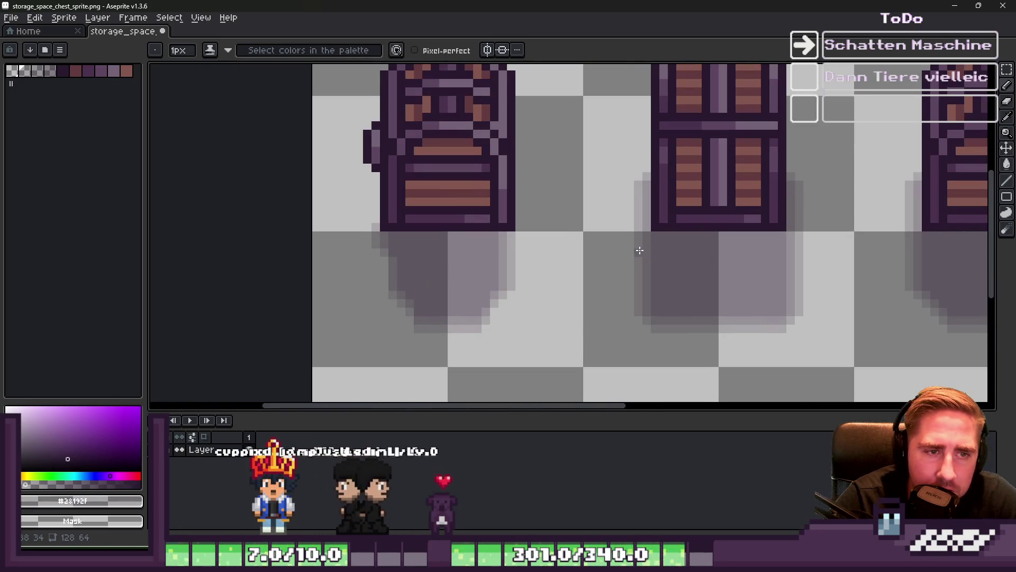
key("m")
scroll(585, 238, "down", 1)
scroll(603, 233, "up", 2)
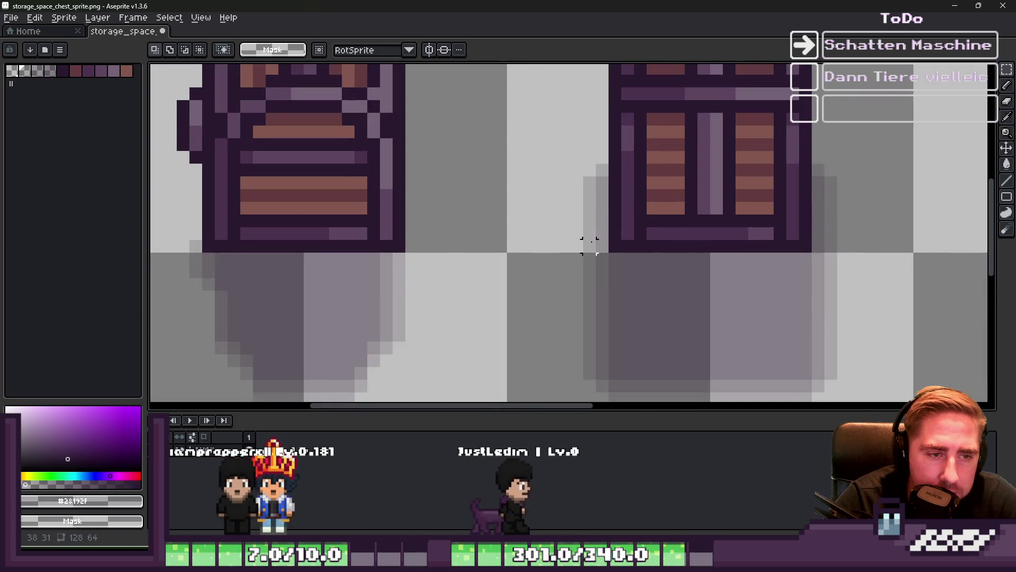
left_click_drag(604, 248, 543, 108)
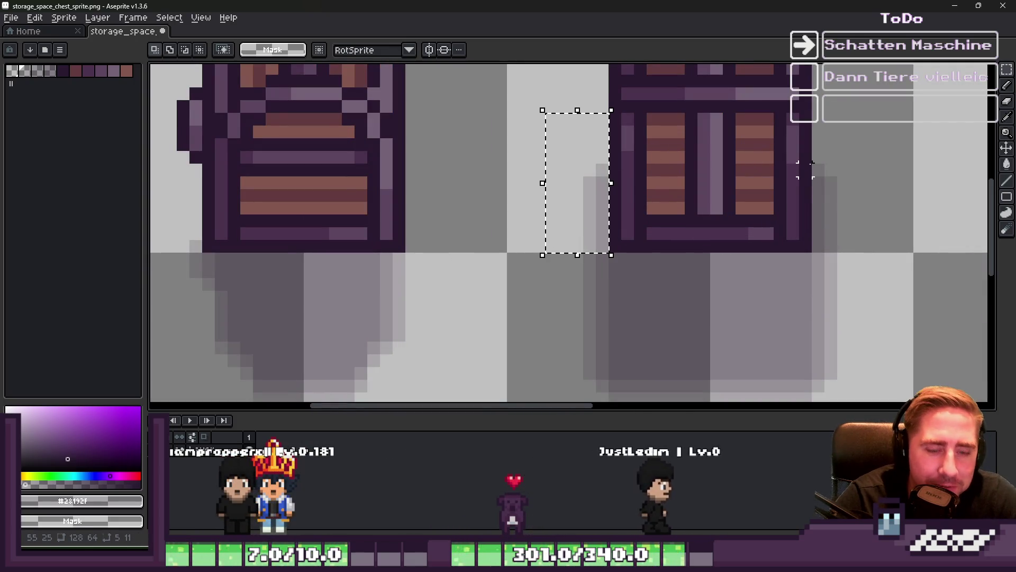
key("Delete")
- Select the shadow strip right of the chest, then the middle chest's entire shadow
left_click_drag(810, 136, 890, 254)
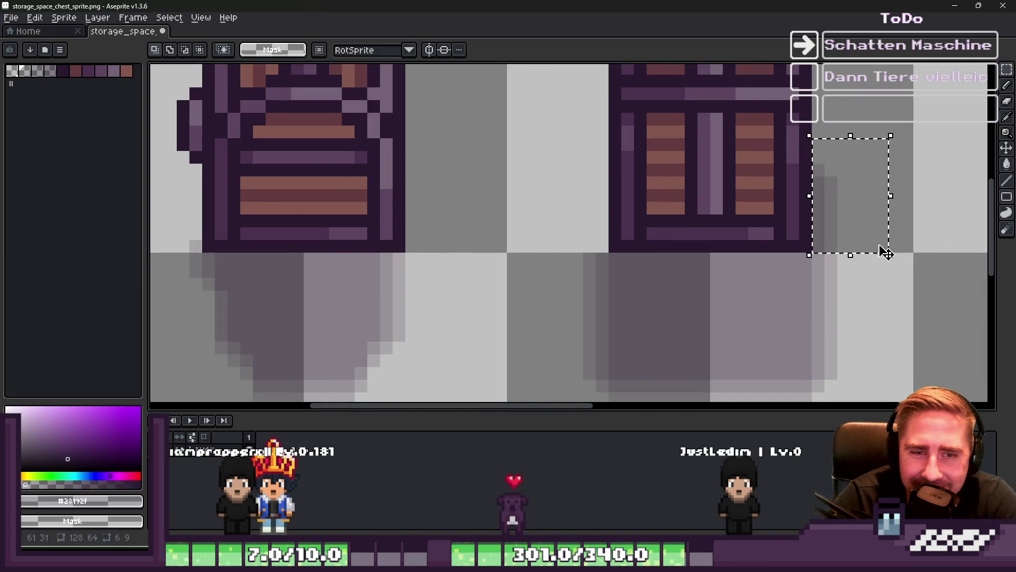
scroll(742, 195, "down", 2)
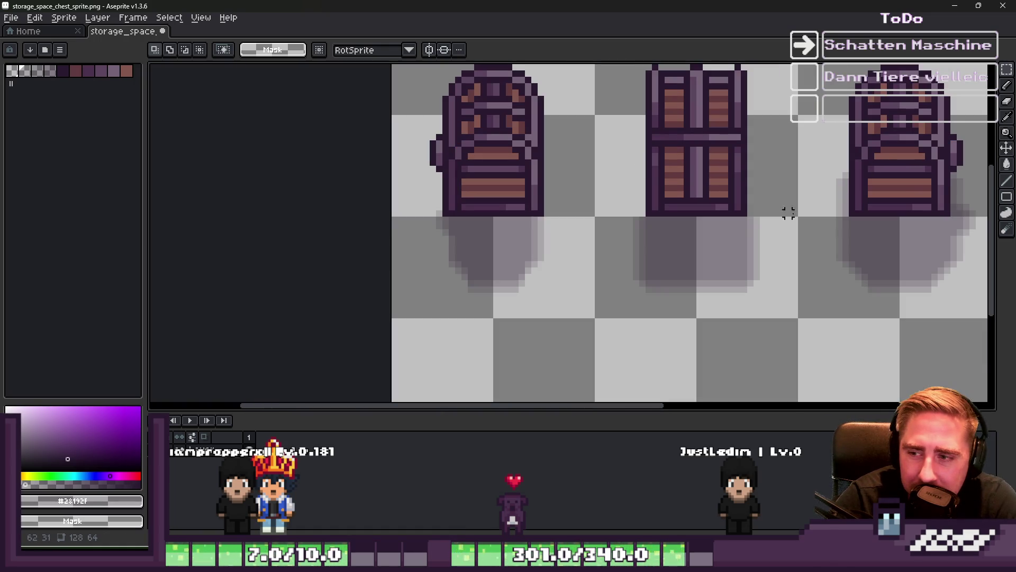
scroll(776, 207, "up", 2)
mouse_move(477, 202)
left_mouse_down()
mouse_move(760, 348)
mouse_move(788, 348)
left_mouse_up()
mouse_move(817, 303)
left_mouse_down()
mouse_move(465, 154)
mouse_move(420, 109)
left_mouse_up()
- Narrow the middle chest's shadow evenly from both sides
key("i")
left_click(422, 204)
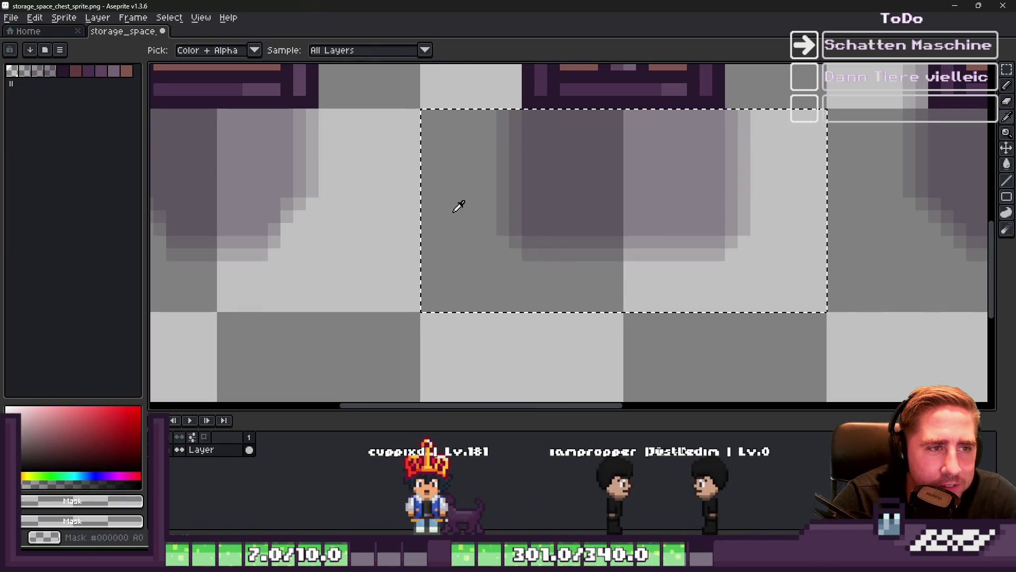
key("m")
left_click_drag(419, 212, 501, 220)
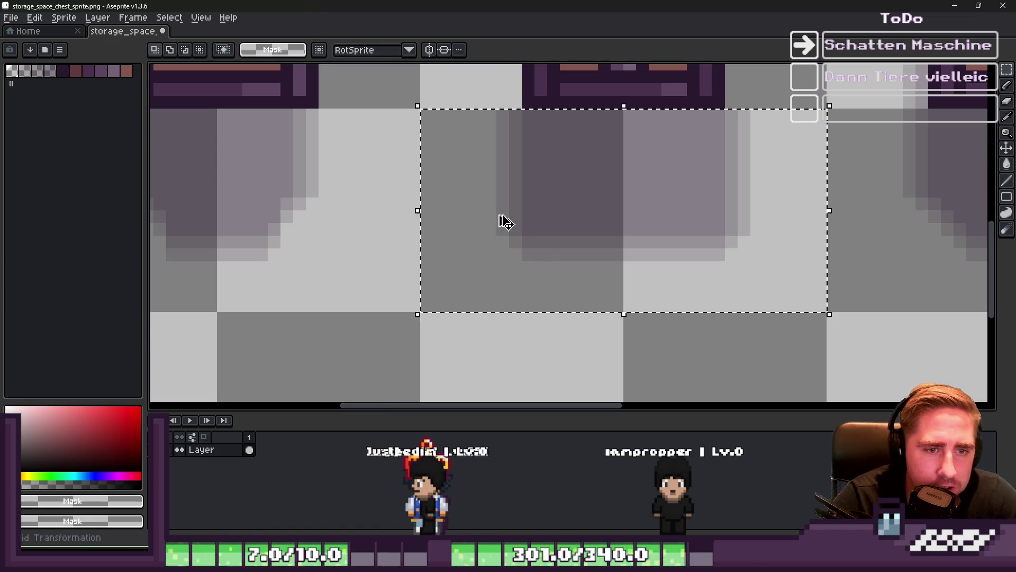
- Shift part of the middle shadow two pixels right and delete its rightmost column
mouse_move(643, 114)
left_mouse_down()
mouse_move(730, 294)
mouse_move(825, 312)
left_mouse_up()
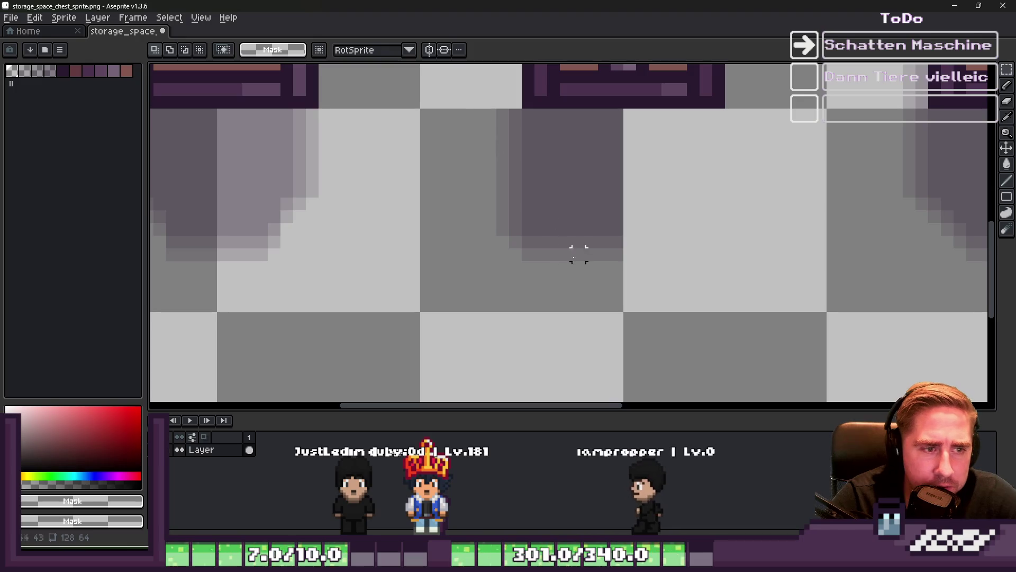
mouse_move(456, 107)
left_mouse_down()
mouse_move(642, 216)
mouse_move(690, 324)
left_mouse_up()
left_click_drag(572, 218, 607, 229)
key("ctrl+d")
left_click_drag(659, 275, 624, 109)
key("Delete")
key("ctrl+d")
- Duplicate the remaining shadow half, mirror it horizontally, and nudge it right beneath the chest
mouse_move(526, 114)
left_mouse_down()
mouse_move(620, 268)
mouse_move(620, 315)
left_mouse_up()
left_click_drag(551, 199, 606, 232)
key("ctrl+z")
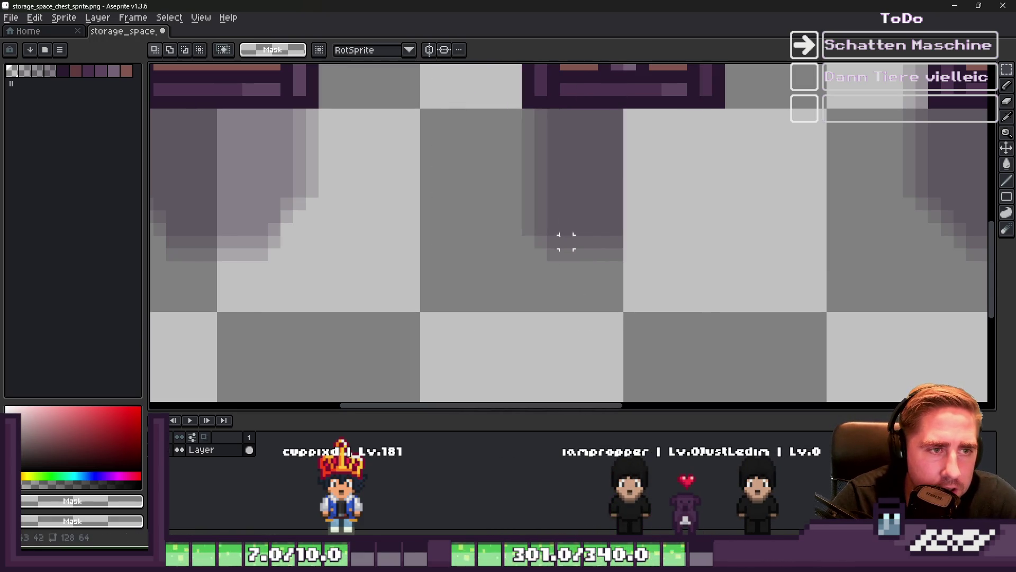
left_click_drag(515, 113, 703, 321)
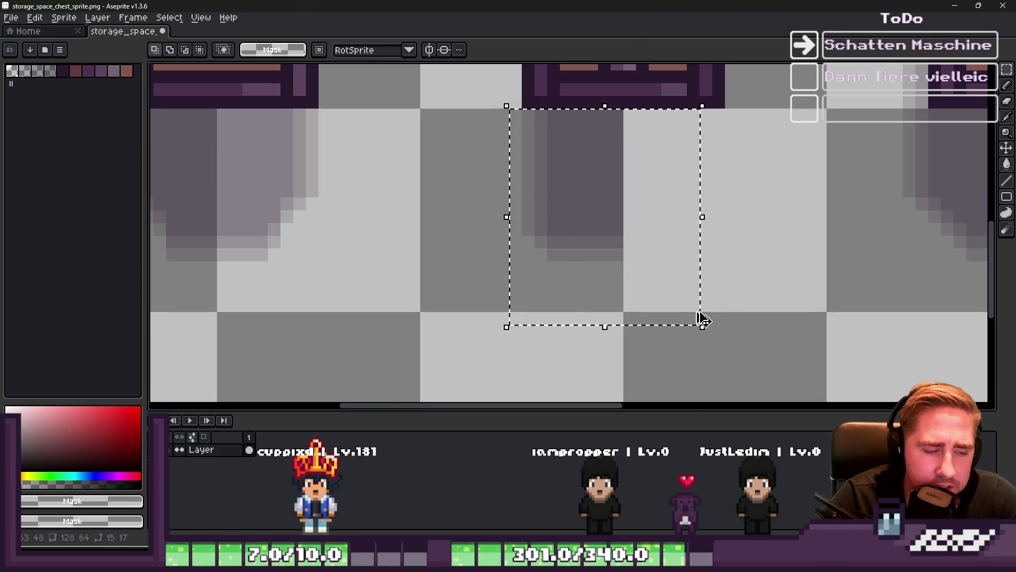
key("ctrl+t")
key("shift+h")
mouse_move(567, 224)
left_mouse_down()
mouse_move(624, 231)
mouse_move(610, 227)
left_mouse_up()
key("Return")
key("ctrl+d")
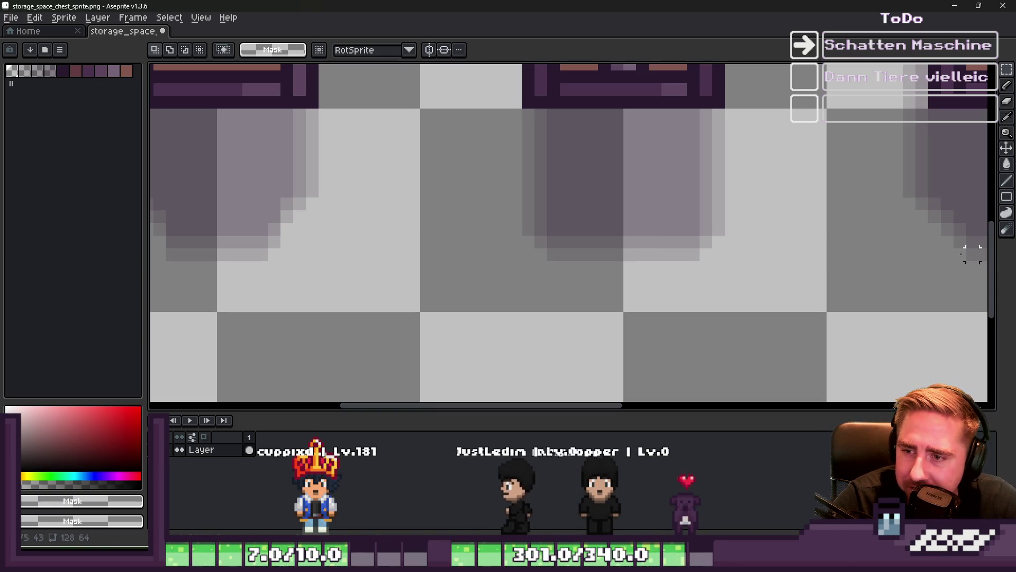
- Delete the stray shadow pixels to the right of the middle chest
scroll(632, 268, "down", 1)
scroll(530, 252, "down", 1)
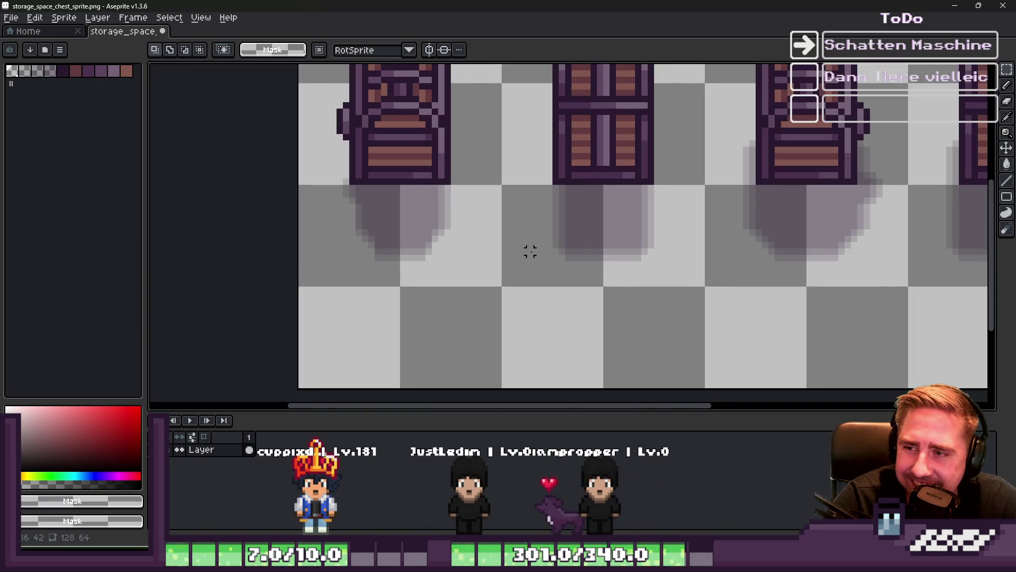
scroll(529, 250, "down", 1)
scroll(609, 204, "up", 1)
scroll(419, 213, "down", 1)
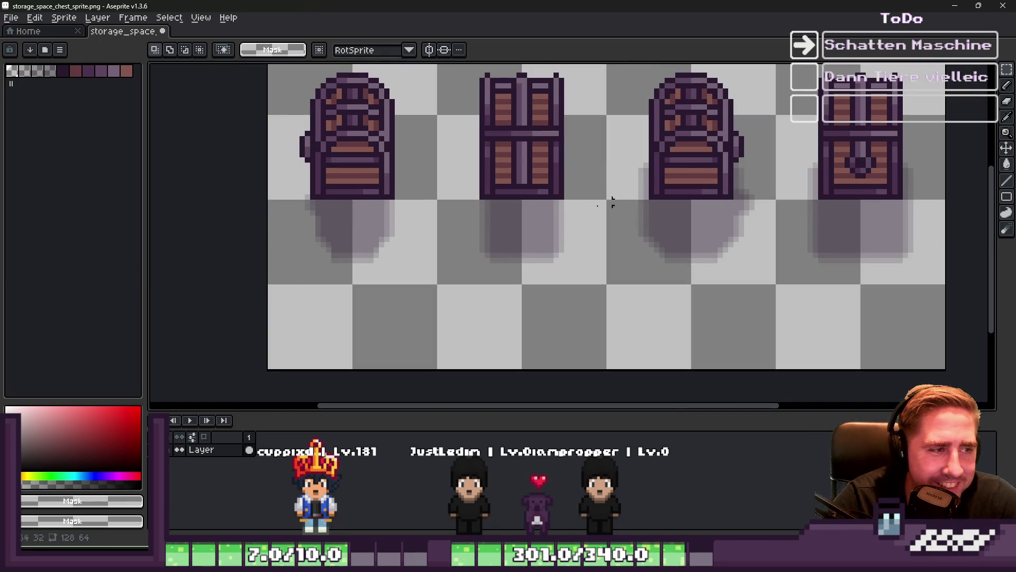
scroll(630, 197, "up", 1)
scroll(313, 226, "up", 1)
left_click_drag(295, 168, 311, 292)
key("u")
left_click_drag(458, 183, 250, 290)
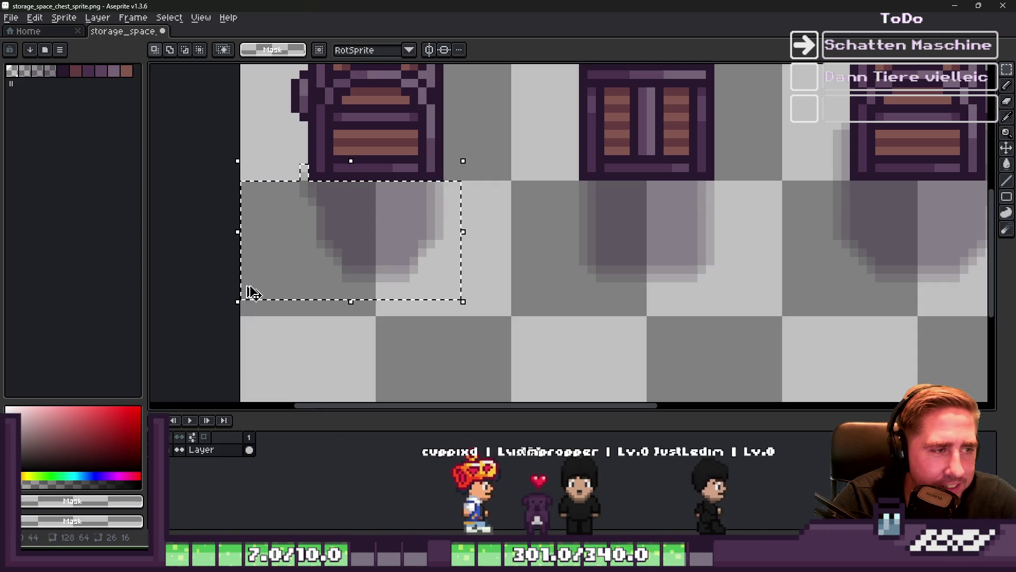
scroll(249, 293, "down", 1)
scroll(356, 281, "down", 1)
scroll(710, 219, "up", 1)
scroll(710, 218, "up", 1)
mouse_move(540, 133)
left_mouse_down()
mouse_move(567, 181)
mouse_move(594, 334)
left_mouse_up()
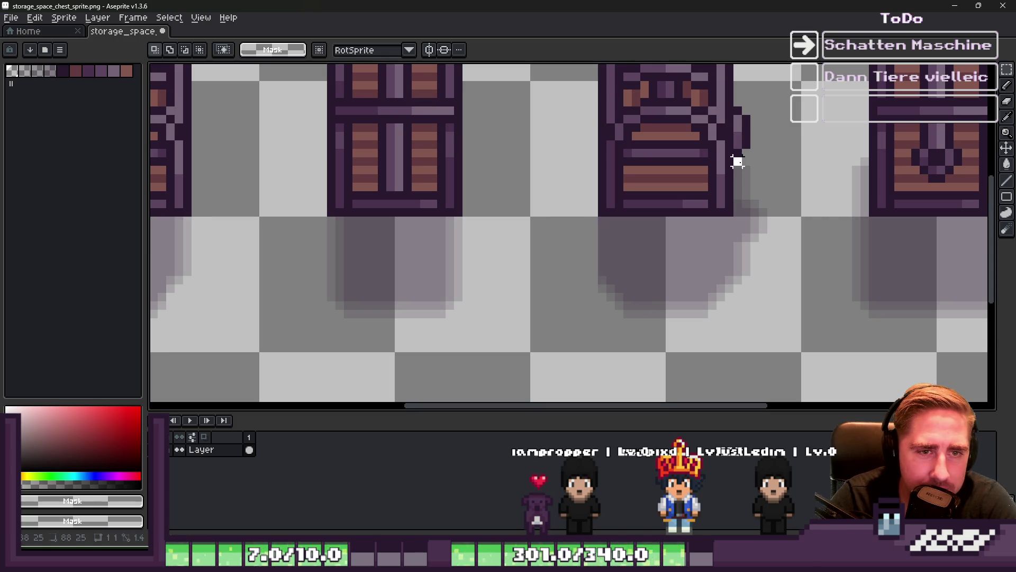
left_click_drag(738, 162, 771, 291)
key("Delete")
- Copy the left chest's shadow and place it under the third chest
mouse_move(754, 221)
left_mouse_down()
mouse_move(560, 323)
mouse_move(567, 313)
left_mouse_up()
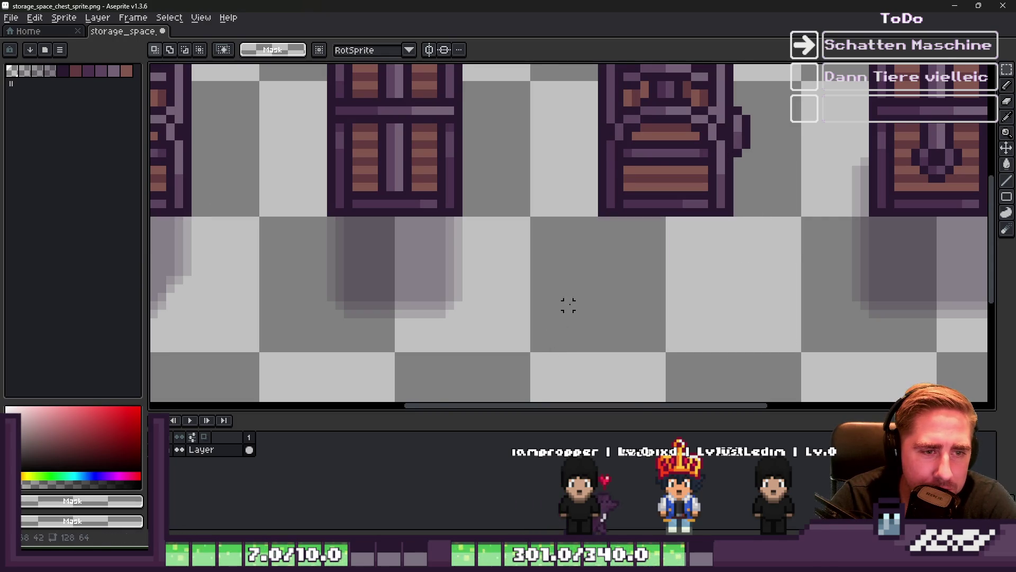
scroll(583, 272, "down", 2)
key("ctrl+t")
mouse_move(344, 293)
left_mouse_down()
mouse_move(336, 291)
mouse_move(342, 313)
mouse_move(646, 321)
left_mouse_up()
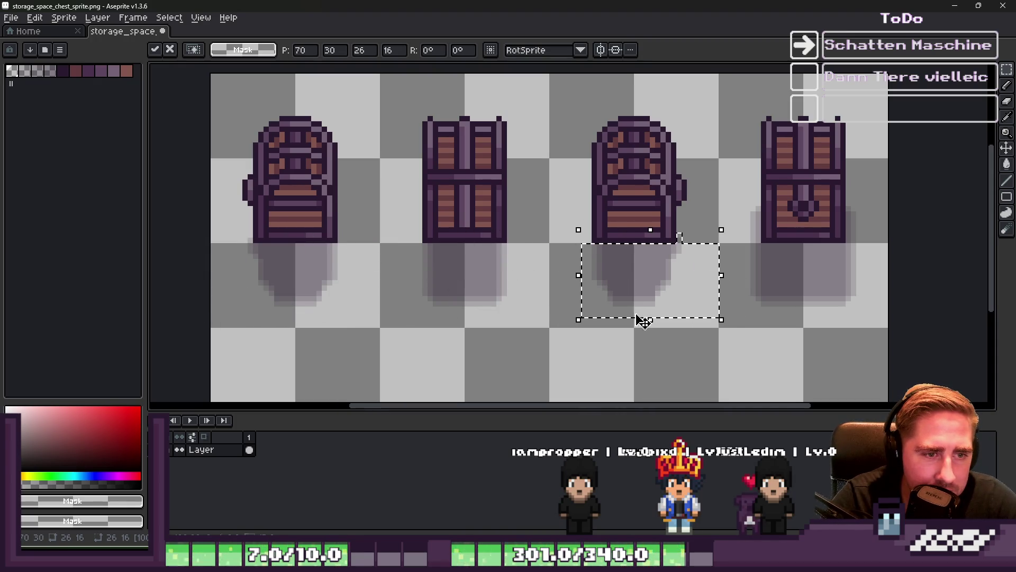
left_click(490, 243)
- Move the second chest's shadow under the fourth chest and deselect
scroll(672, 208, "up", 1)
left_click_drag(655, 315, 657, 316)
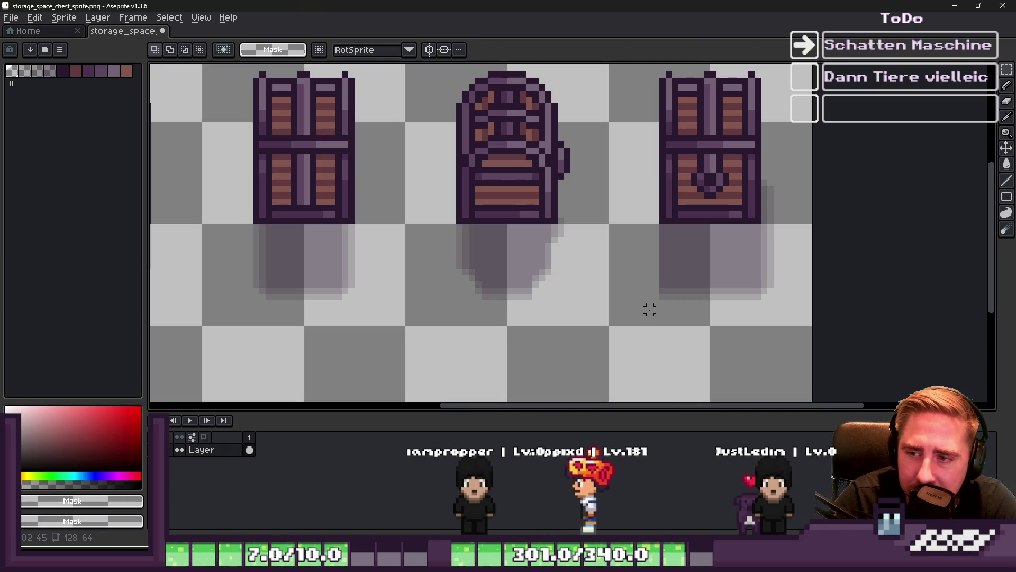
left_click_drag(630, 227, 778, 327)
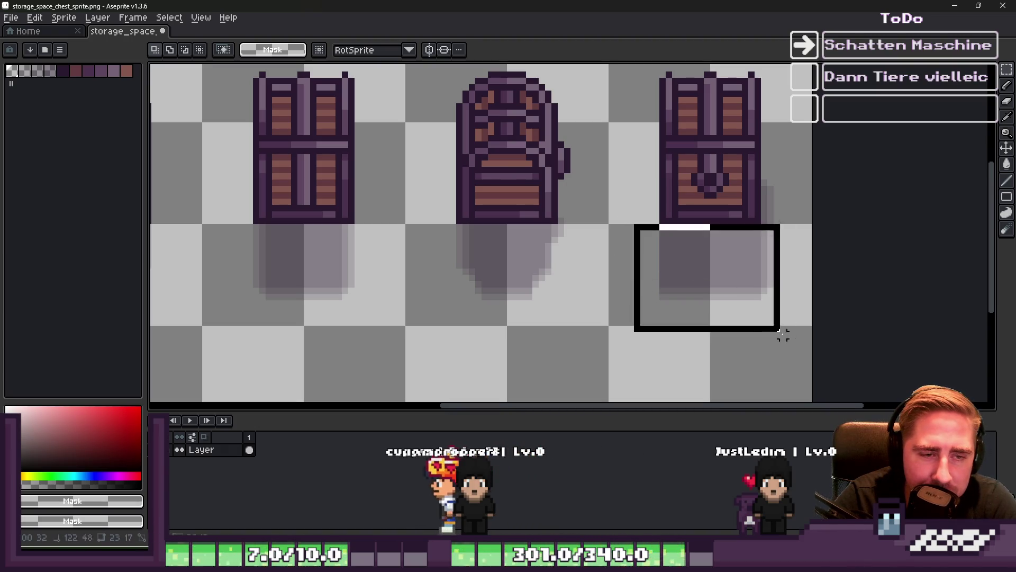
scroll(756, 174, "up", 2)
left_click_drag(774, 173, 852, 293)
scroll(741, 265, "down", 3)
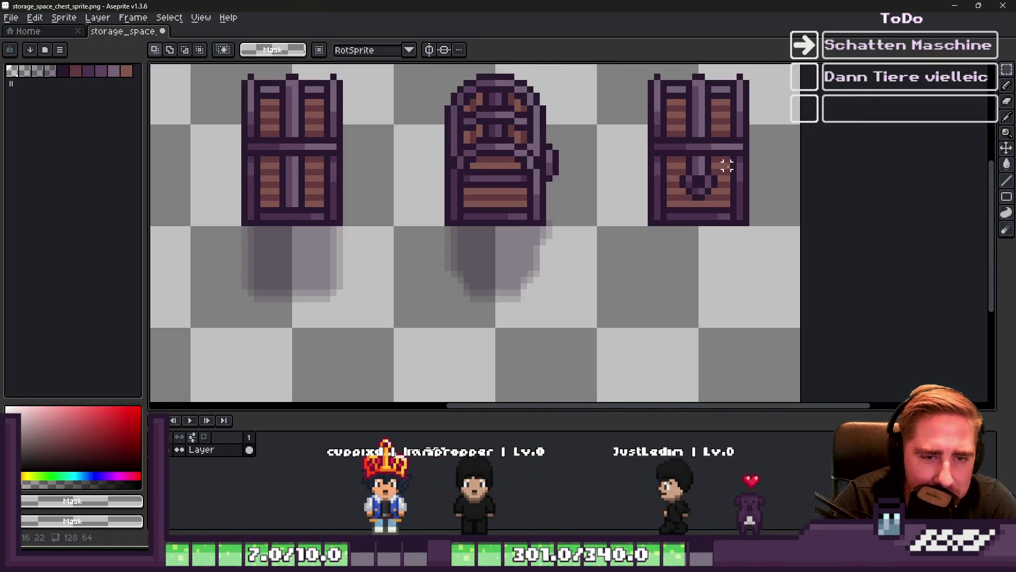
scroll(304, 220, "up", 2)
mouse_move(316, 213)
left_mouse_down()
mouse_move(434, 323)
mouse_move(542, 345)
left_mouse_up()
scroll(428, 322, "down", 2)
left_click_drag(358, 302, 695, 335)
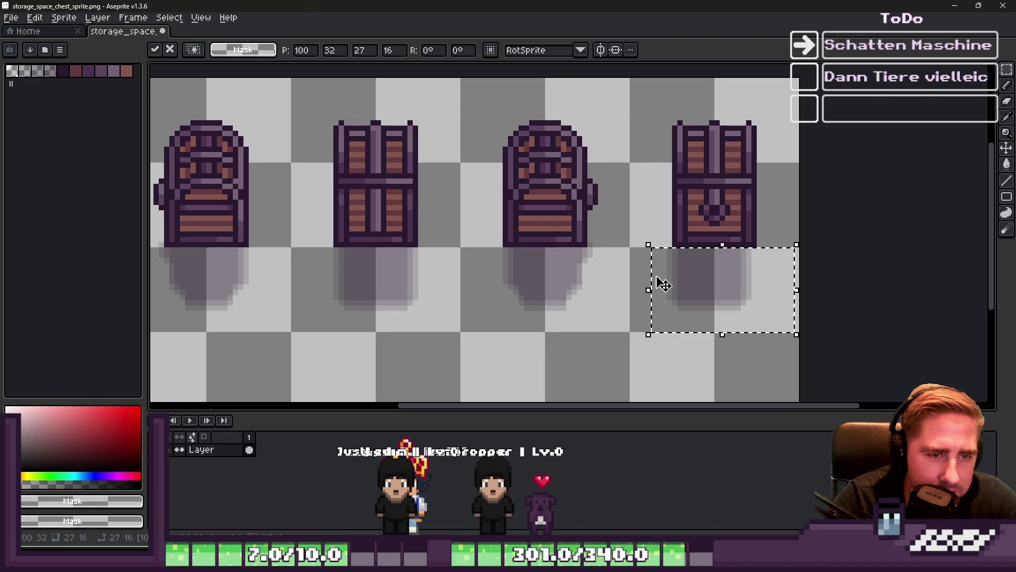
key("ctrl+d")
scroll(663, 174, "down", 2)
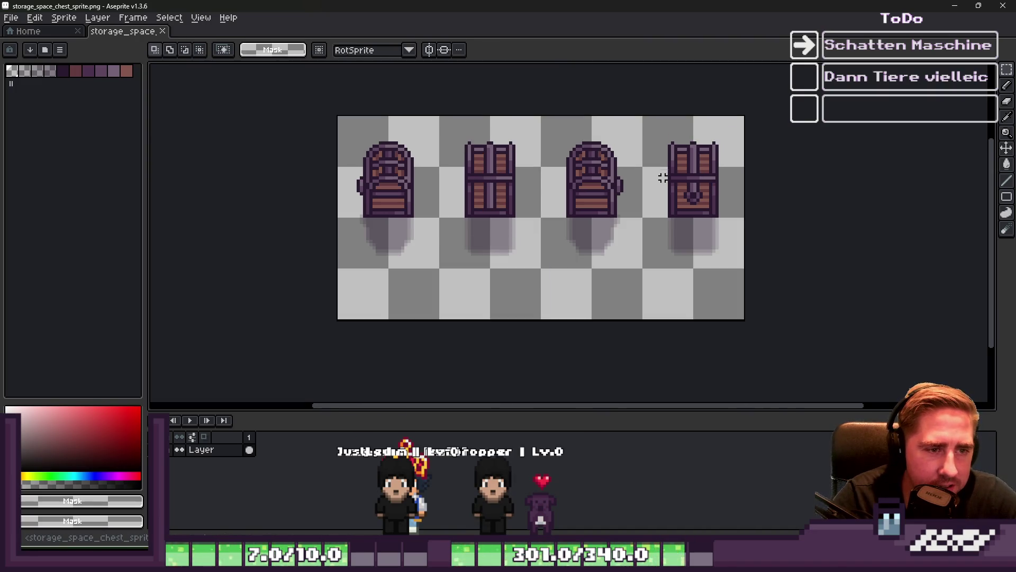
- In Godot, filter files by 'box' and open storage_space_box_sprite.png in Aseprite
key("alt+Tab")
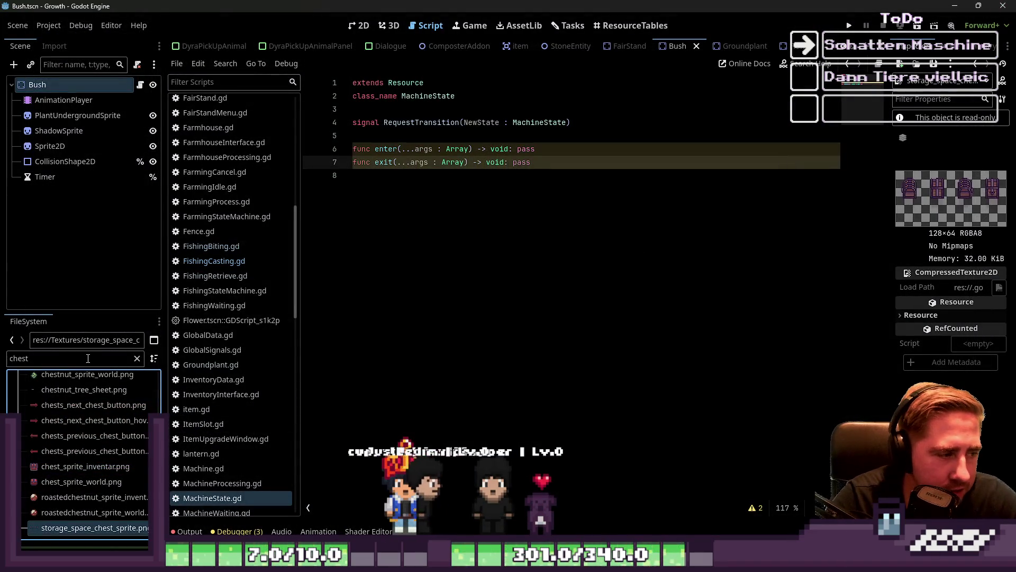
type("box")
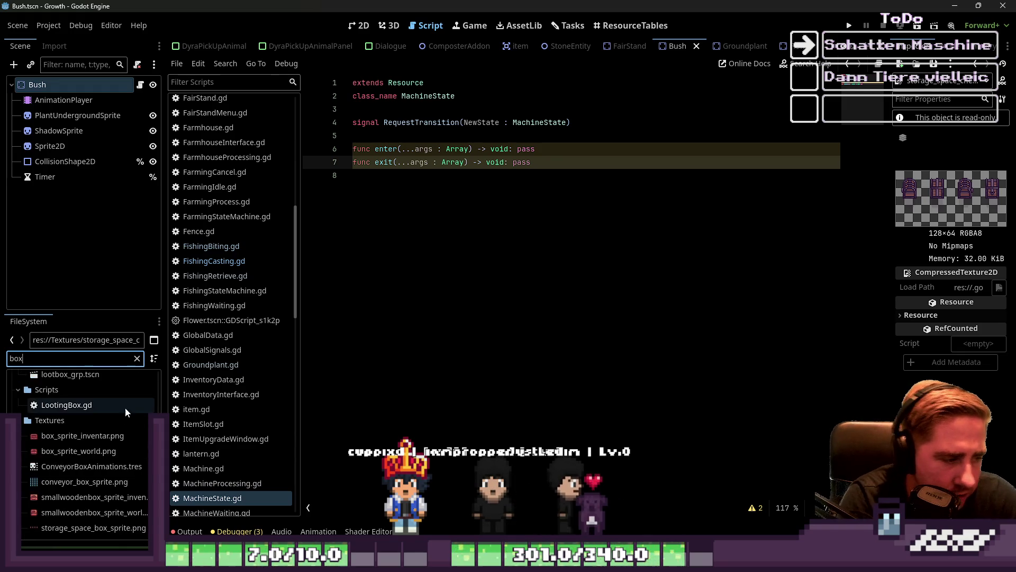
right_click(71, 526)
left_click(100, 532)
scroll(471, 252, "up", 6)
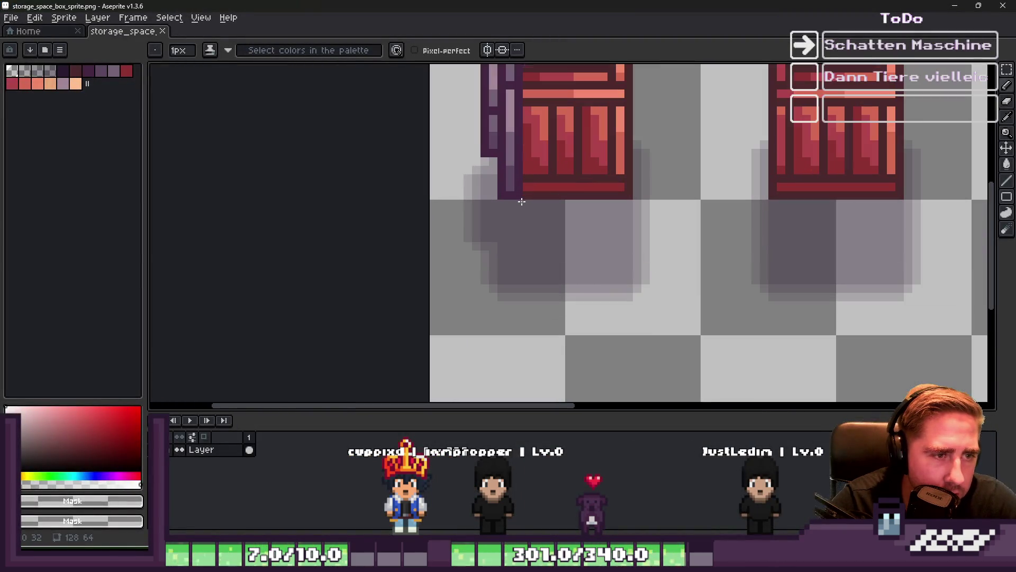
- With the rectangular marquee, shift part of the left crate's shadow one pixel left
key("m")
scroll(526, 207, "up", 1)
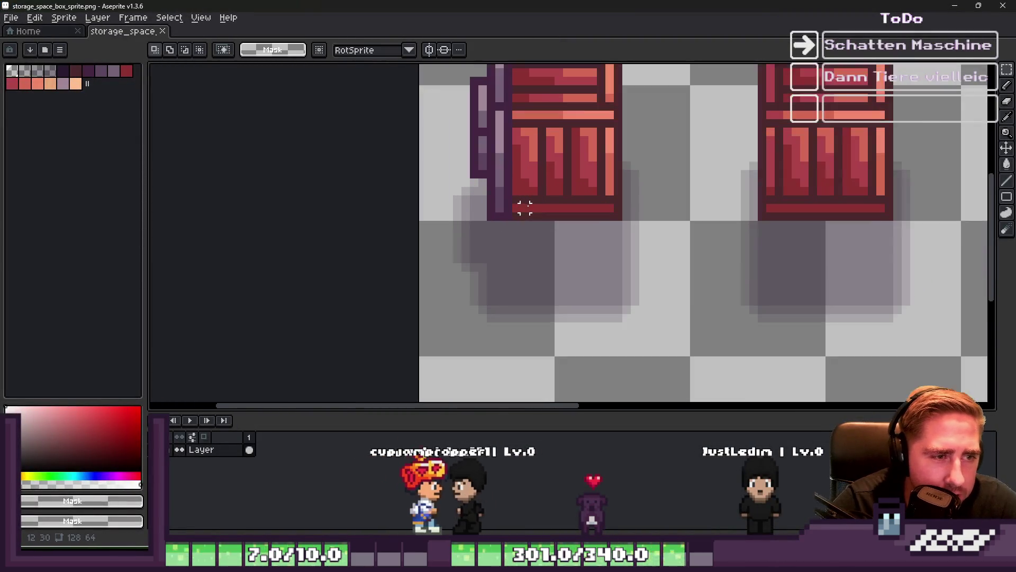
left_click_drag(627, 154, 642, 215)
left_click(449, 191)
scroll(457, 182, "up", 2)
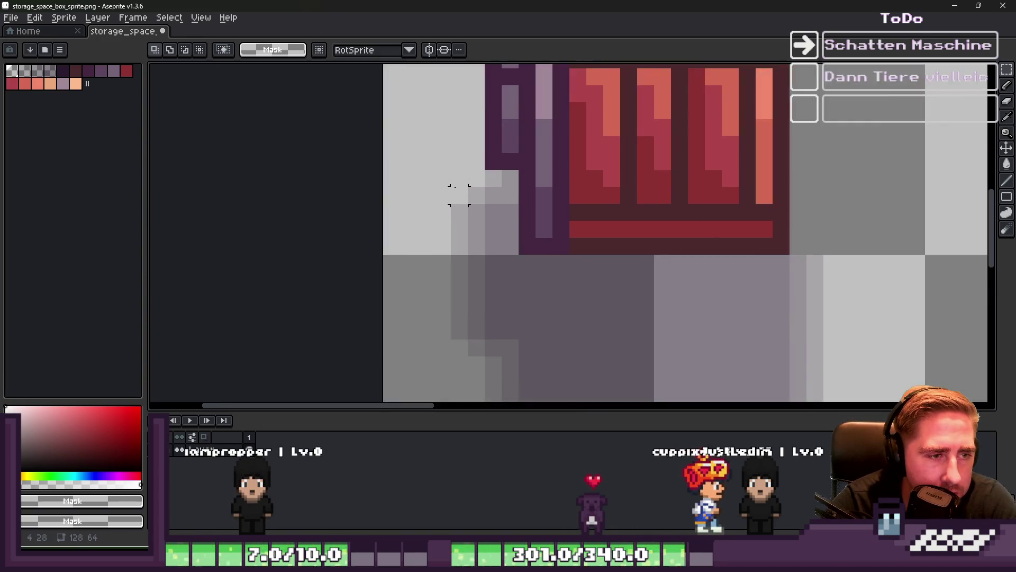
scroll(459, 179, "down", 2)
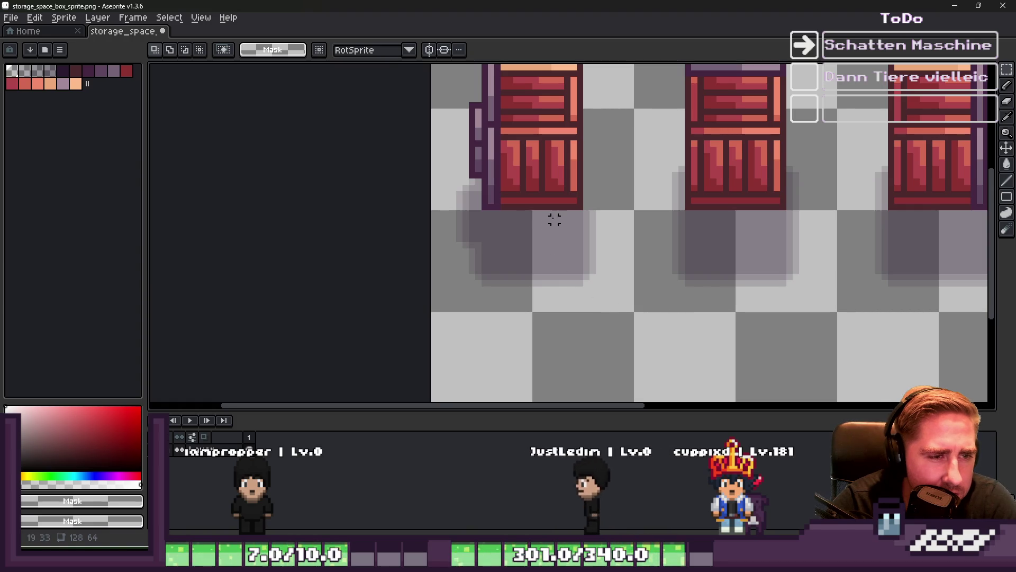
left_click_drag(534, 213, 548, 302)
scroll(540, 306, "up", 2)
mouse_move(661, 377)
left_mouse_down()
mouse_move(546, 172)
mouse_move(528, 170)
left_mouse_up()
left_click_drag(565, 236, 549, 234)
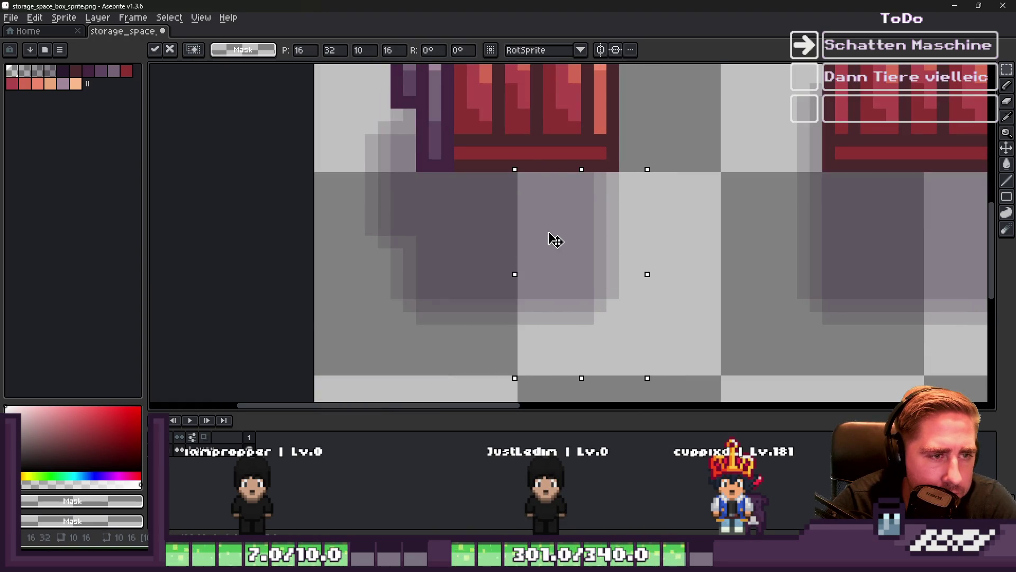
mouse_move(504, 337)
left_mouse_down()
mouse_move(501, 159)
mouse_move(487, 168)
left_mouse_up()
key("ctrl+d")
- Nudge the shadow beside the left crate one pixel right and deselect
scroll(467, 242, "down", 2)
scroll(464, 202, "up", 2)
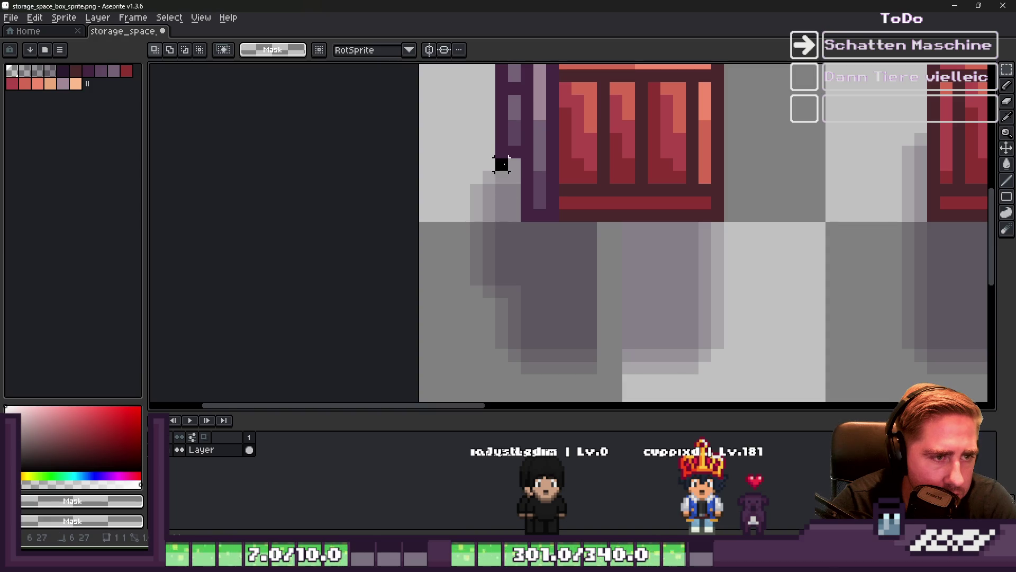
left_click_drag(458, 169, 523, 403)
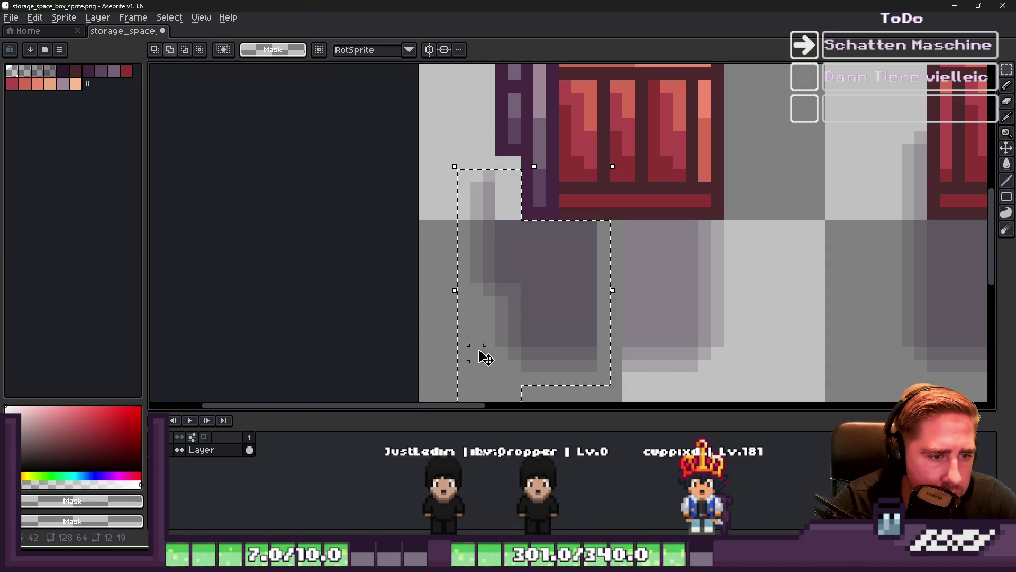
key("Right")
key("Right")
key("ctrl+d")
scroll(492, 264, "down", 2)
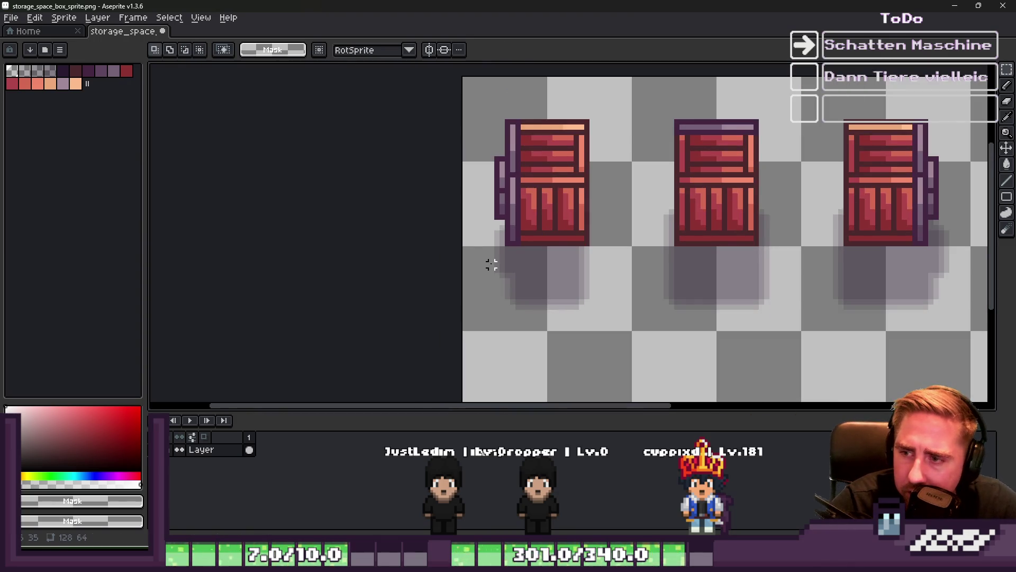
scroll(450, 233, "down", 2)
scroll(643, 241, "up", 4)
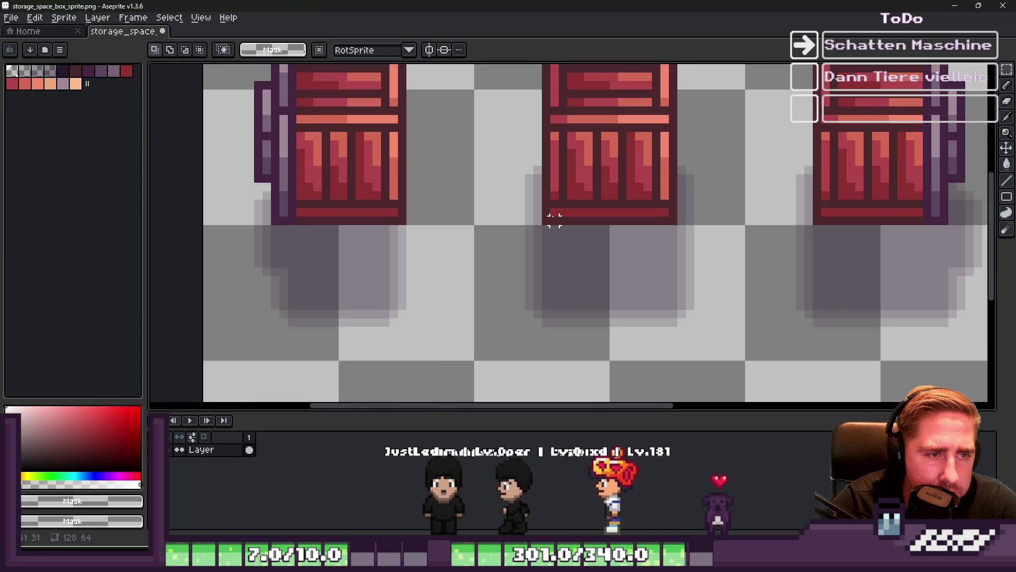
scroll(555, 220, "up", 1)
- Erase three stray shadow strips around the middle and right crates
left_click_drag(483, 126, 539, 231)
key("Delete")
key("ctrl+d")
left_click_drag(741, 125, 819, 231)
key("Delete")
key("ctrl+d")
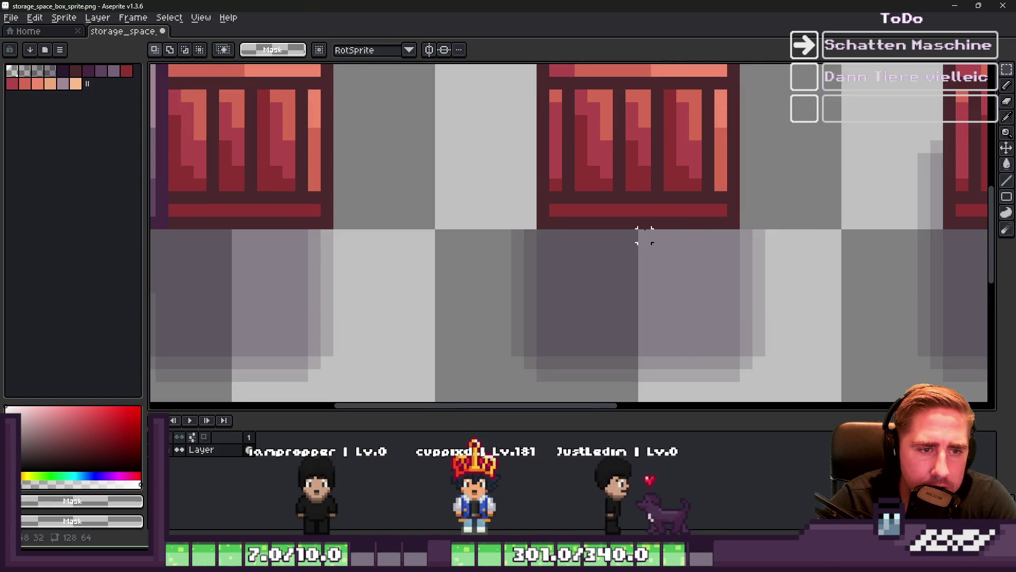
left_click_drag(670, 235, 607, 374)
key("Delete")
key("ctrl+d")
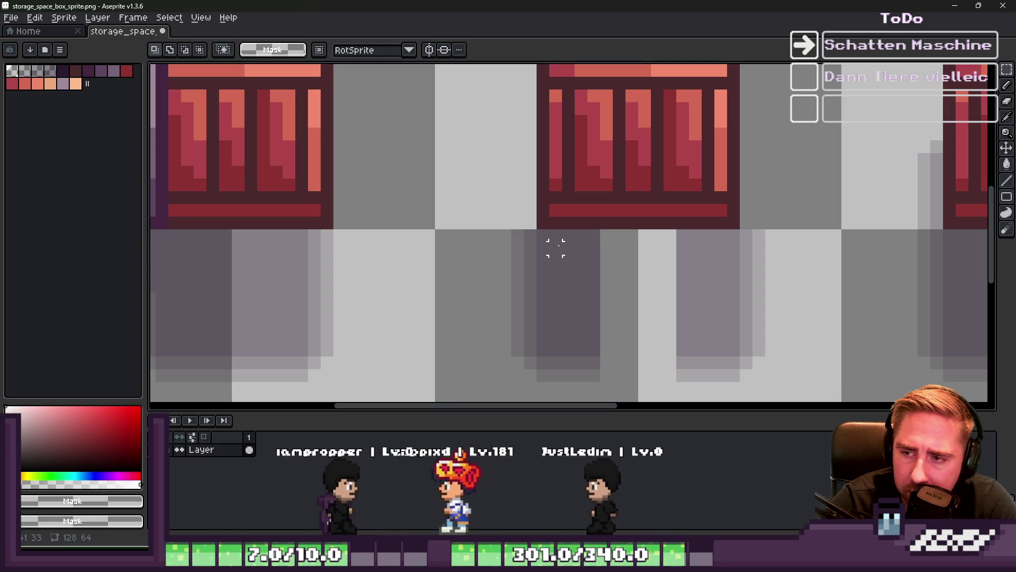
- Shift the dark shadow column two pixels right and align the right shadow column
scroll(556, 249, "up", 2)
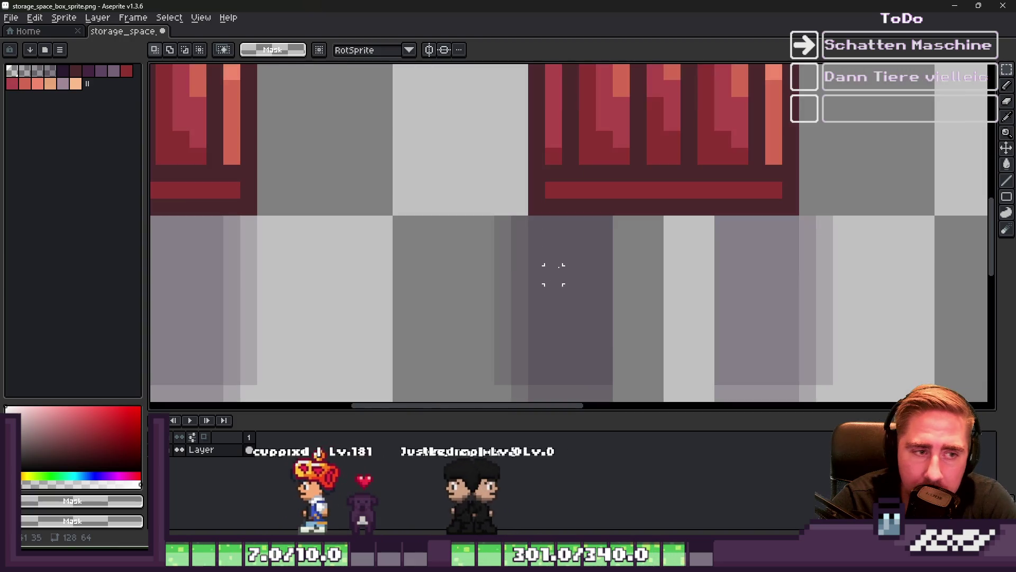
mouse_move(517, 227)
left_mouse_down()
mouse_move(516, 347)
mouse_move(603, 331)
left_mouse_up()
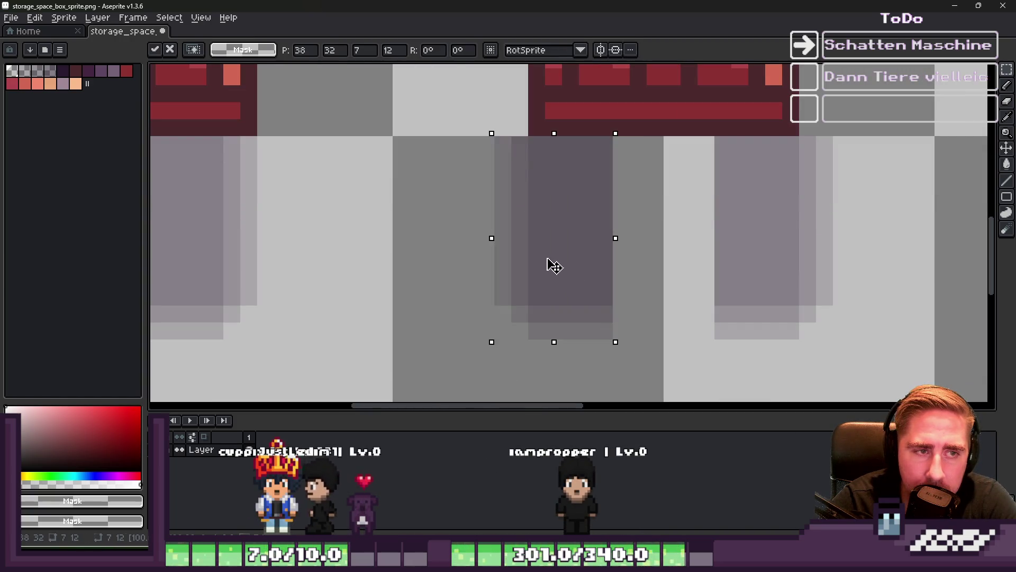
left_click_drag(549, 263, 590, 263)
mouse_move(716, 138)
left_mouse_down()
mouse_move(812, 249)
mouse_move(821, 352)
mouse_move(833, 340)
left_mouse_up()
mouse_move(791, 276)
left_mouse_down()
mouse_move(757, 260)
mouse_move(768, 273)
left_mouse_up()
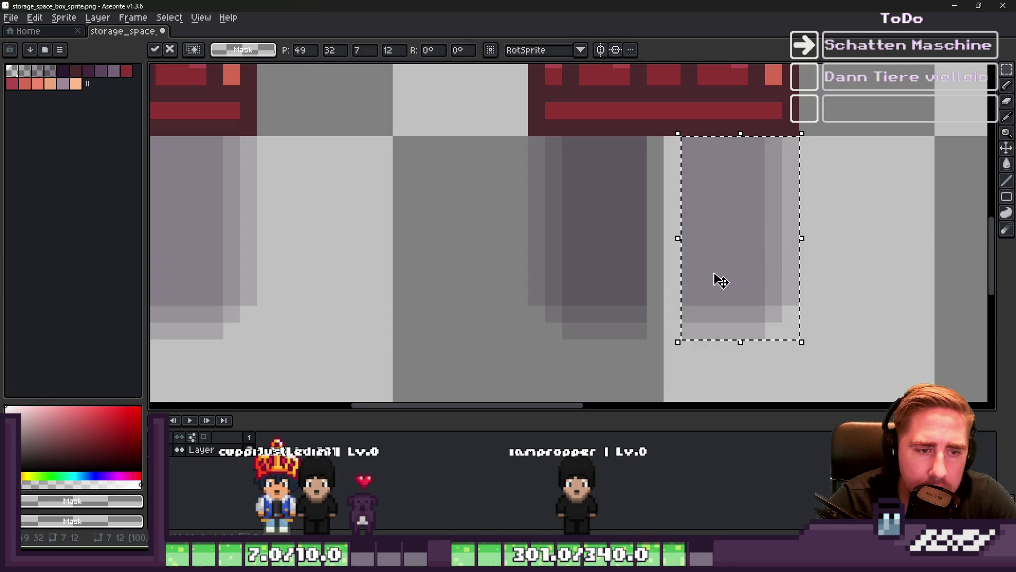
key("Return")
left_click_drag(646, 137, 621, 246)
left_click_drag(622, 317, 628, 341)
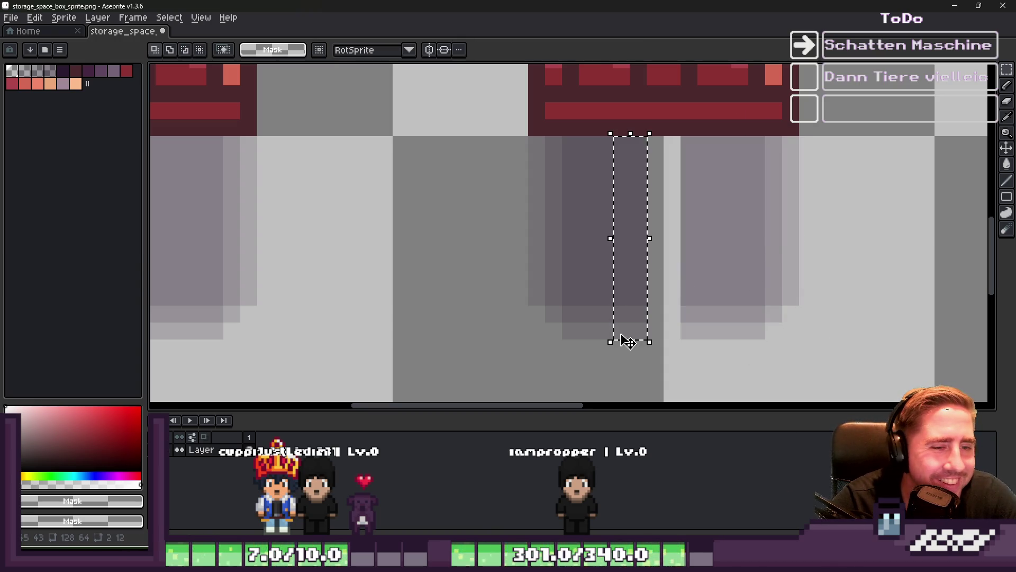
key("ctrl+z")
key("ctrl+z")
key("ctrl+z")
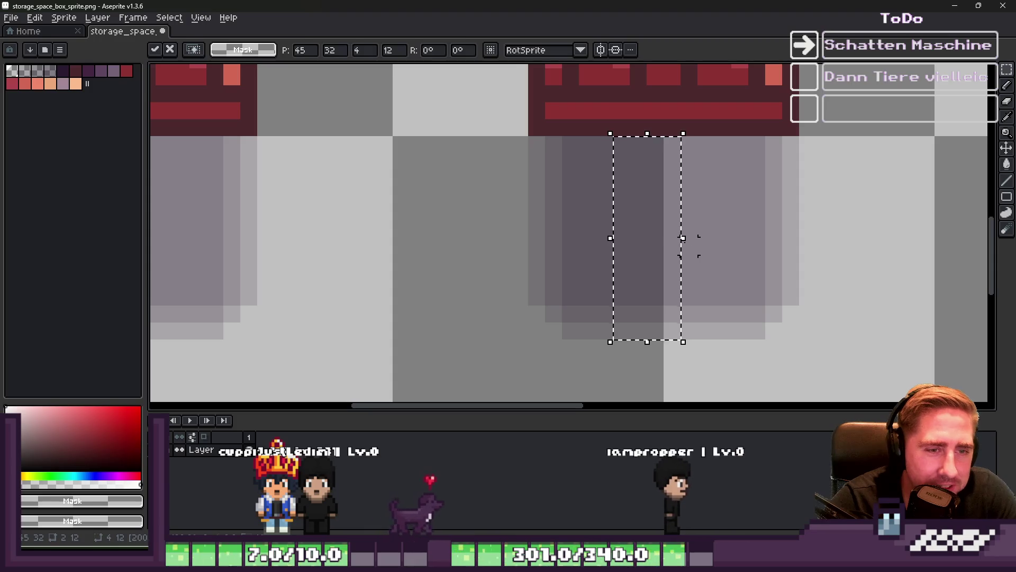
scroll(604, 248, "down", 1)
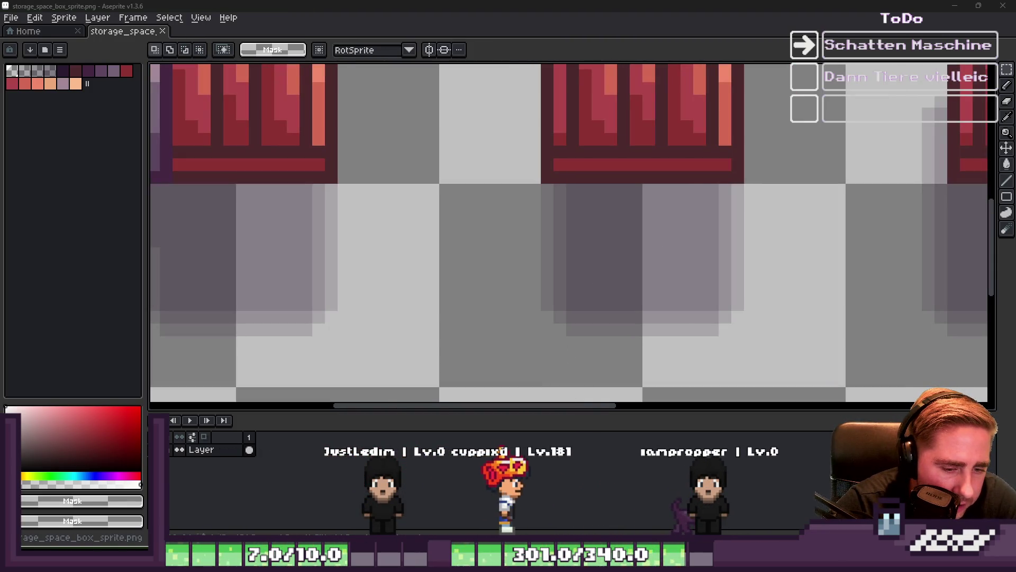
mouse_move(651, 563)
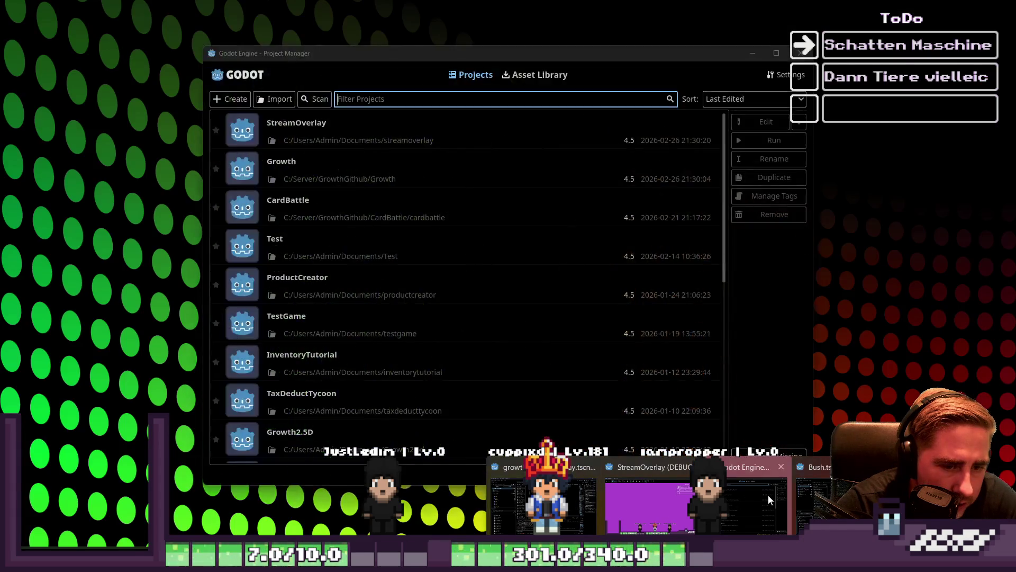
left_click(821, 497)
left_click(805, 63)
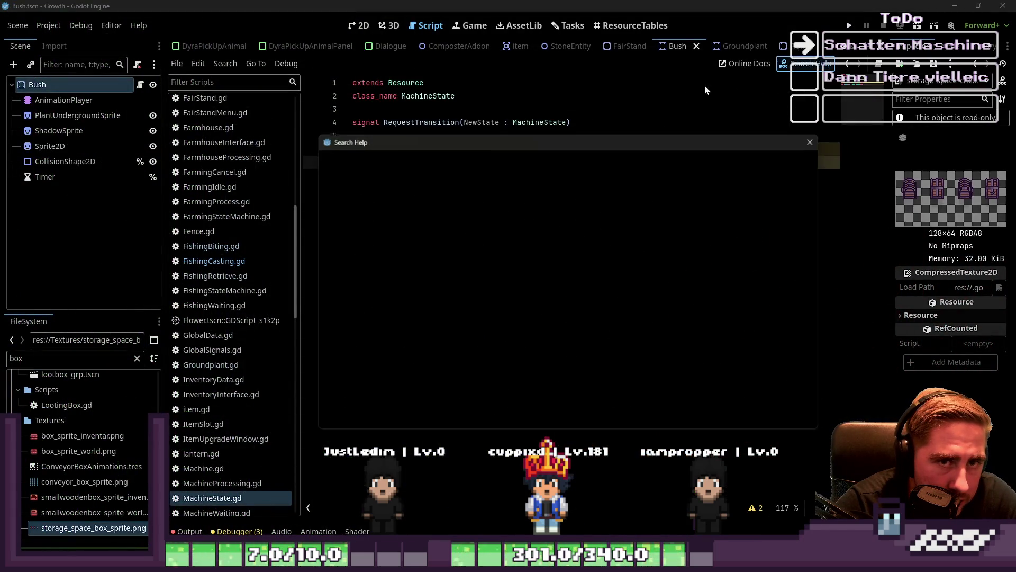
type("abstract")
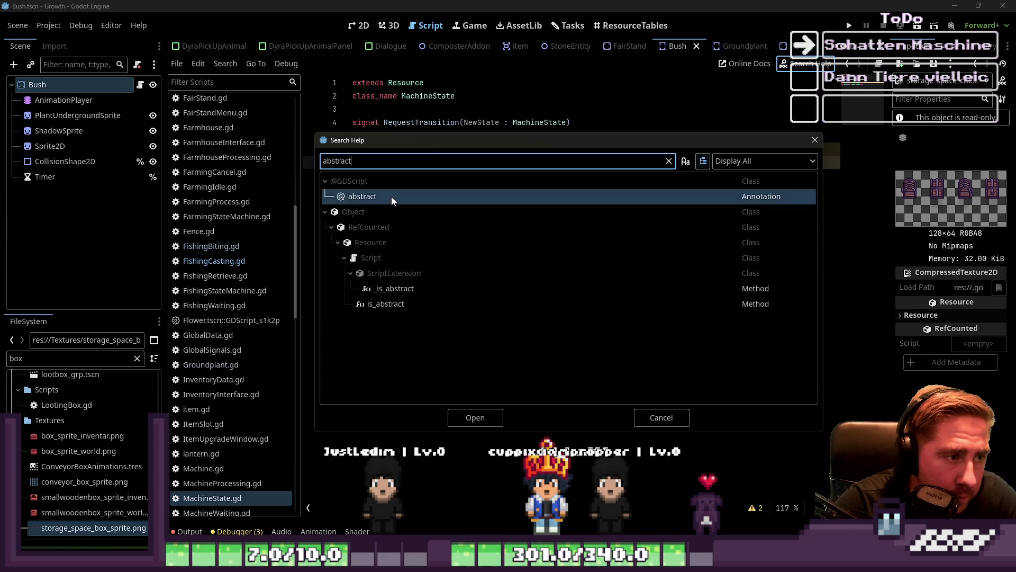
double_click(392, 196)
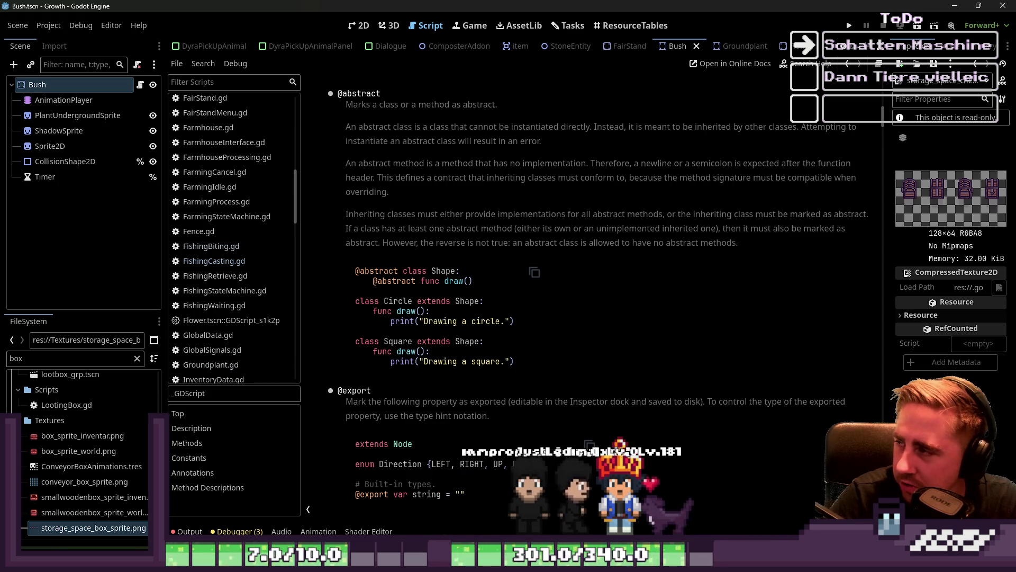
scroll(561, 311, "down", 4)
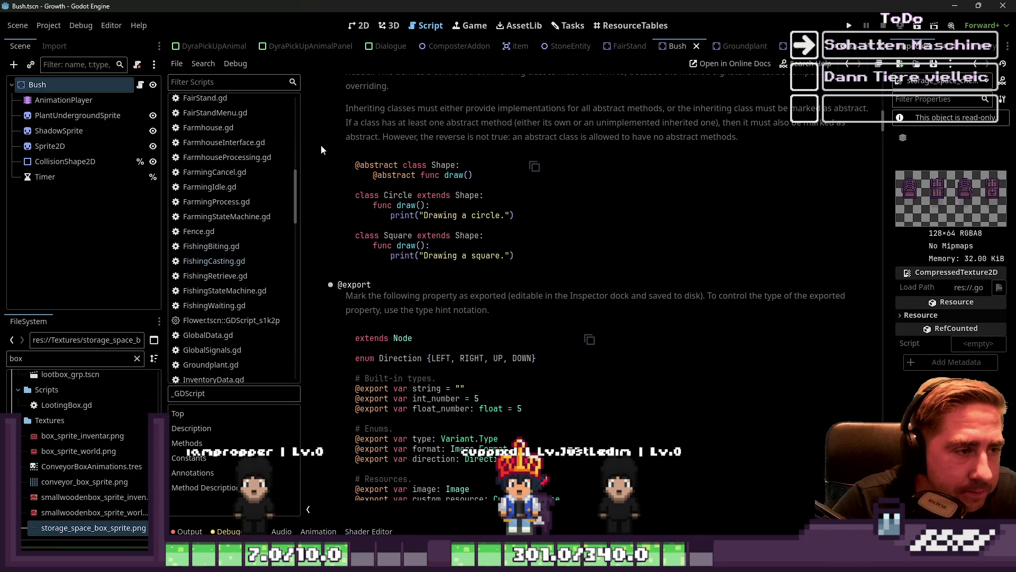
scroll(392, 294, "up", 2)
scroll(392, 294, "up", 4)
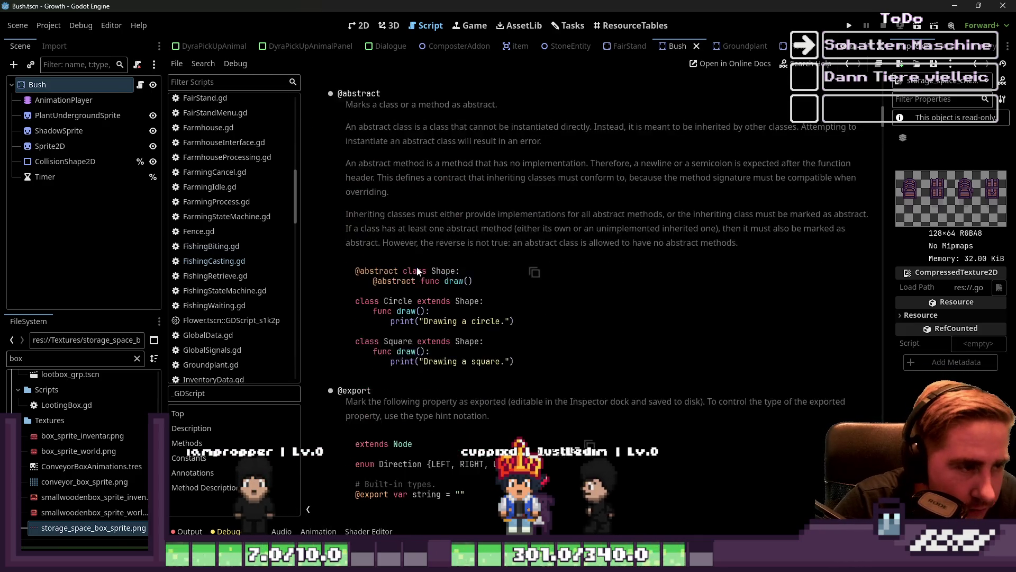
mouse_move(333, 151)
left_mouse_down()
mouse_move(498, 159)
mouse_move(688, 286)
mouse_move(740, 296)
left_mouse_up()
scroll(534, 272, "down", 6)
scroll(531, 273, "down", 2)
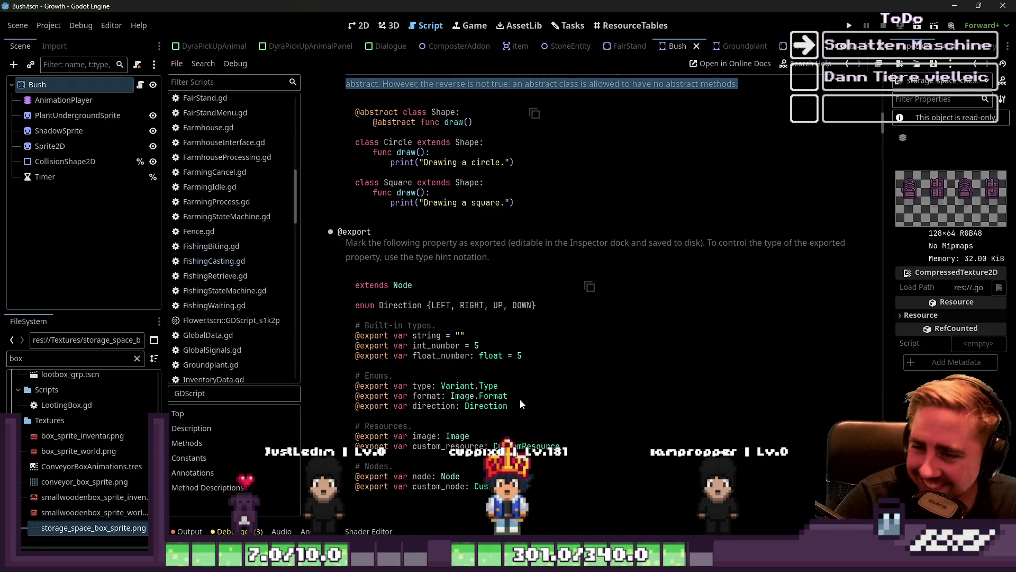
scroll(509, 378, "up", 2)
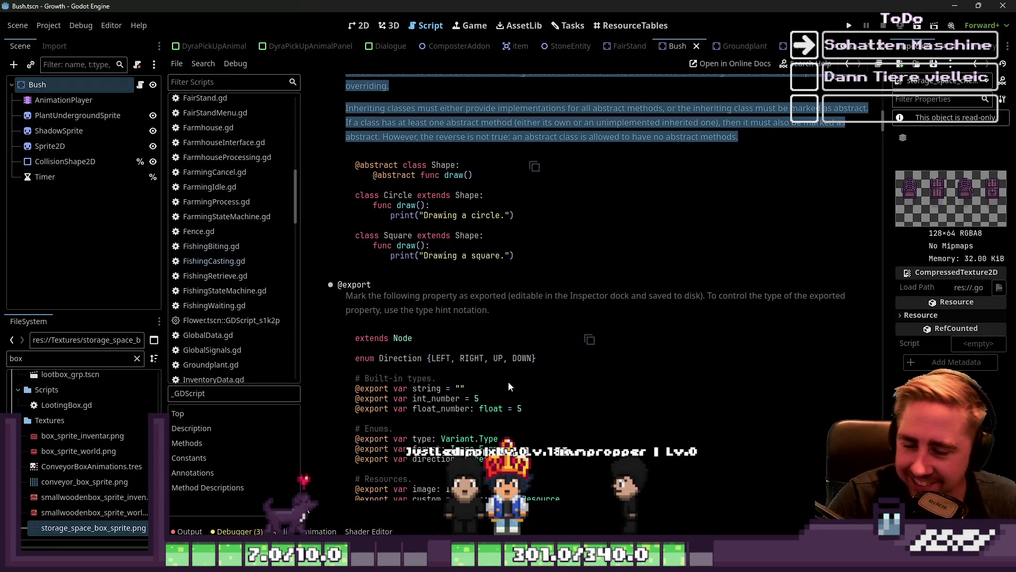
scroll(566, 320, "up", 4)
left_click(512, 267)
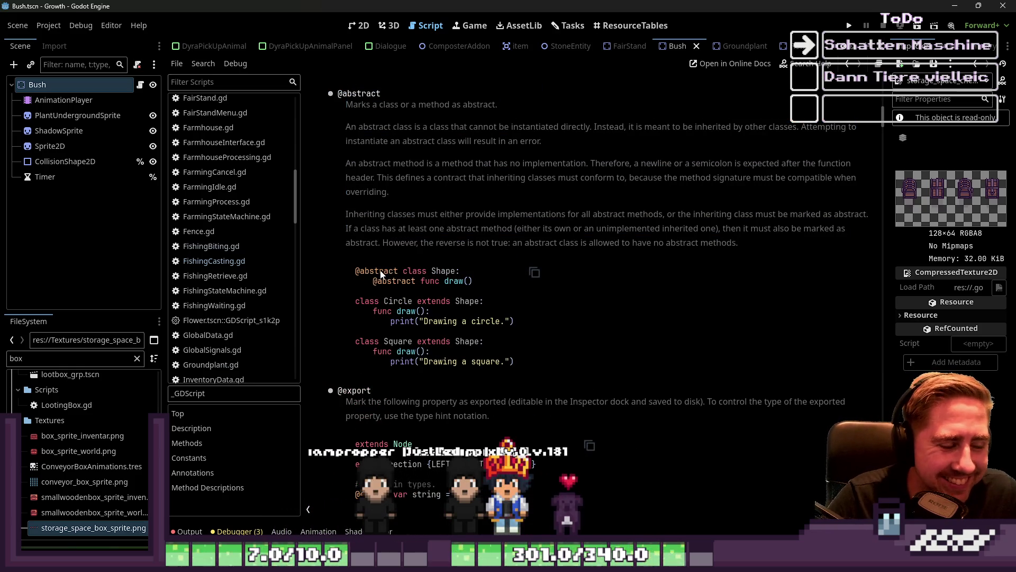
left_click(434, 304)
left_click_drag(382, 281, 472, 281)
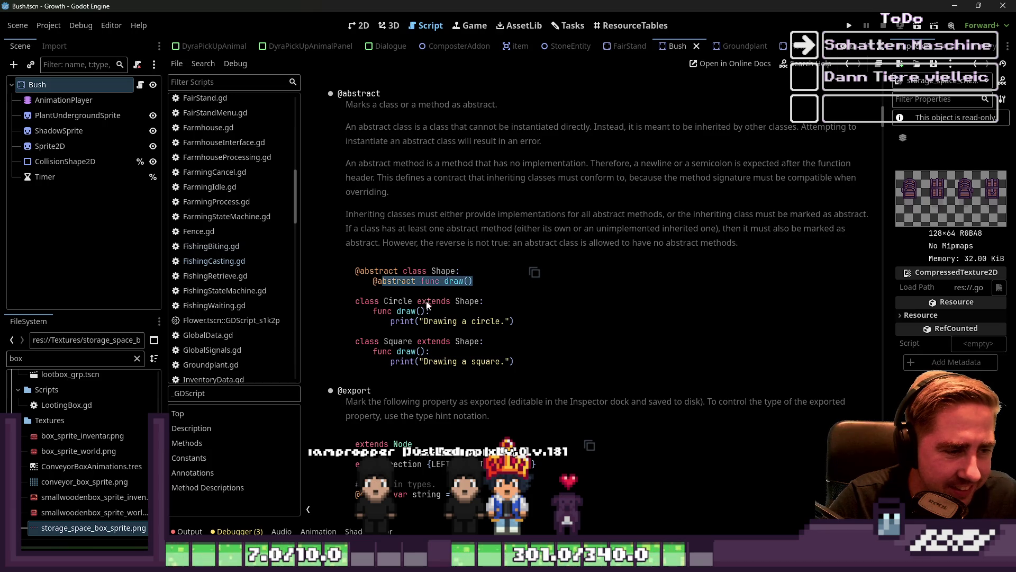
left_click(468, 285)
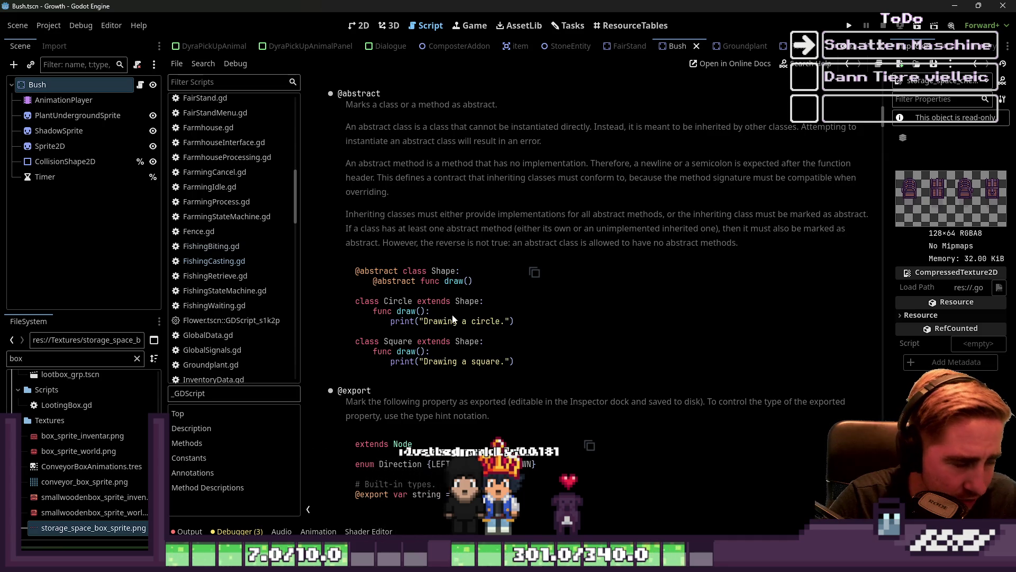
left_click_drag(395, 316, 413, 318)
left_click(413, 318)
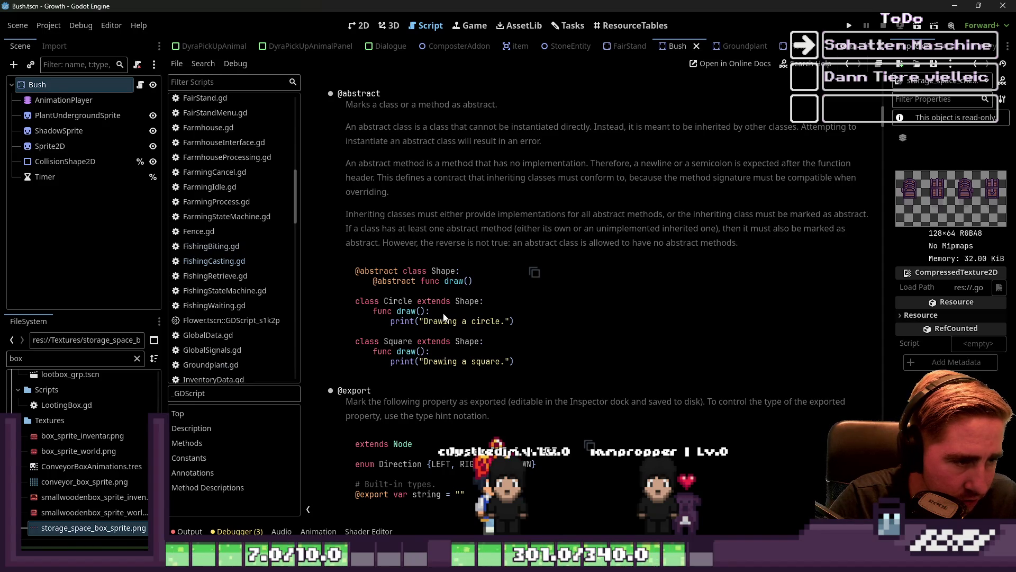
mouse_move(372, 276)
left_mouse_down()
mouse_move(460, 301)
mouse_move(420, 270)
mouse_move(478, 277)
mouse_move(338, 272)
left_mouse_up()
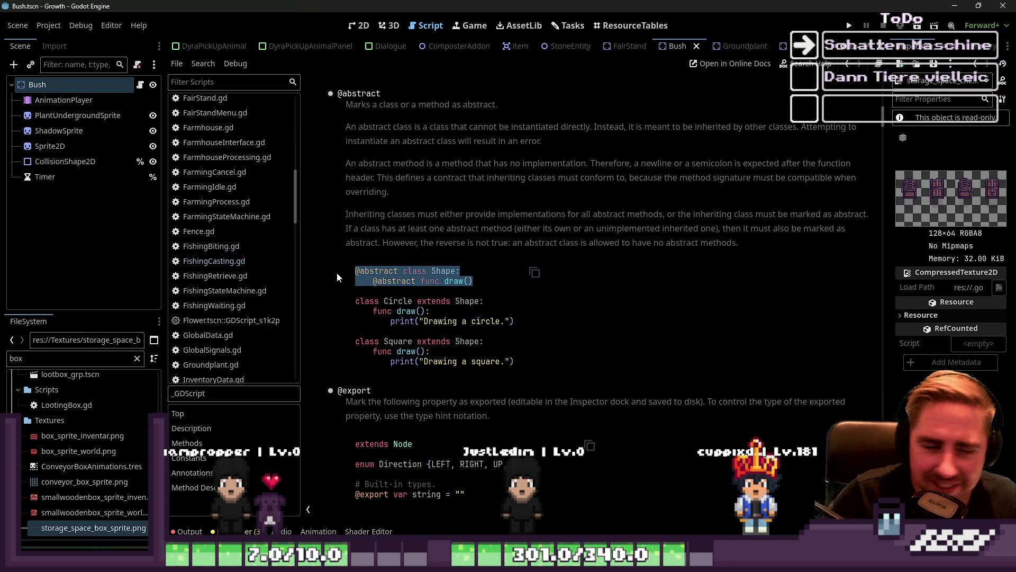
- Switch to the 2D workspace showing the Bush scene's seedling sprite on soil
left_click(360, 26)
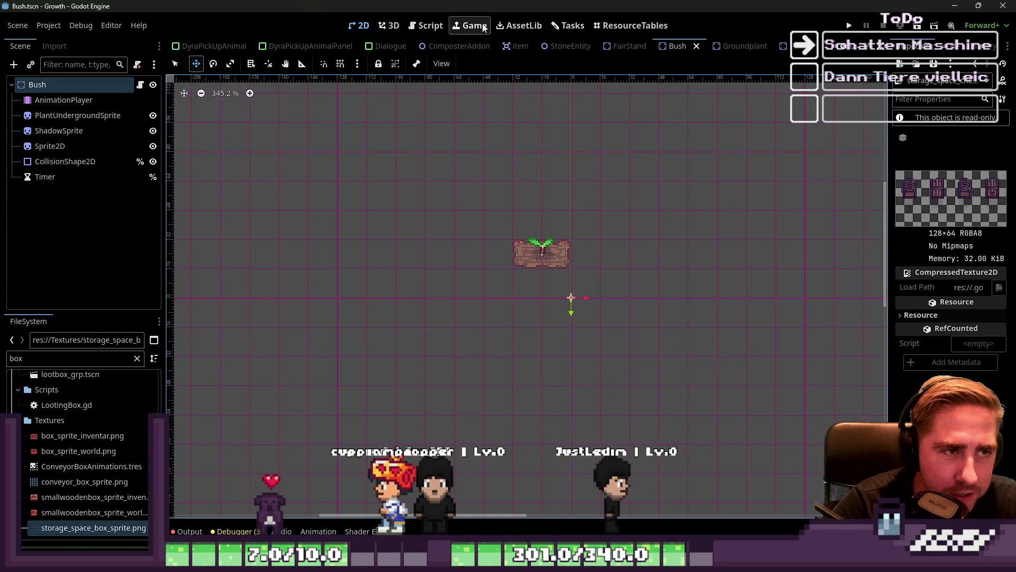
left_click(426, 25)
scroll(511, 252, "up", 10)
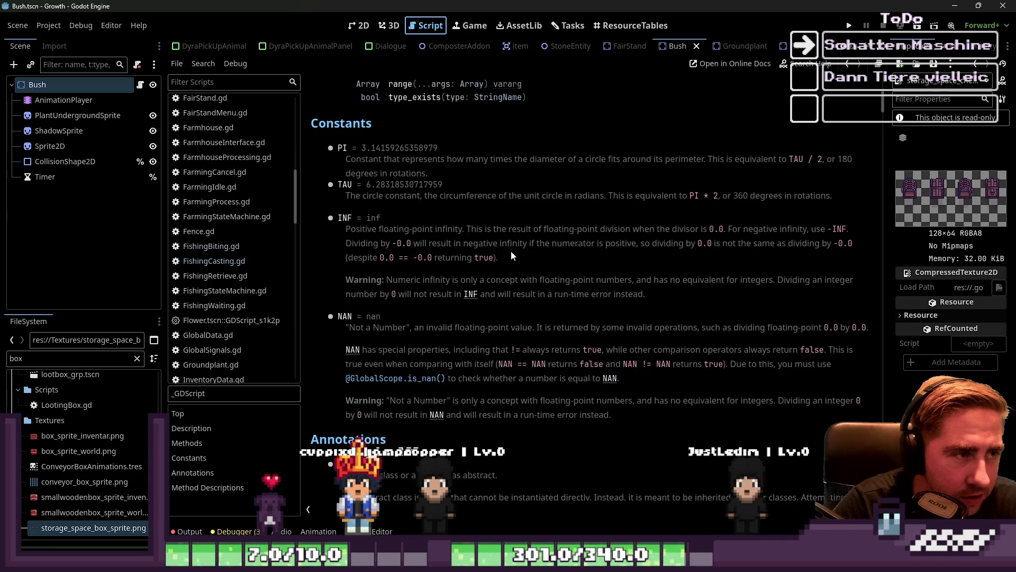
scroll(511, 255, "down", 3)
scroll(511, 254, "up", 4)
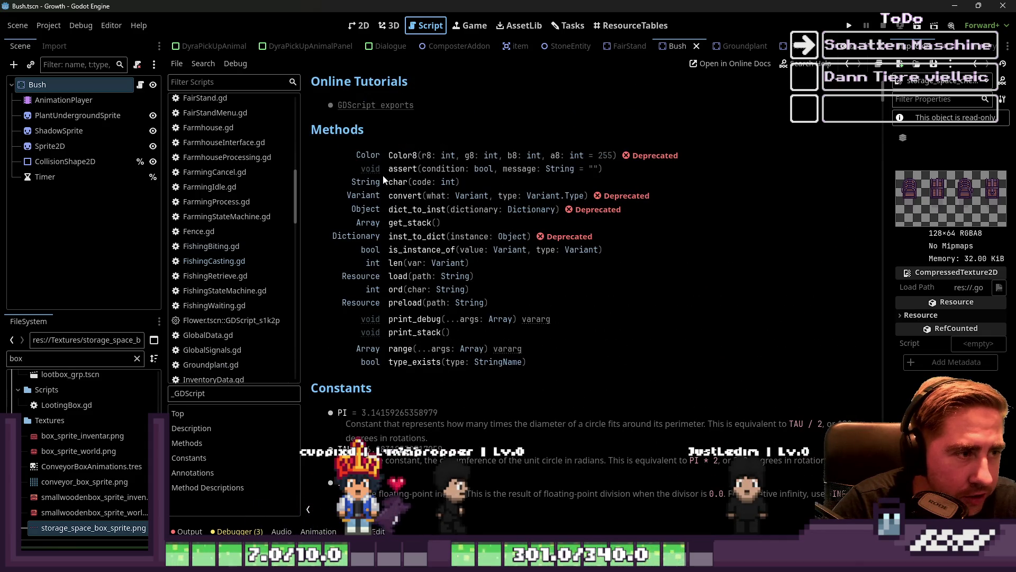
scroll(346, 132, "up", 2)
scroll(354, 262, "down", 10)
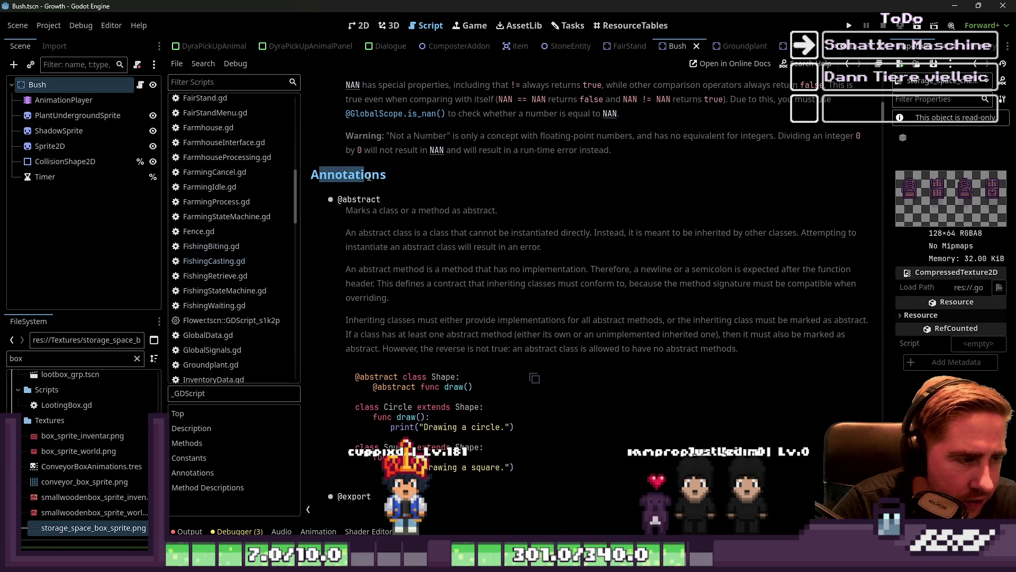
scroll(384, 178, "down", 12)
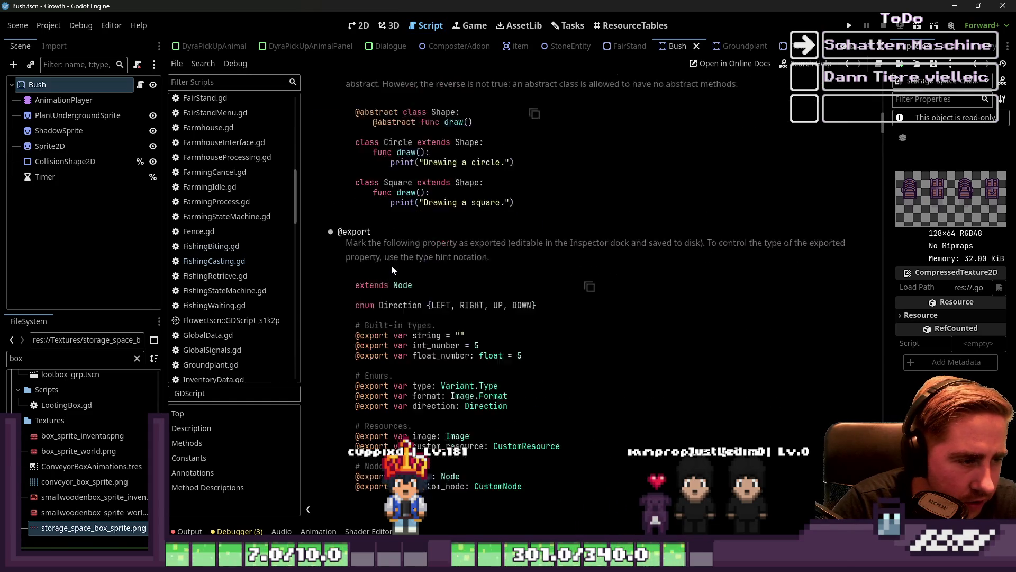
scroll(356, 248, "down", 3)
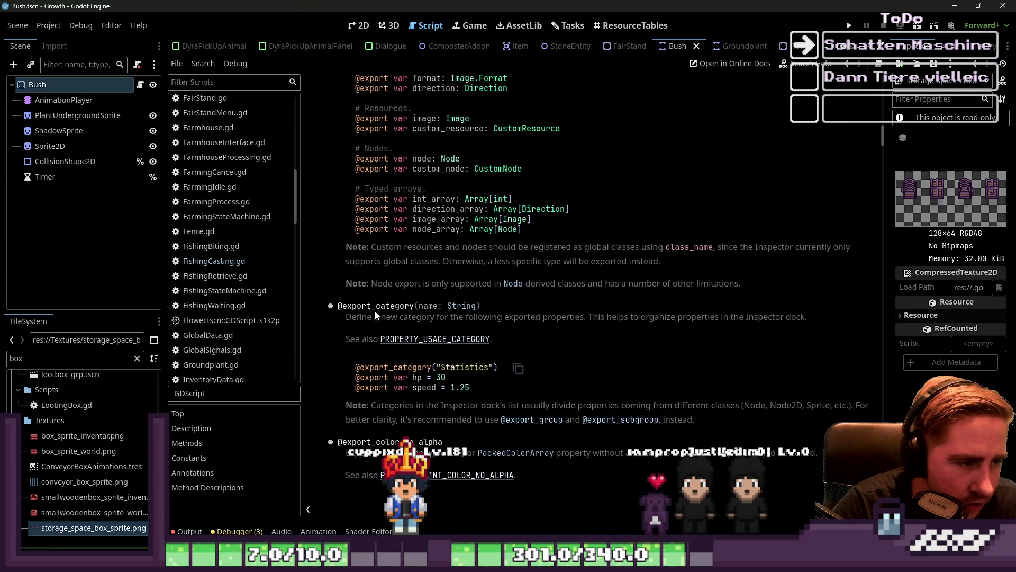
scroll(365, 314, "down", 3)
scroll(364, 328, "down", 3)
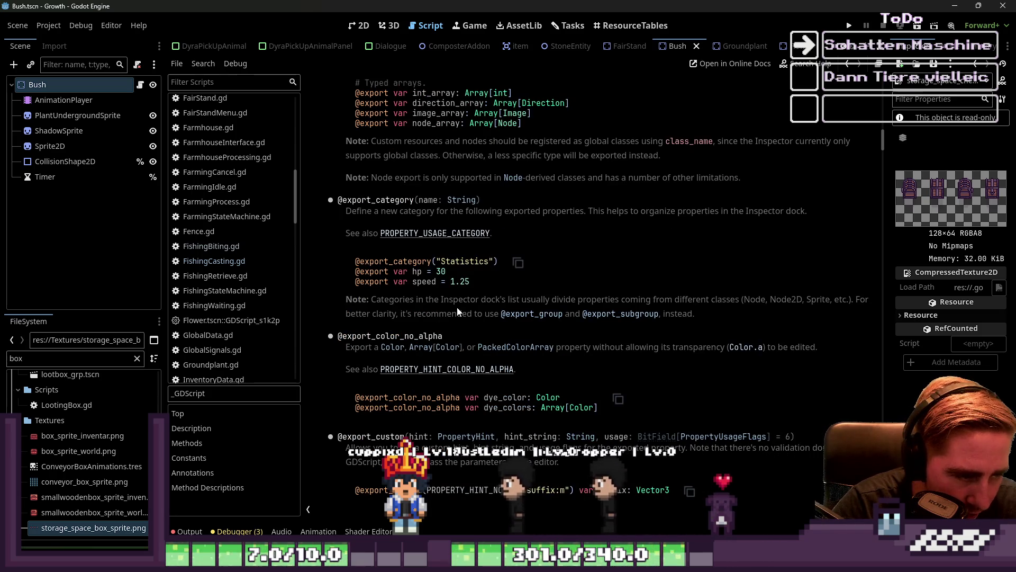
scroll(457, 311, "down", 5)
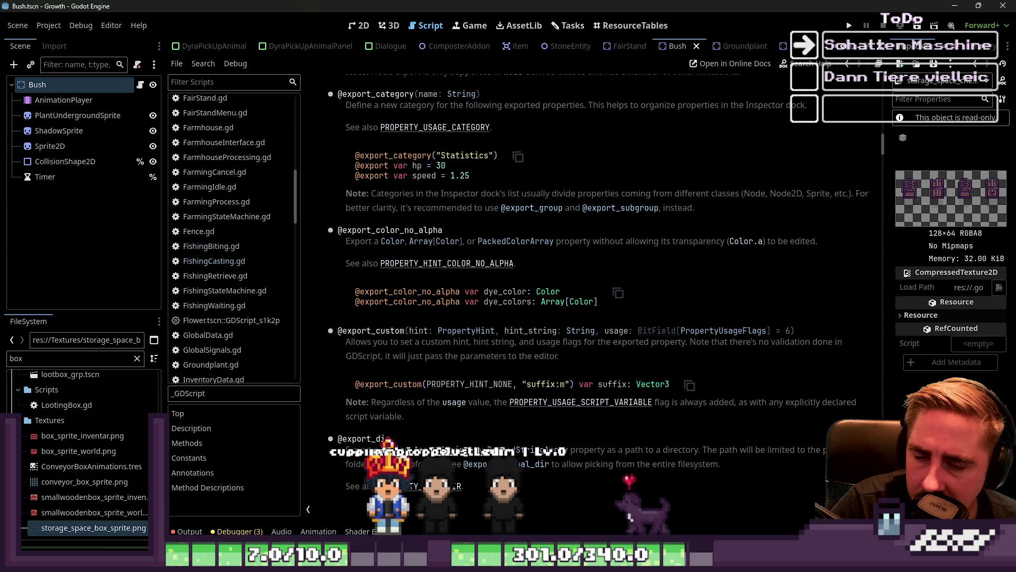
scroll(465, 306, "up", 10)
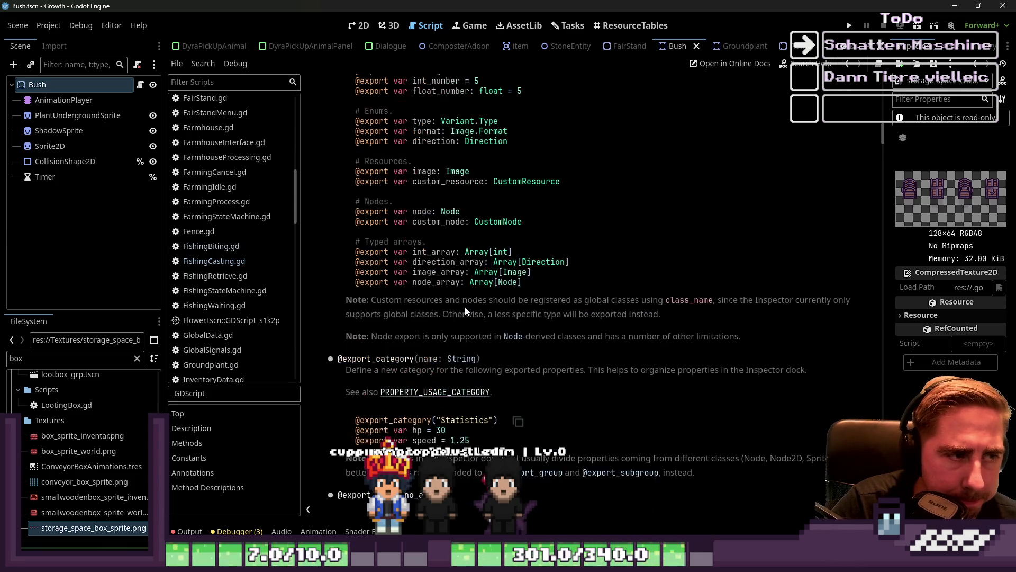
scroll(465, 306, "up", 5)
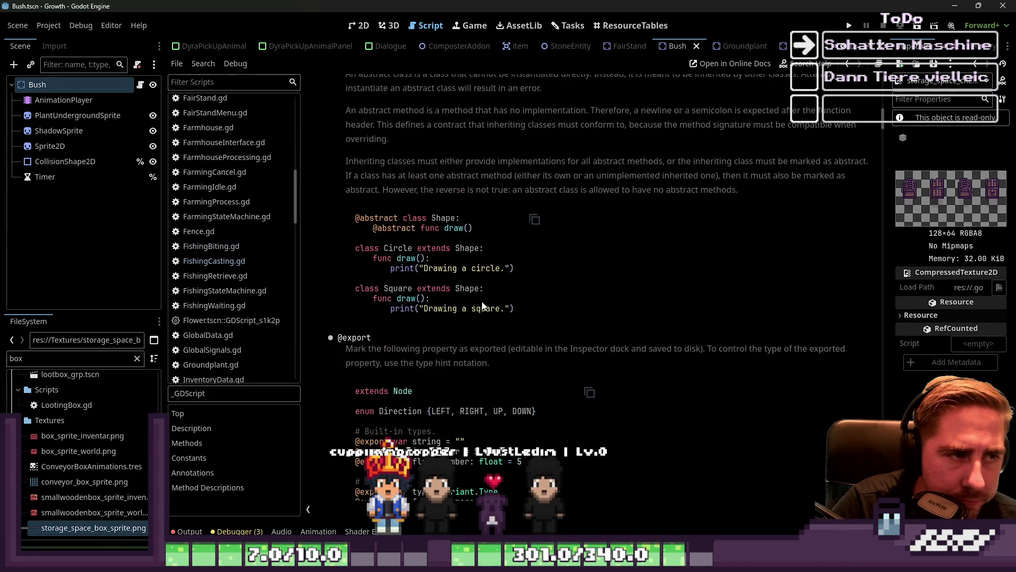
left_click_drag(485, 233, 387, 228)
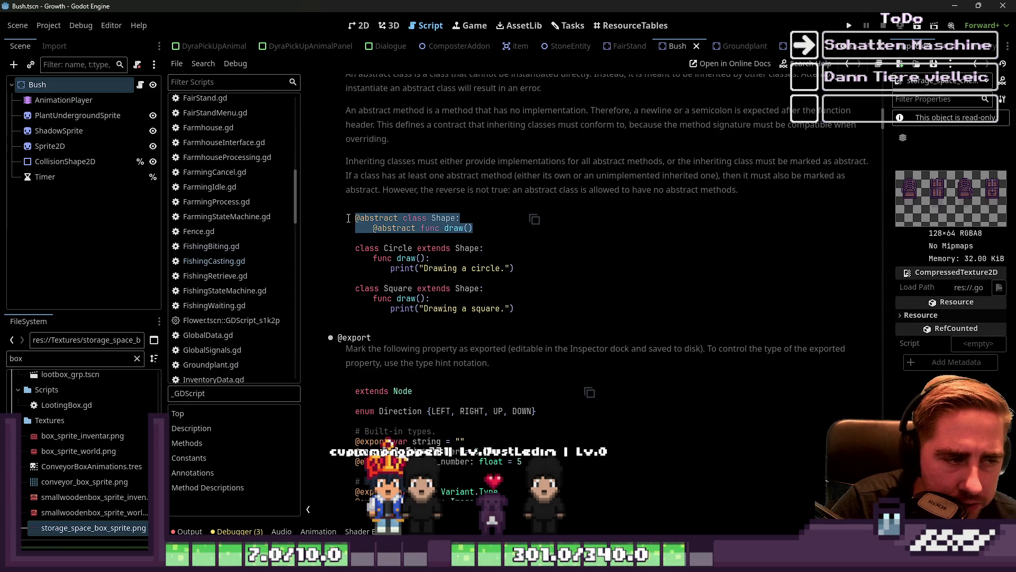
left_click_drag(474, 228, 371, 231)
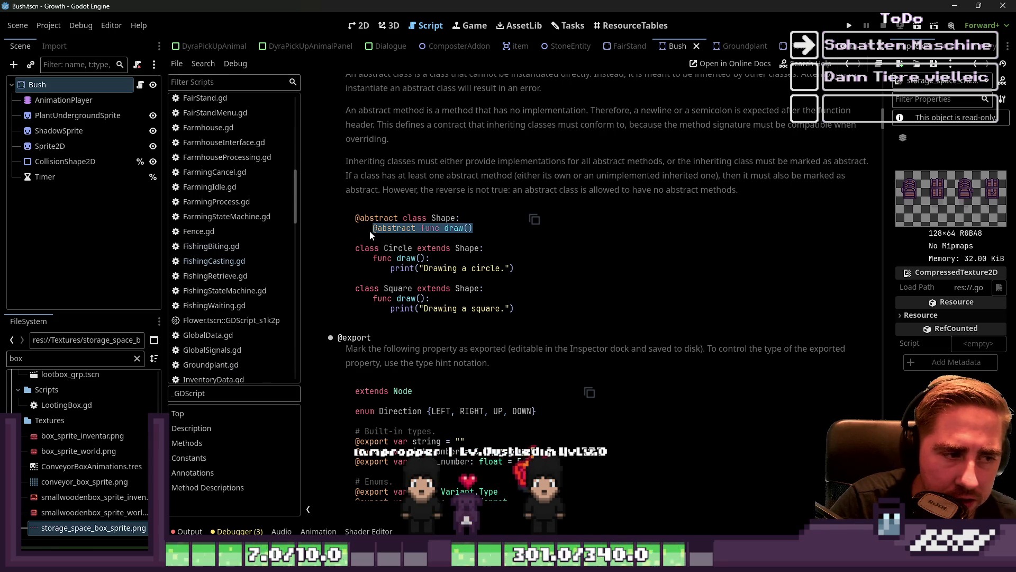
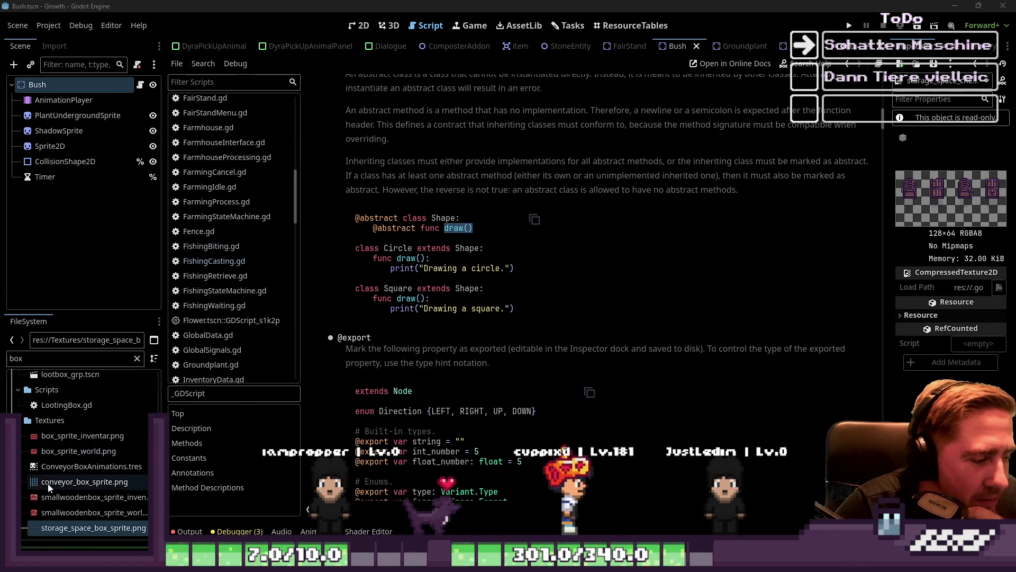
- On the Tasks board, tick the Schatten Maschinen step in the Atmosphäre task's details
mouse_move(49, 485)
left_mouse_down()
mouse_move(71, 470)
mouse_move(158, 265)
mouse_move(374, 60)
left_mouse_up()
scroll(569, 306, "down", 1)
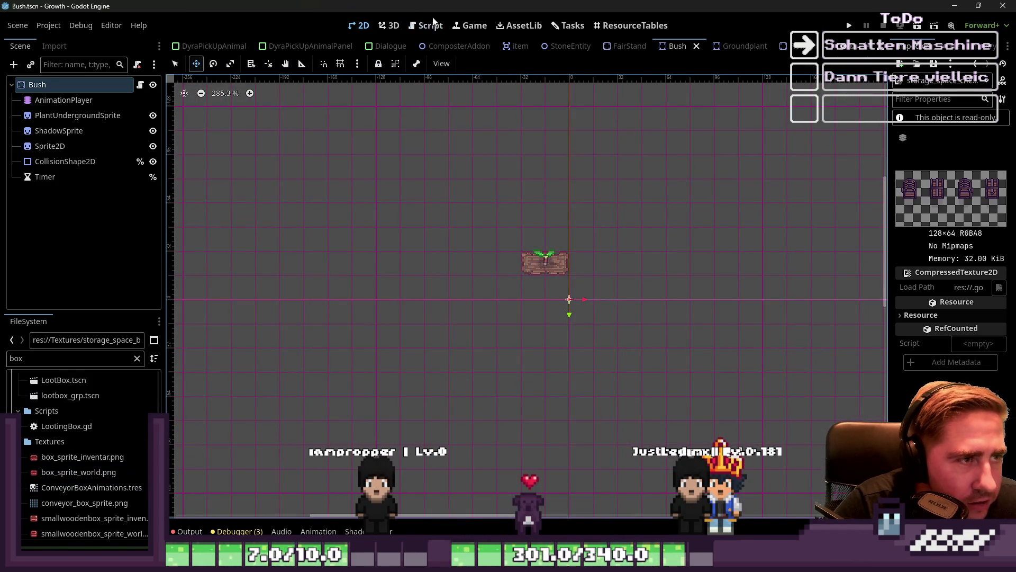
left_click(431, 25)
left_click(567, 26)
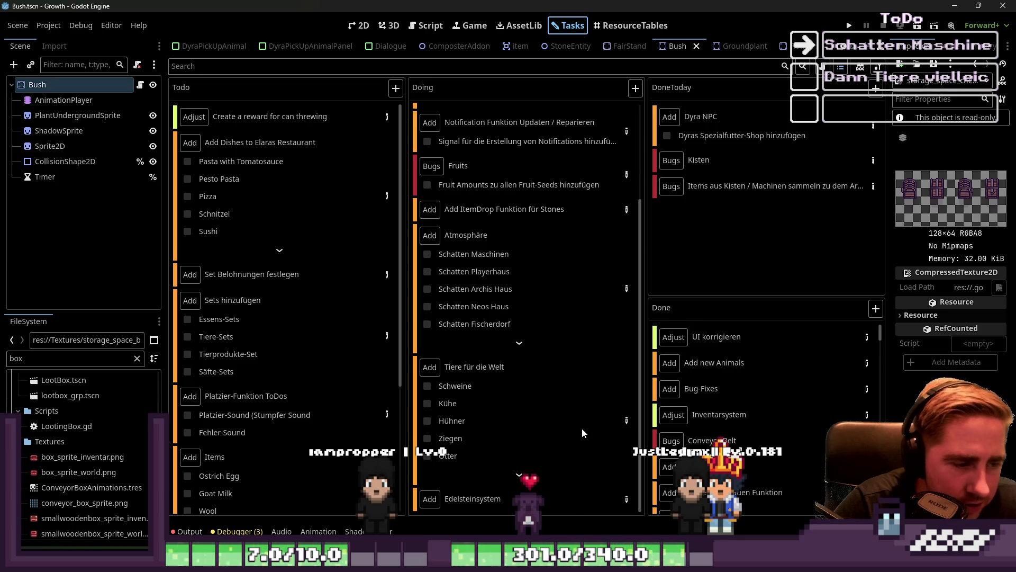
scroll(558, 391, "up", 2)
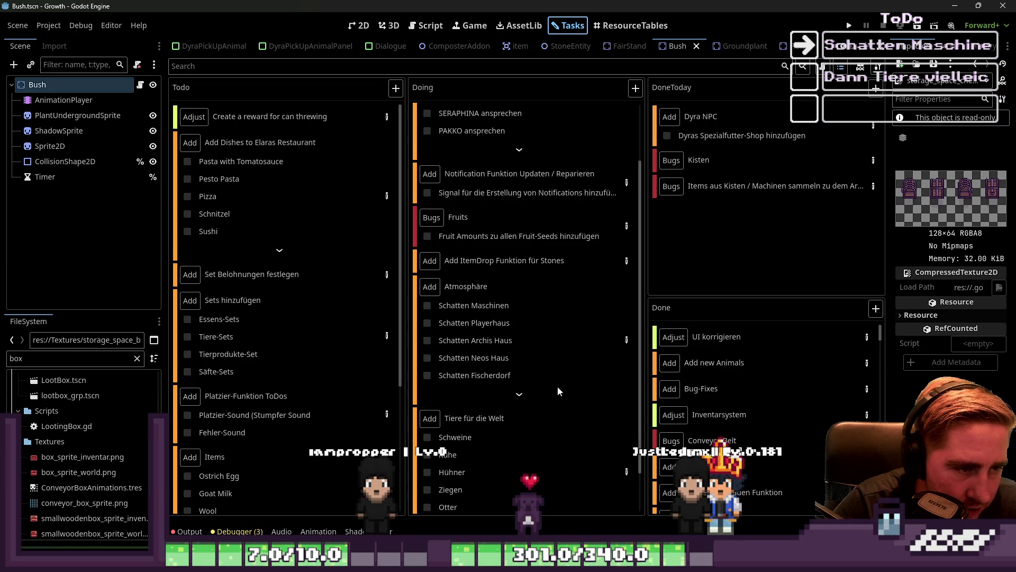
left_click(627, 340)
left_click(487, 249)
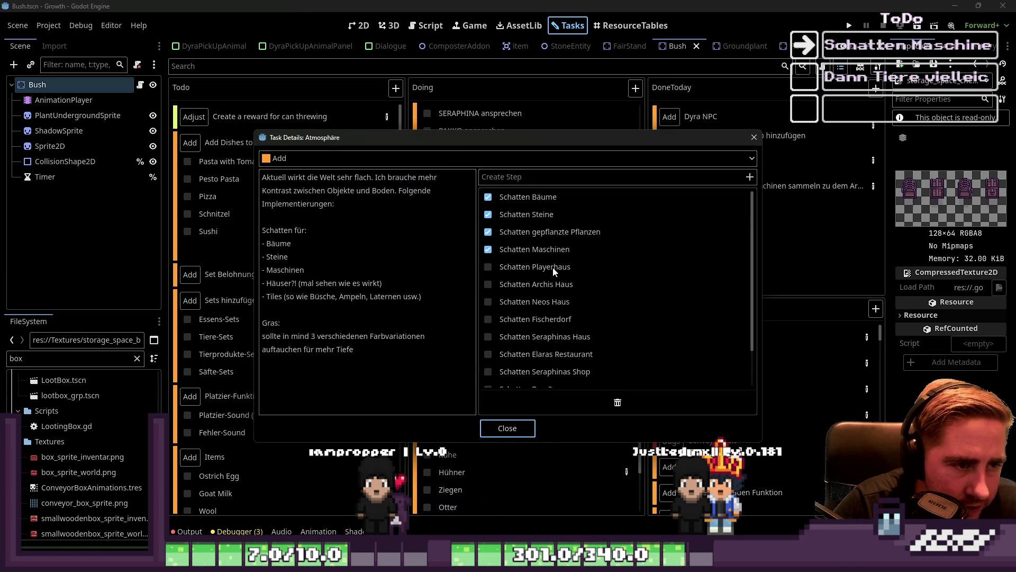
scroll(554, 269, "down", 1)
scroll(528, 245, "down", 1)
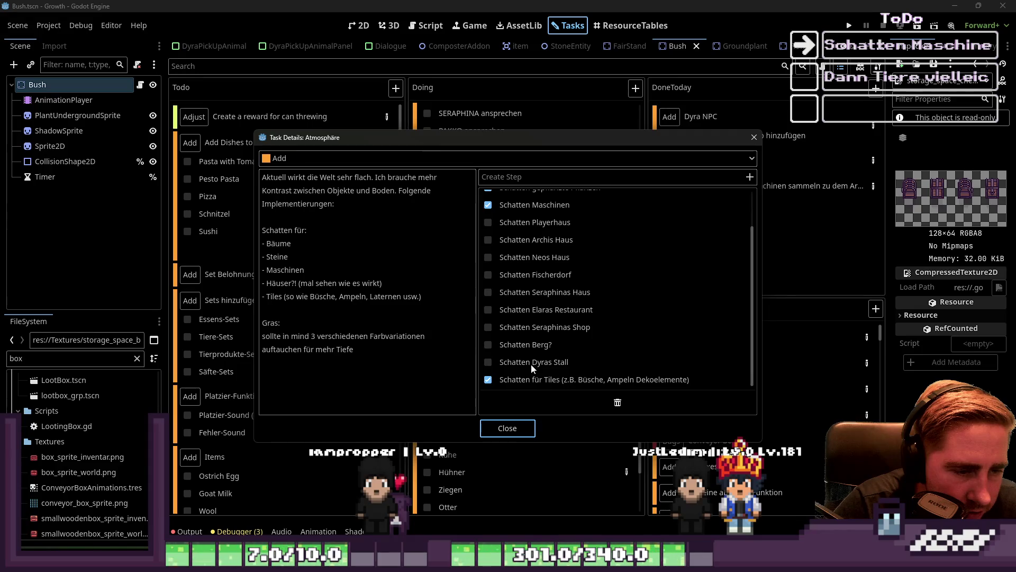
- Close the Atmosphäre task details and return to the 2D view of the Bush scene
left_click(523, 420)
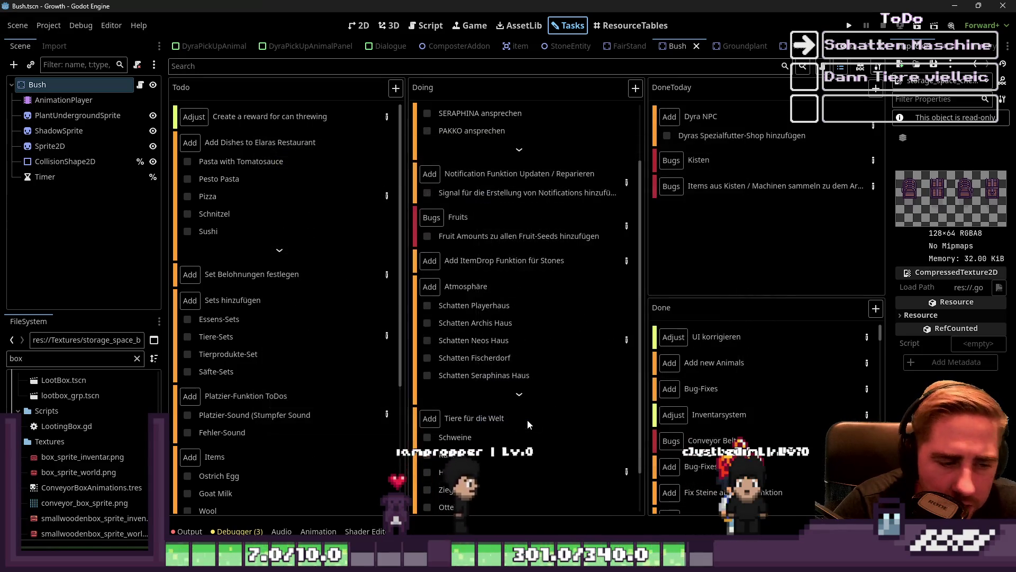
scroll(619, 394, "up", 2)
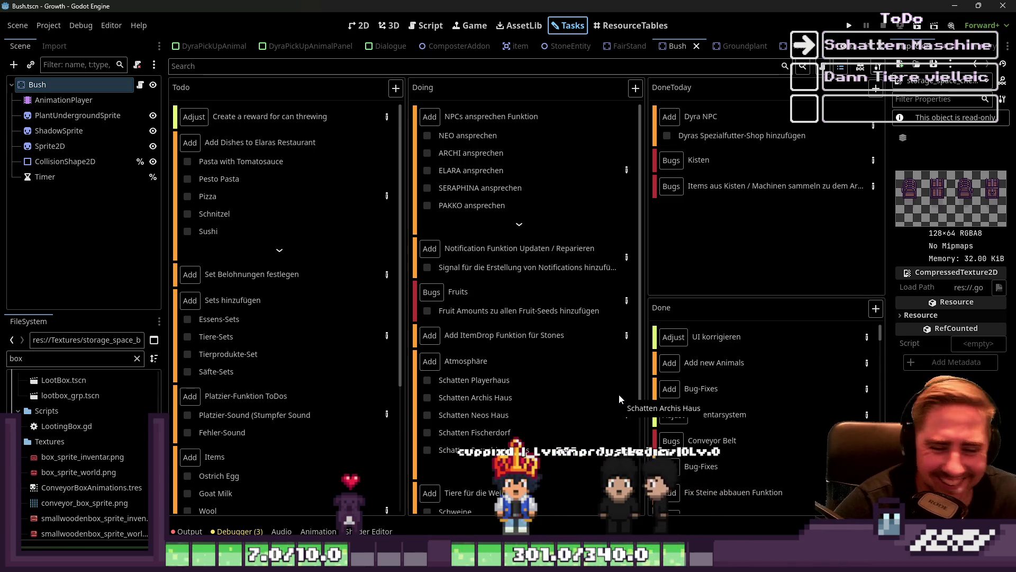
left_click(355, 29)
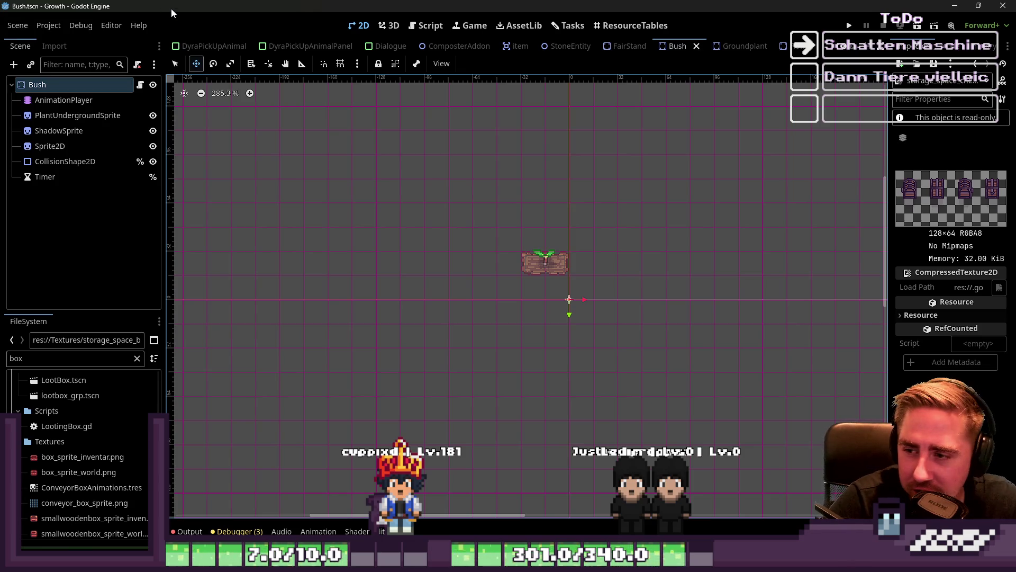
- Open AnimalTrainingMenuPanel.gd in the script editor
scroll(593, 203, "down", 2)
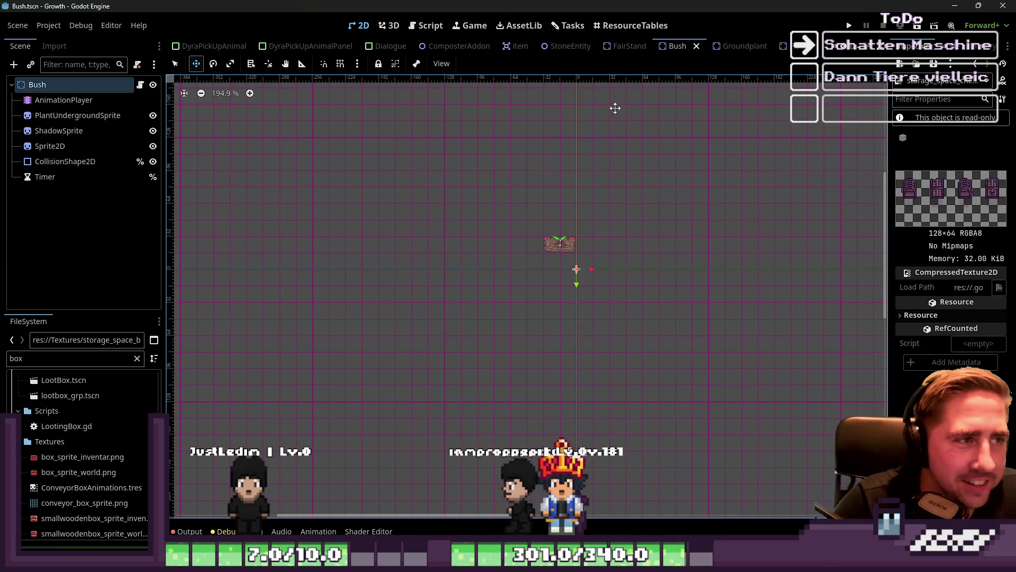
left_click(426, 26)
scroll(233, 193, "up", 10)
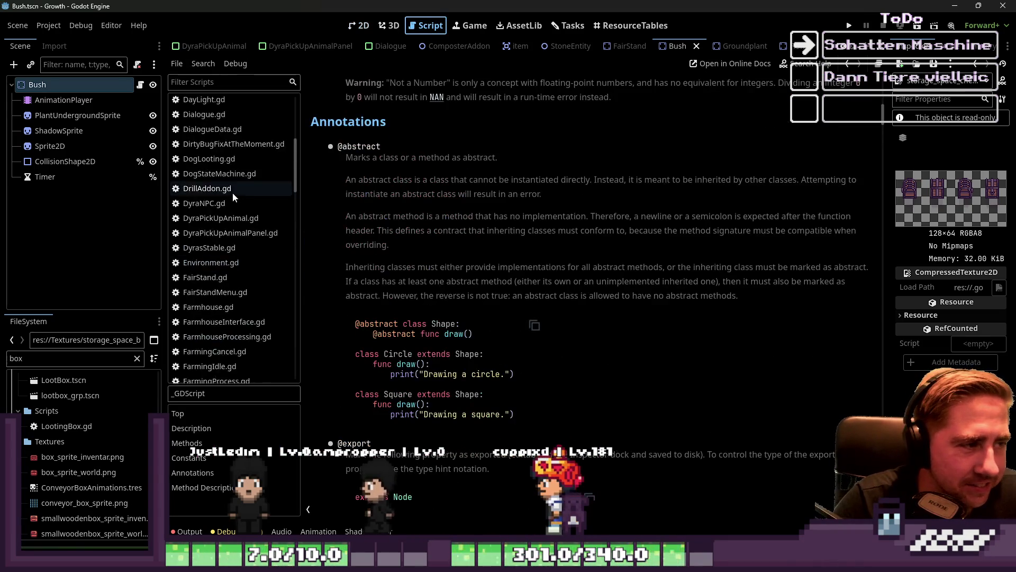
left_click(233, 101)
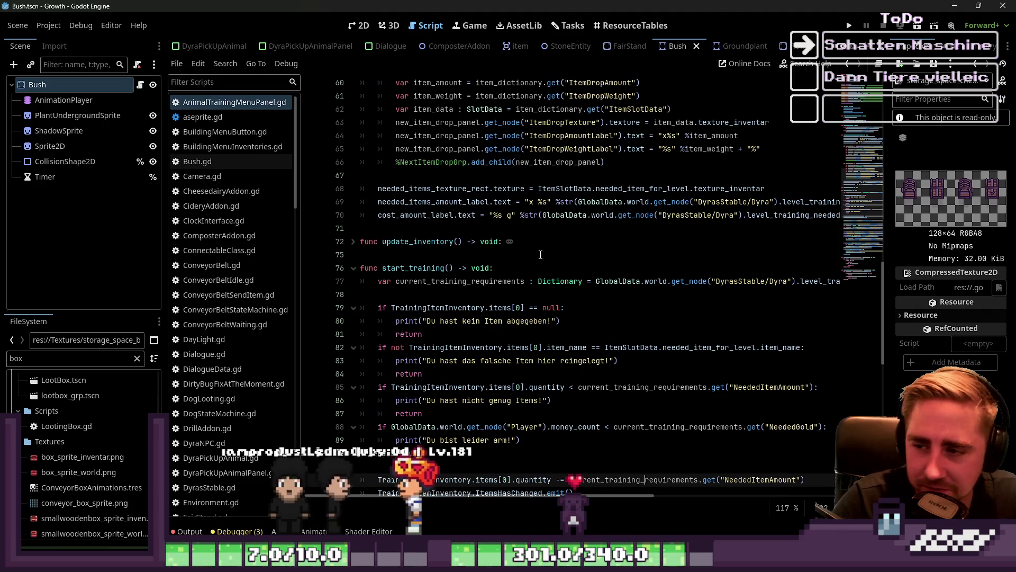
- Review the inventory-clearing block around lines 110–116 near has_resource and find_resource
scroll(550, 297, "down", 2)
scroll(571, 337, "up", 2)
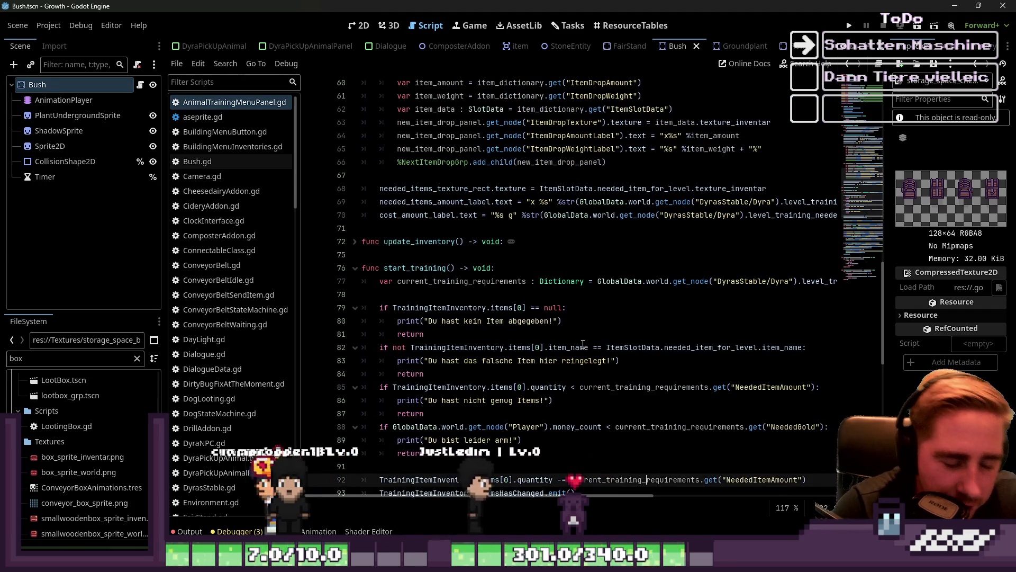
scroll(578, 343, "down", 3)
scroll(554, 444, "down", 10)
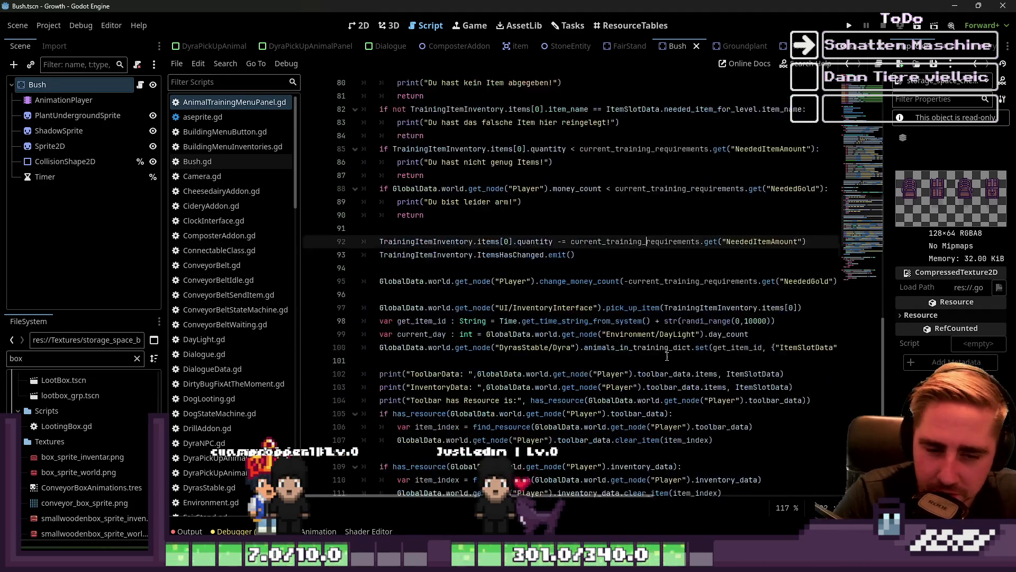
scroll(536, 492, "right", 5)
scroll(439, 354, "down", 1)
scroll(402, 489, "left", 5)
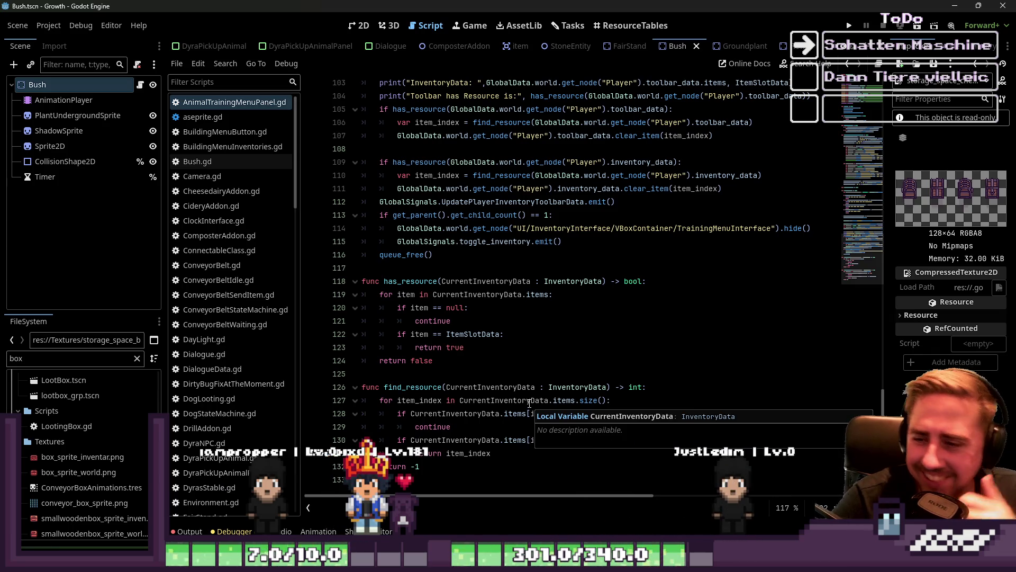
mouse_move(436, 255)
left_mouse_down()
mouse_move(370, 241)
mouse_move(333, 109)
mouse_move(328, 175)
mouse_move(345, 164)
left_mouse_up()
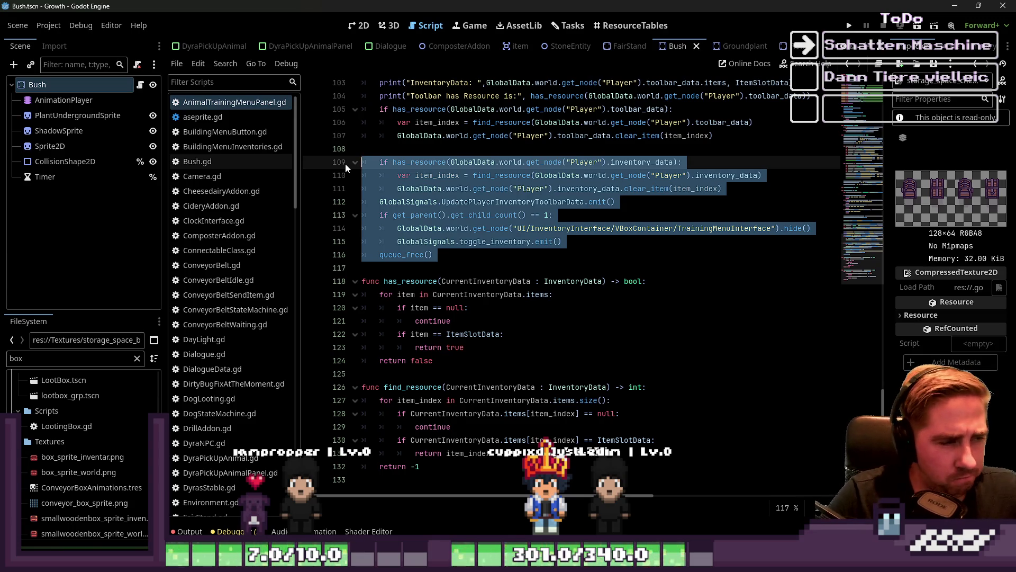
scroll(246, 269, "down", 20)
scroll(245, 270, "up", 20)
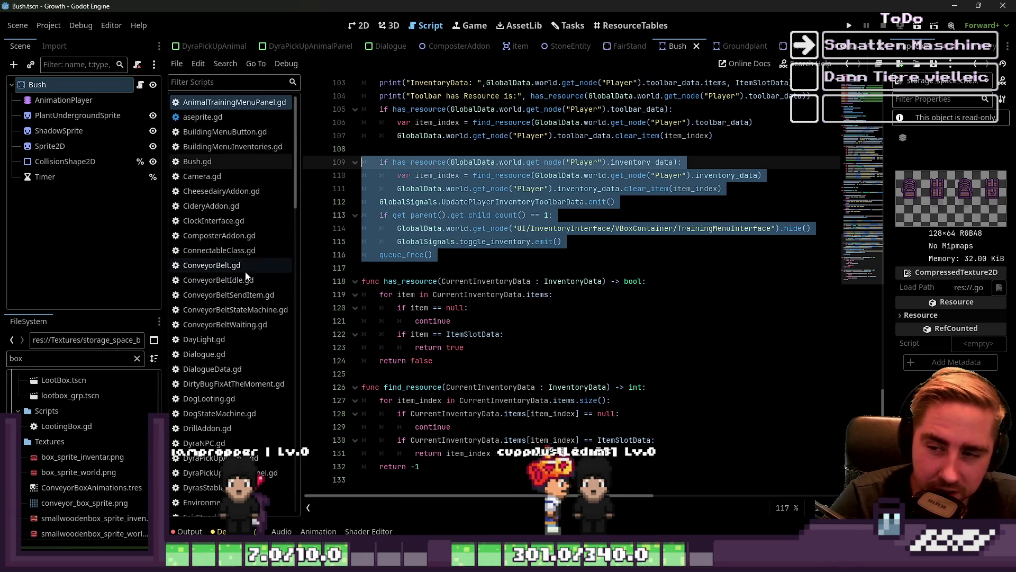
left_click(503, 273)
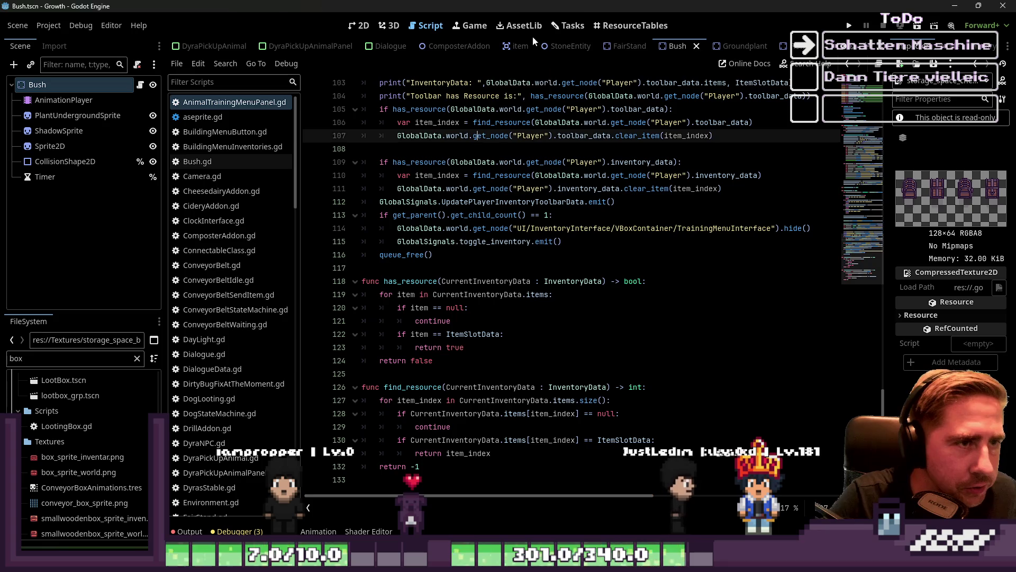
- Review the steps of the Tiere für die Welt task on the Tasks board, then close its details
left_click(569, 25)
scroll(532, 336, "down", 5)
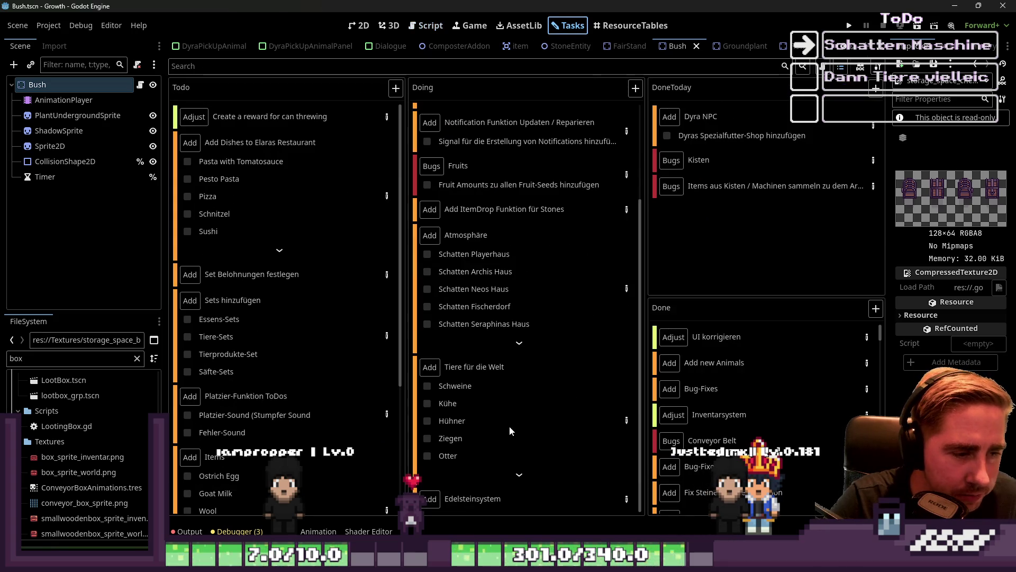
left_click(520, 474)
left_click(627, 369)
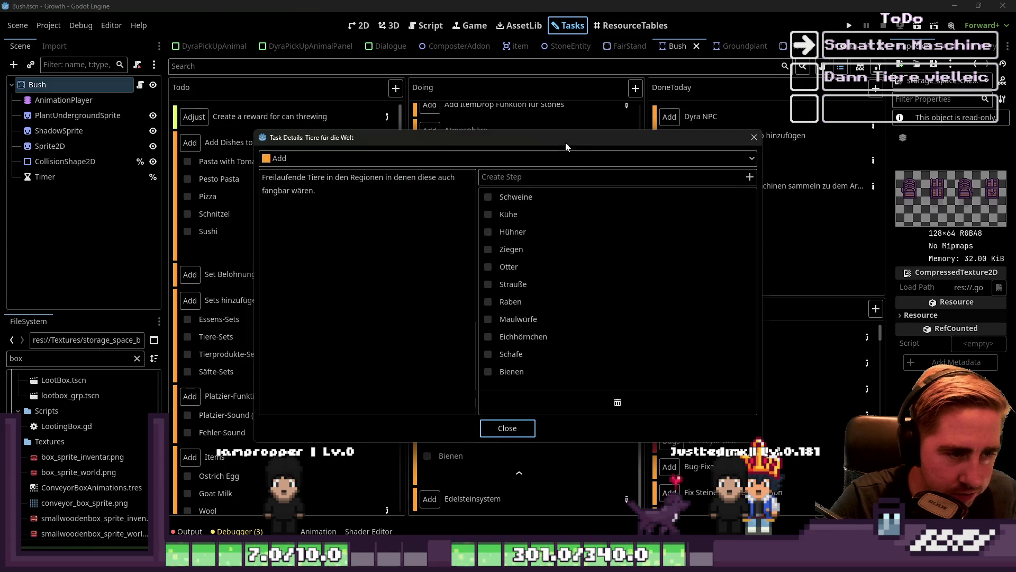
mouse_move(527, 130)
left_mouse_down()
mouse_move(523, 20)
mouse_move(515, 200)
left_mouse_up()
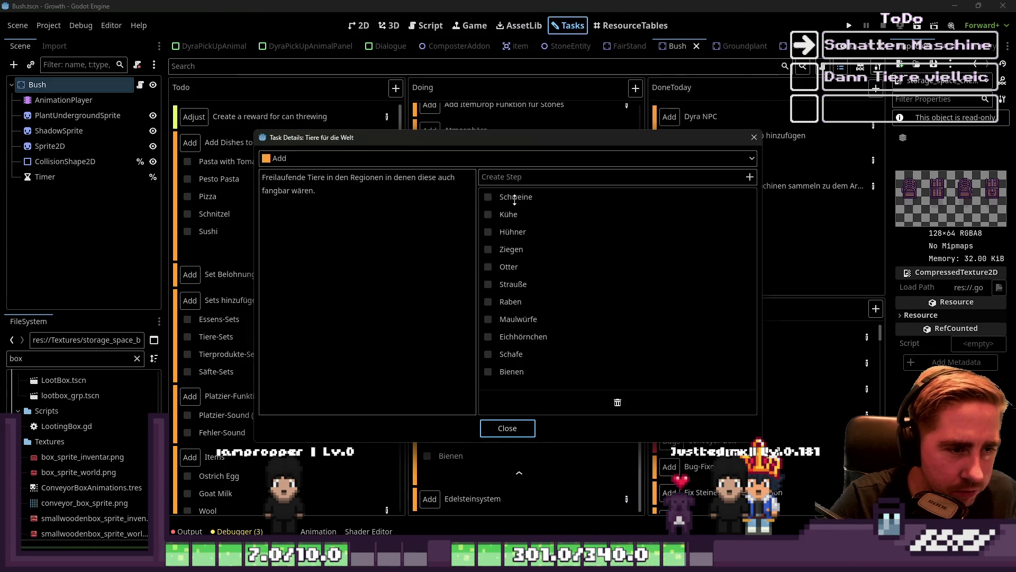
left_click(754, 137)
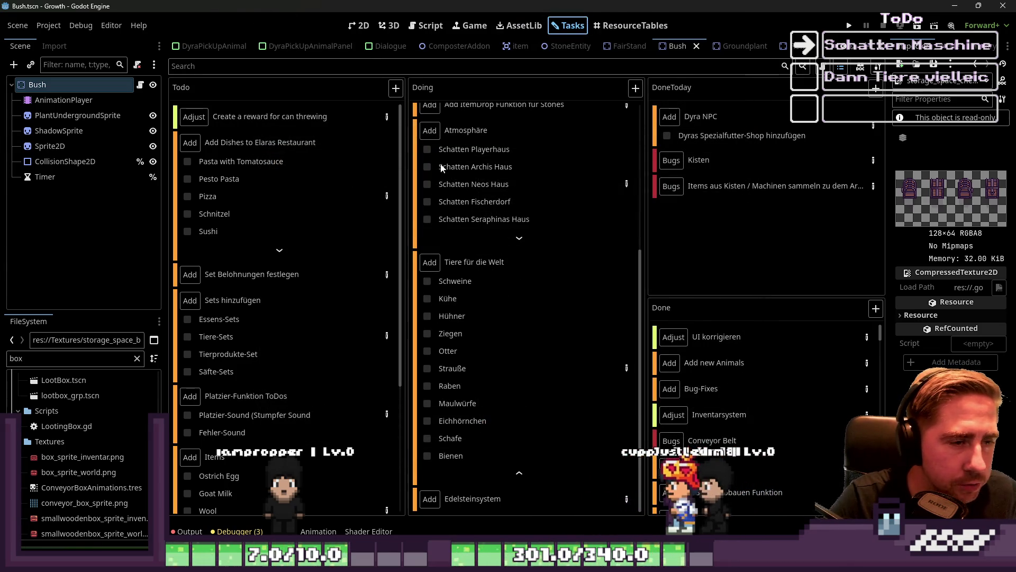
- Switch to the 2D view and open the World scene tab
left_click(360, 25)
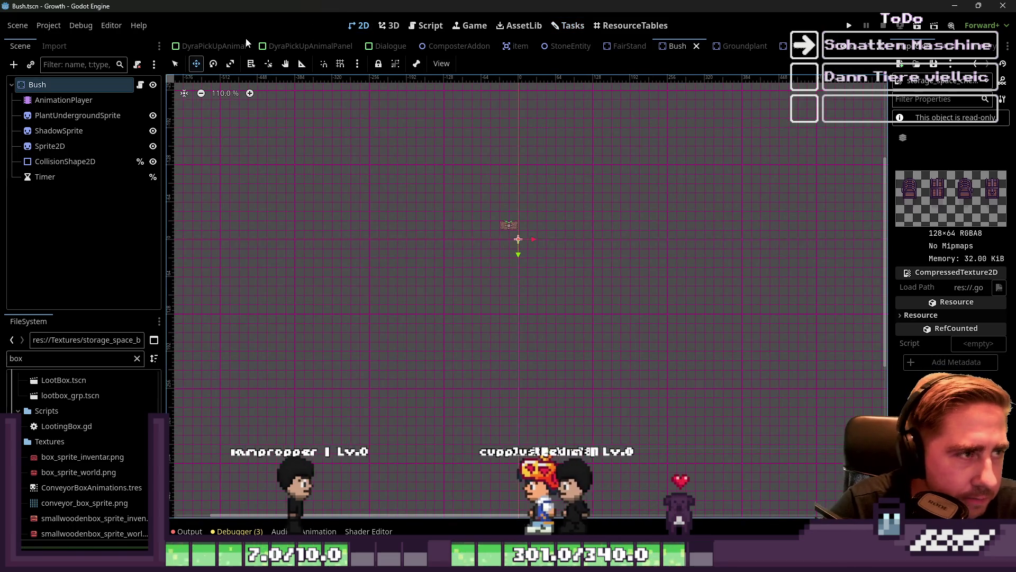
scroll(245, 46, "up", 5)
left_click(194, 47)
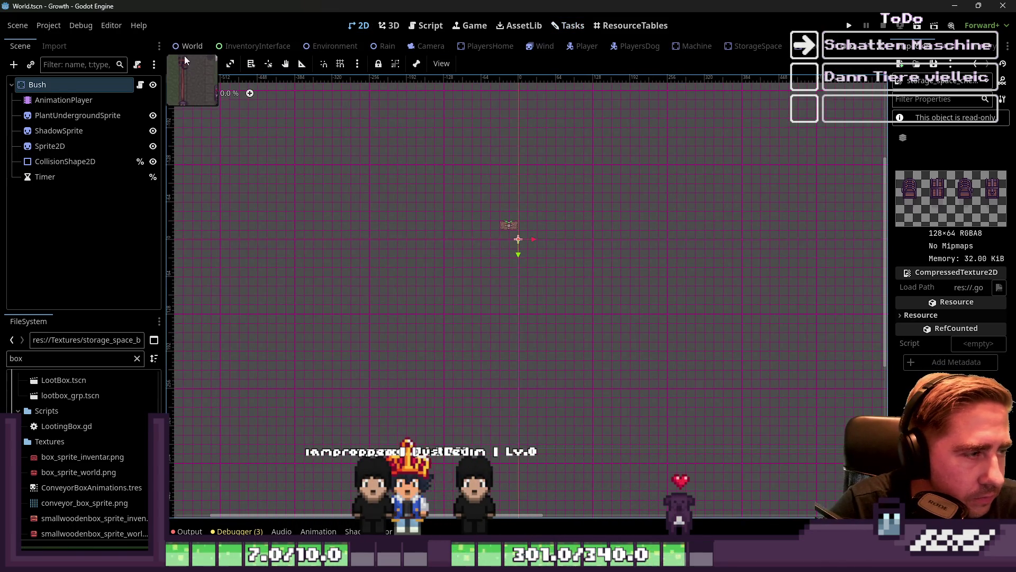
- Zoom out the 2D viewport to show the whole island map around the central village
scroll(478, 257, "down", 8)
scroll(450, 285, "up", 2)
scroll(424, 316, "down", 2)
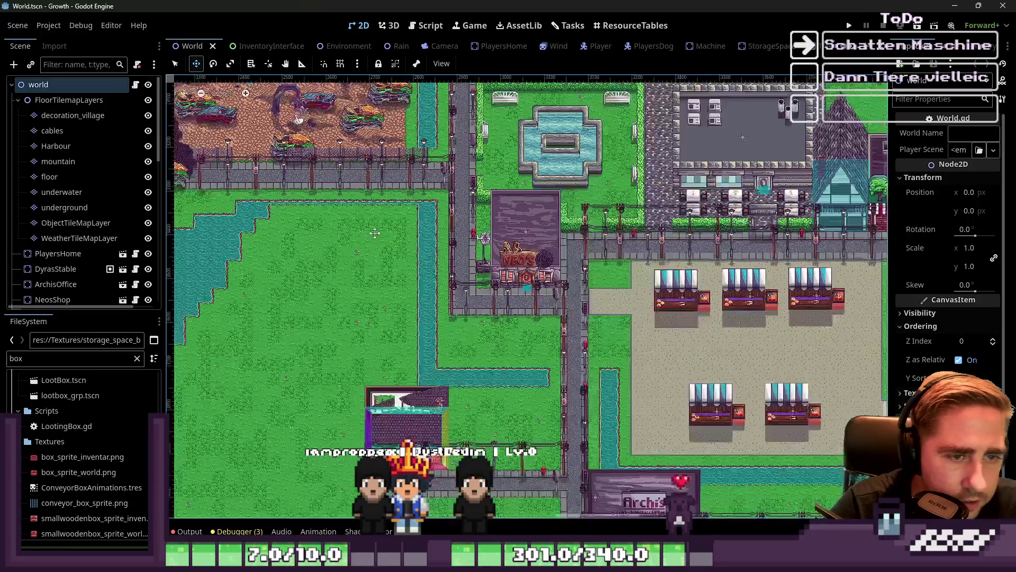
scroll(423, 315, "down", 5)
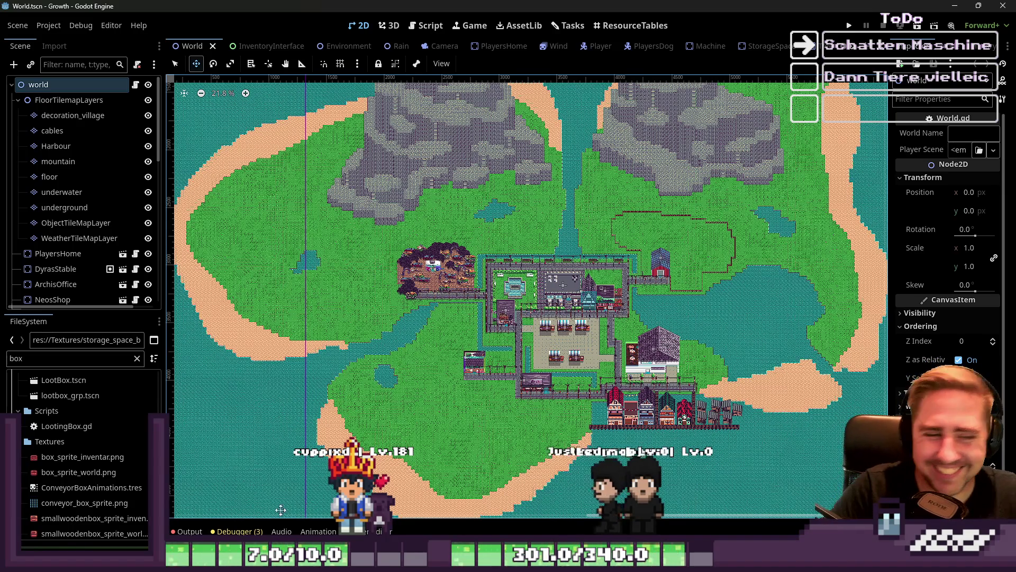
- Collapse the FloorTilemapLayers group in the scene tree and run the Growth project
scroll(515, 378, "up", 4)
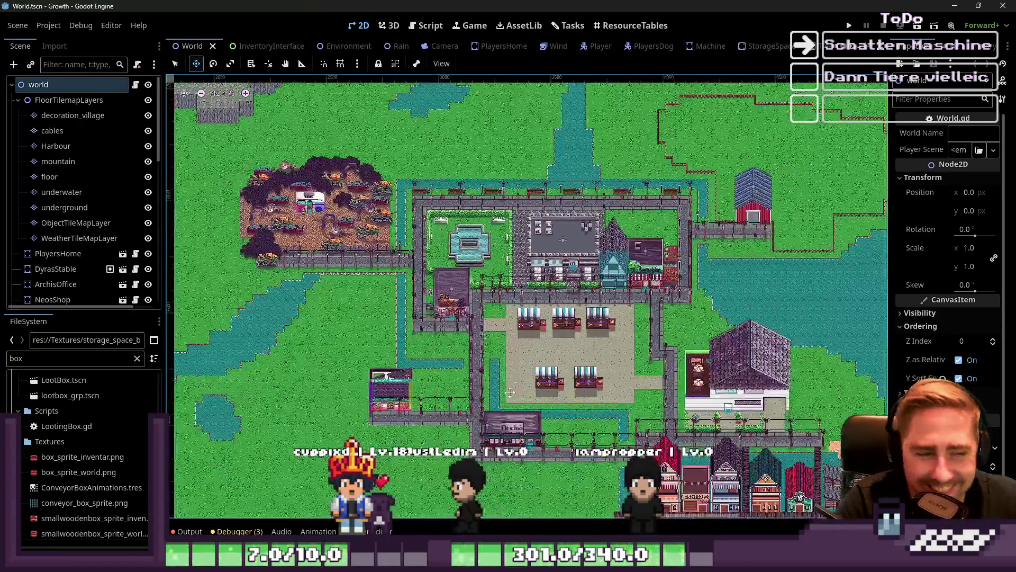
scroll(515, 378, "up", 8)
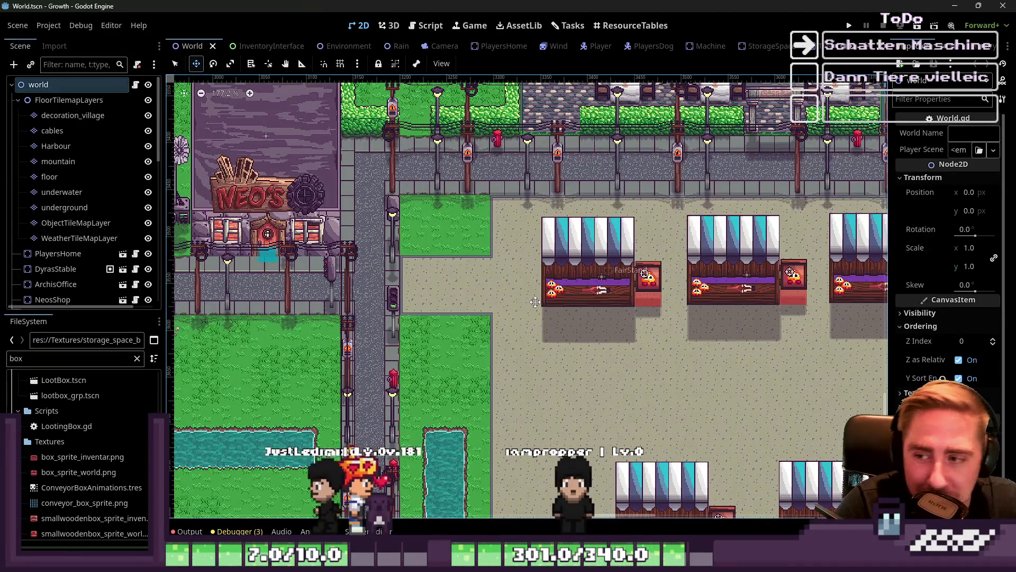
scroll(535, 301, "down", 3)
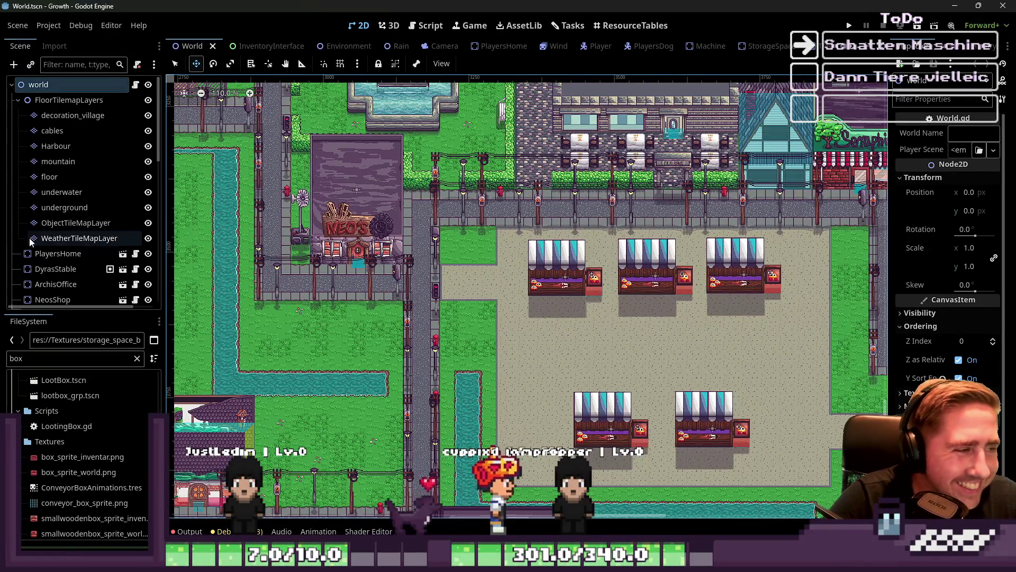
left_click(18, 100)
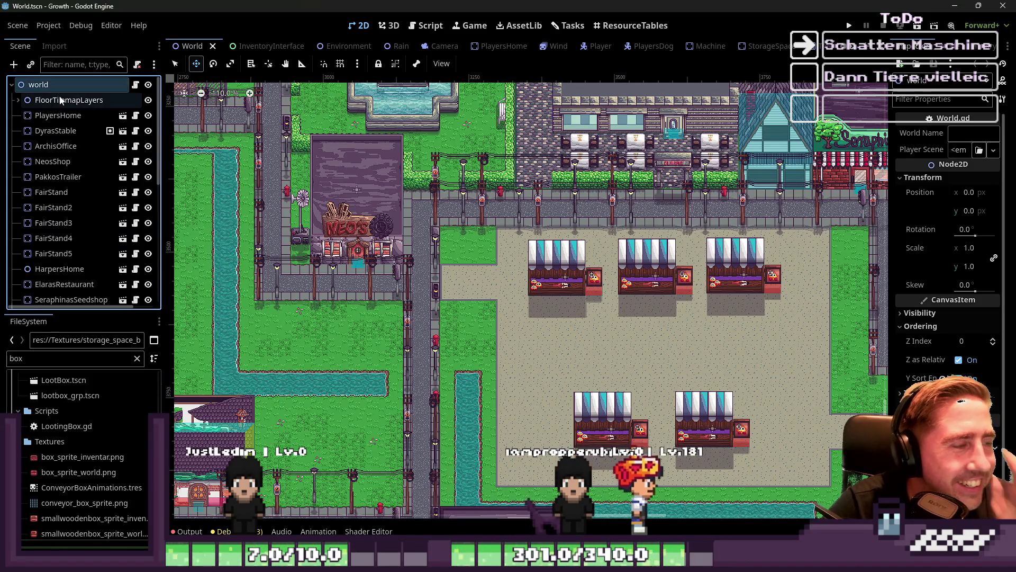
scroll(312, 185, "down", 2)
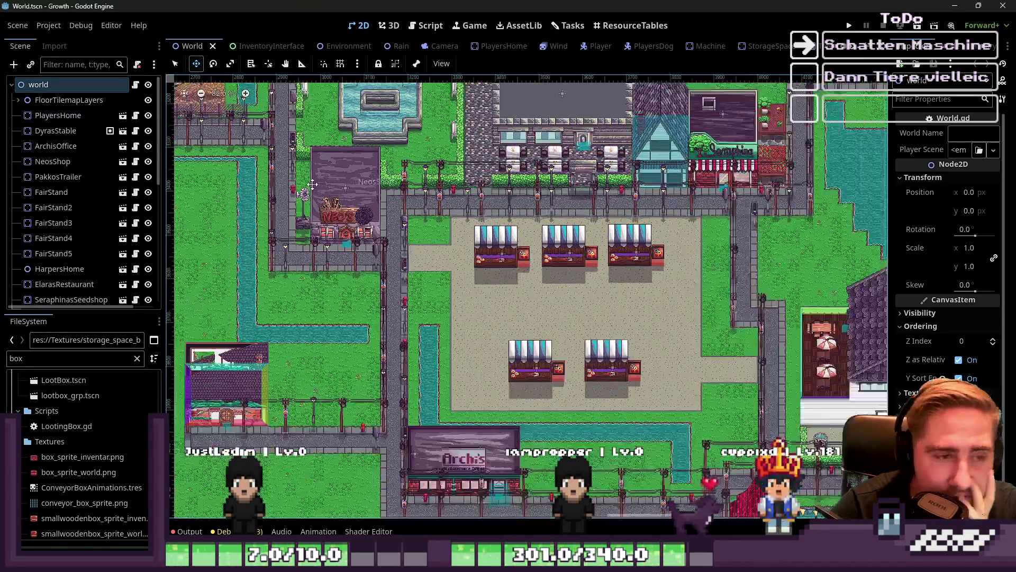
scroll(371, 227, "down", 2)
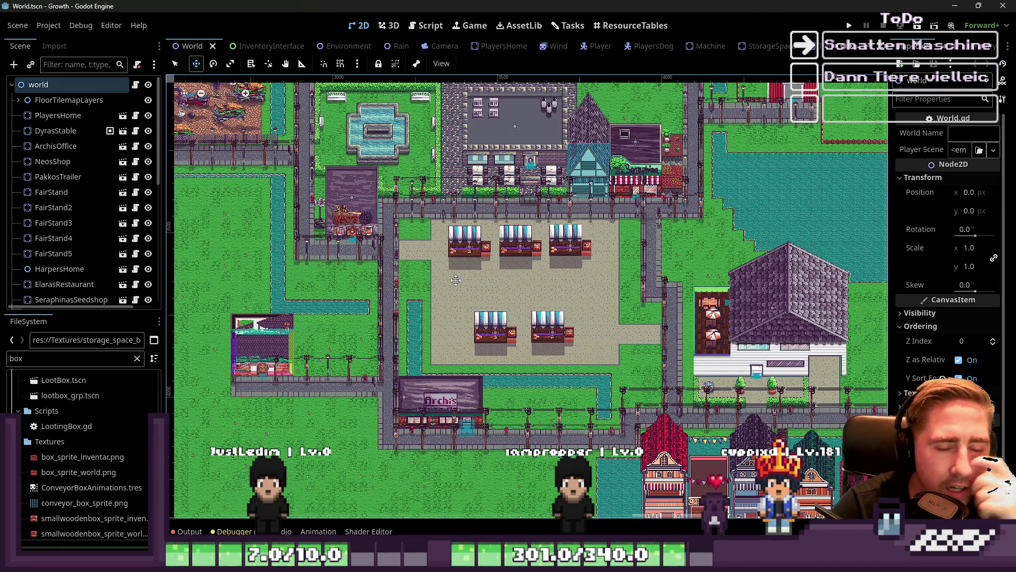
left_click(849, 25)
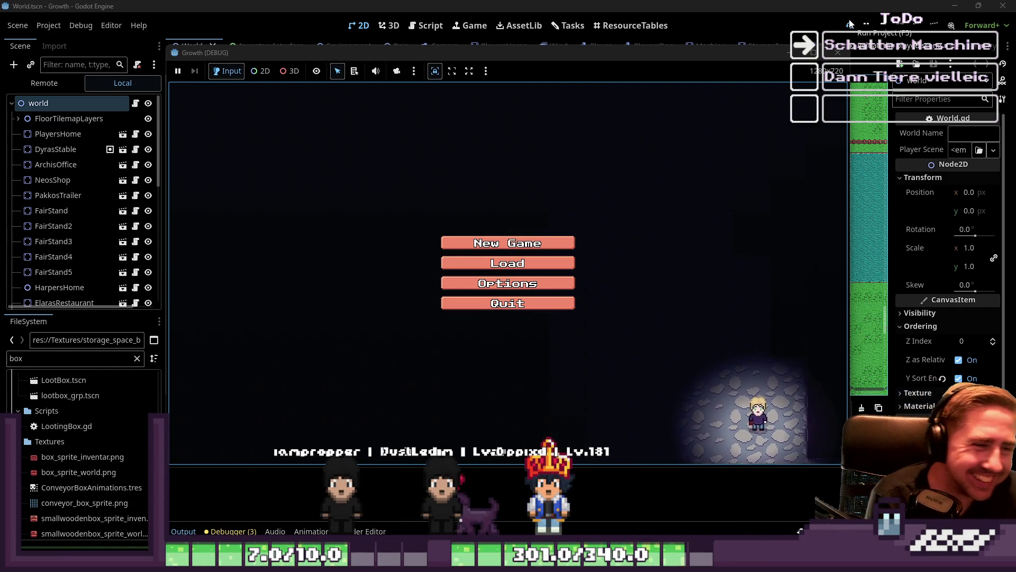
- Delete both saved characters and start a new game with a character named werwer
left_click(553, 286)
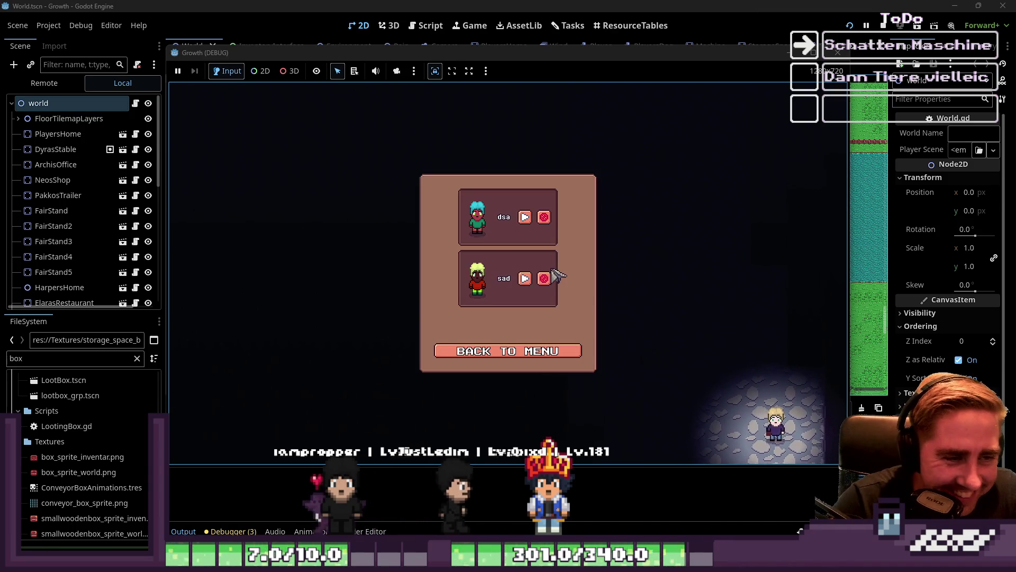
left_click(547, 279)
left_click(547, 215)
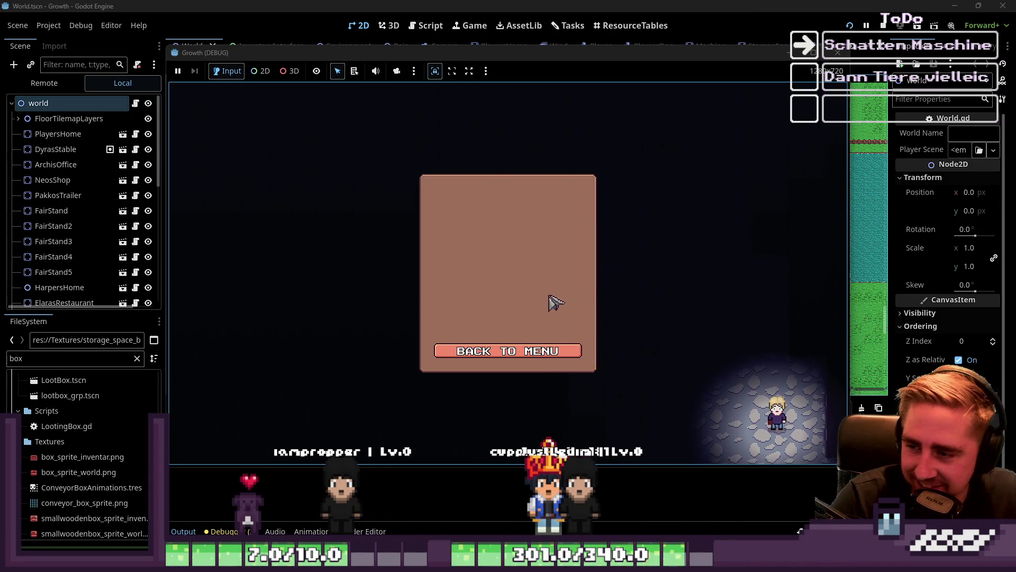
left_click(503, 352)
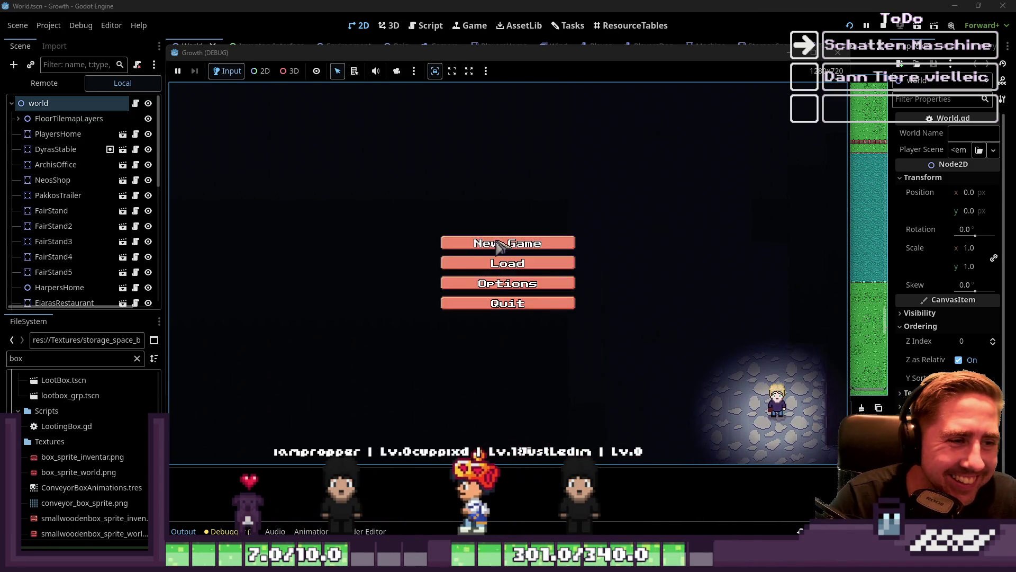
left_click(508, 241)
type("werwer")
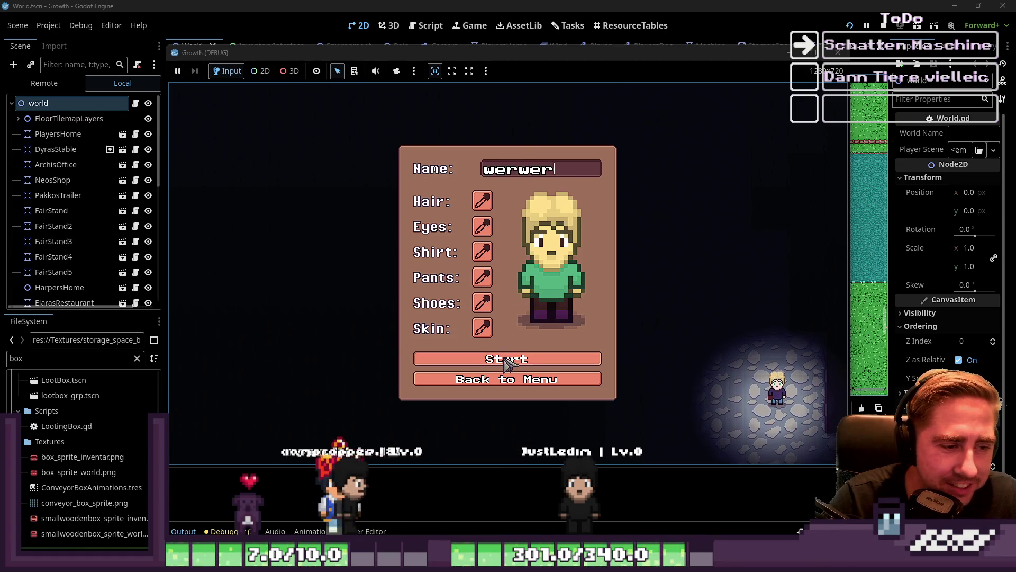
left_click(507, 360)
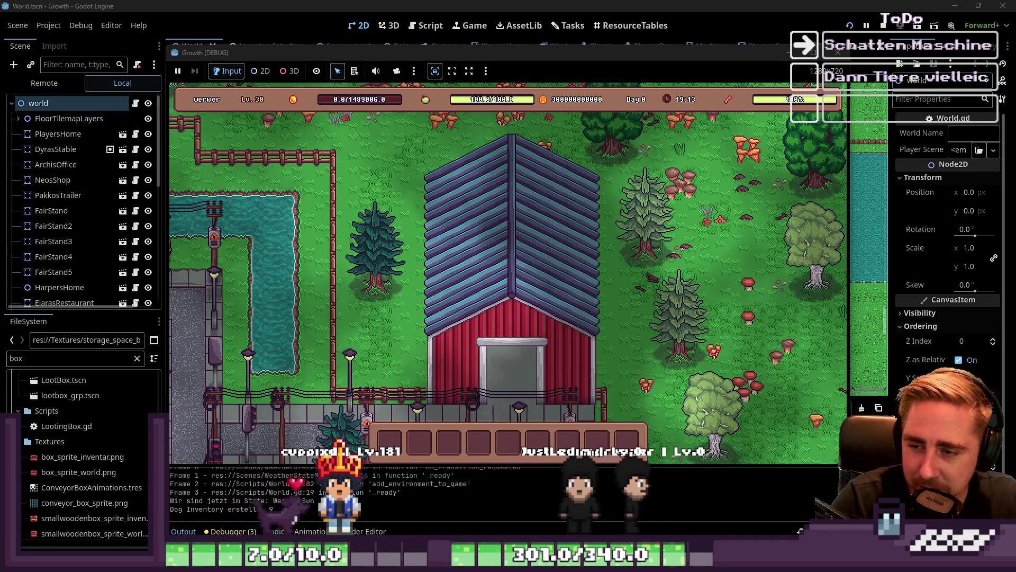
- Pick hotbar slot 4, walk the character north-west past the barn, then close the game and open the Tasks board
key("4")
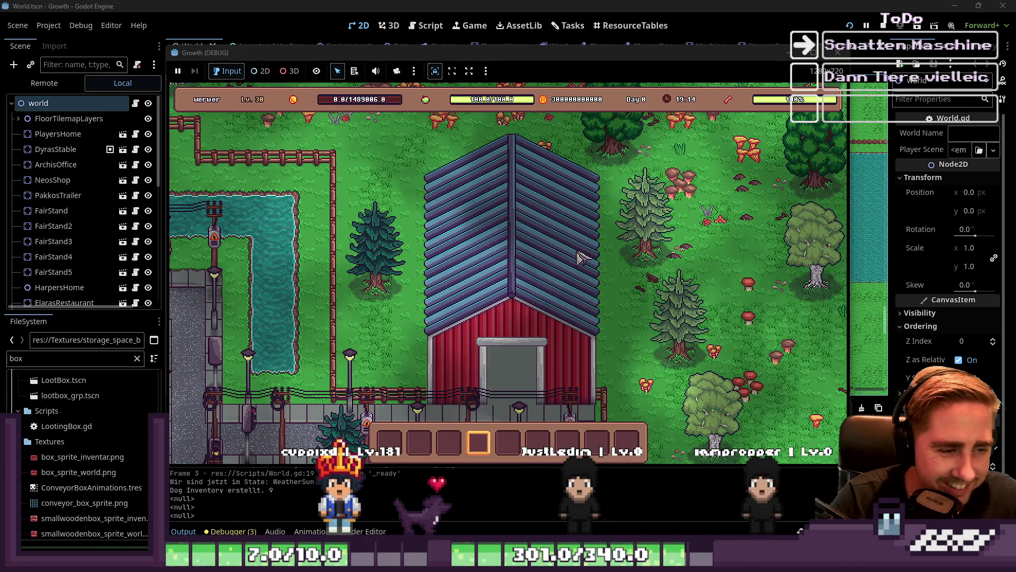
key("s")
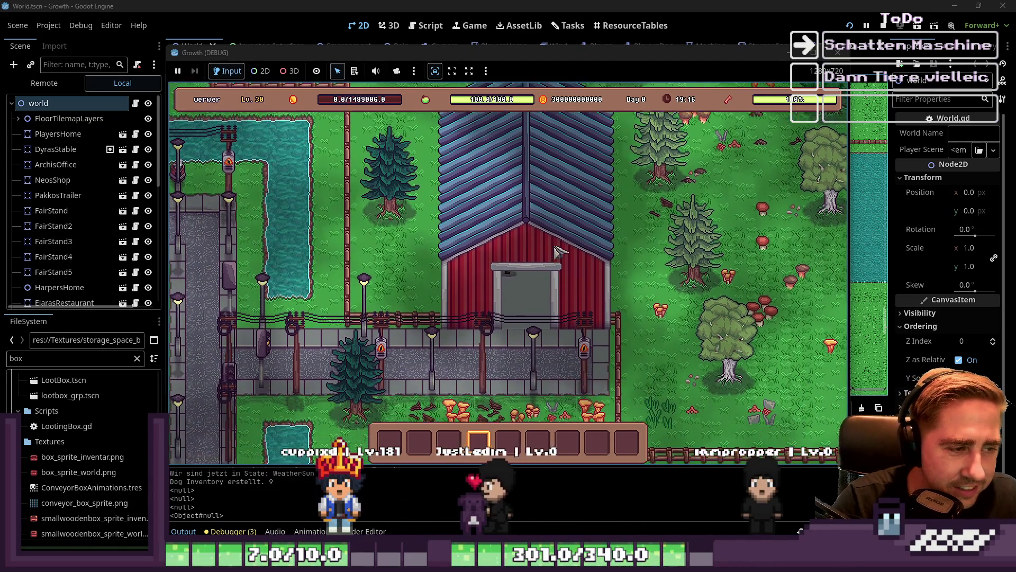
key("a")
key("w")
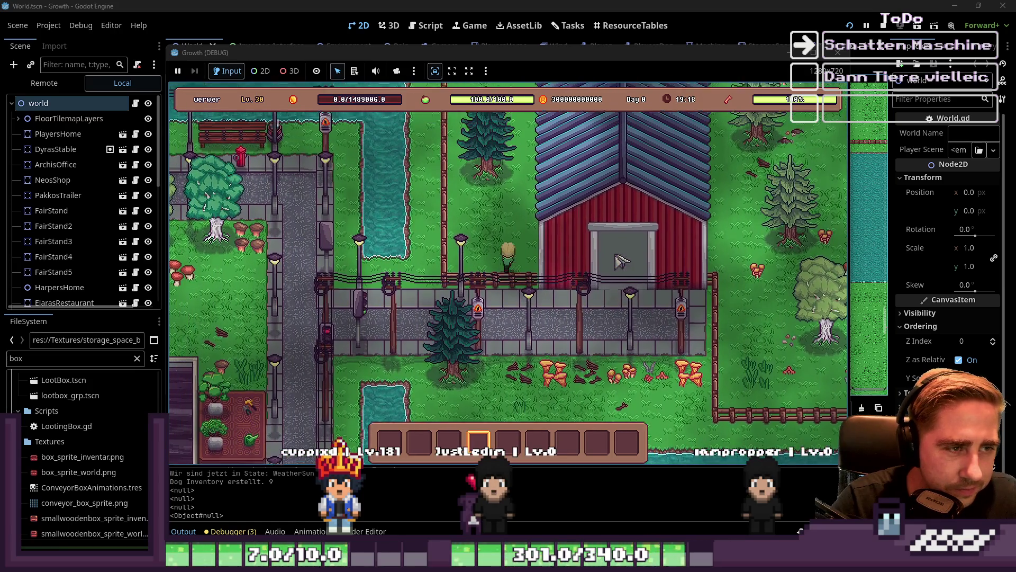
key("9")
key("w")
key("6")
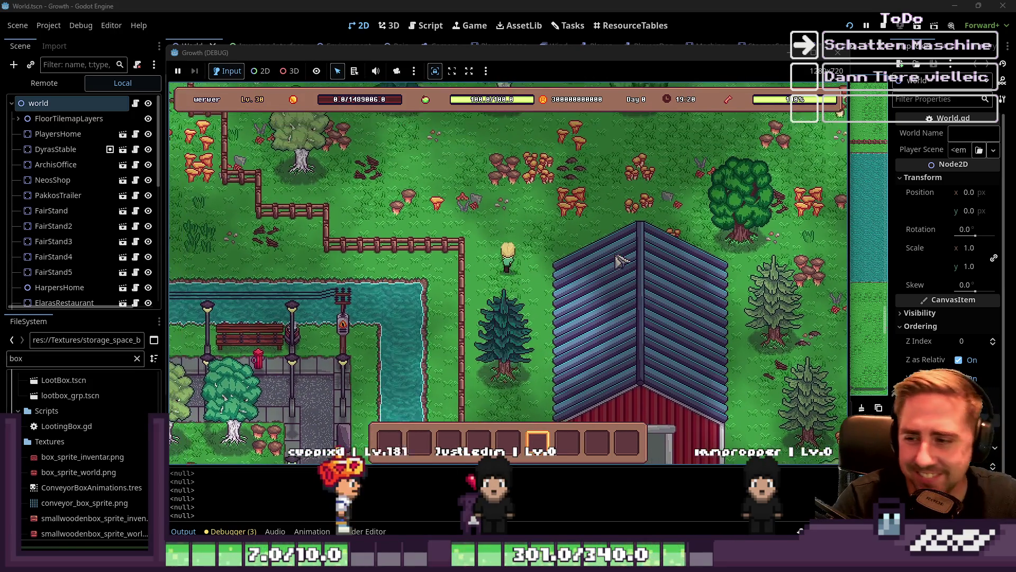
key("w")
key("a")
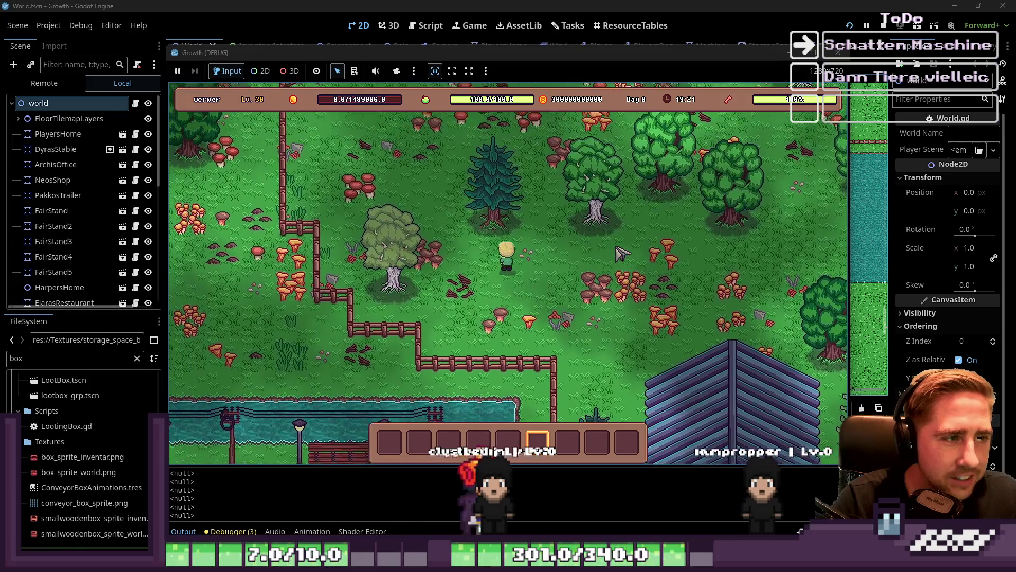
key("w")
key("a")
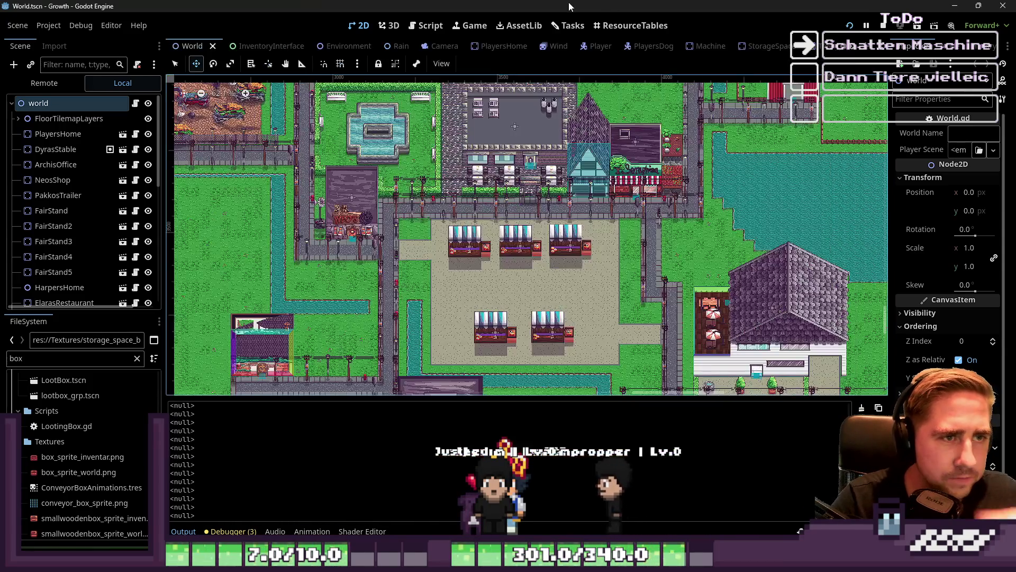
left_click(568, 26)
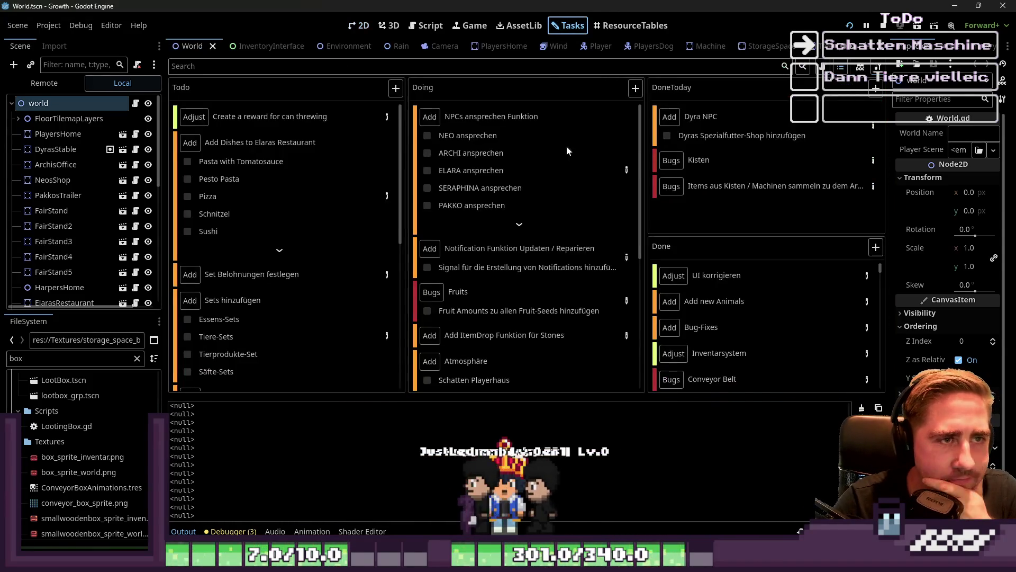
- Check the Edelsteinsystem task details, then drag the Atmosphäre card from Doing into DoneToday
scroll(490, 309, "down", 3)
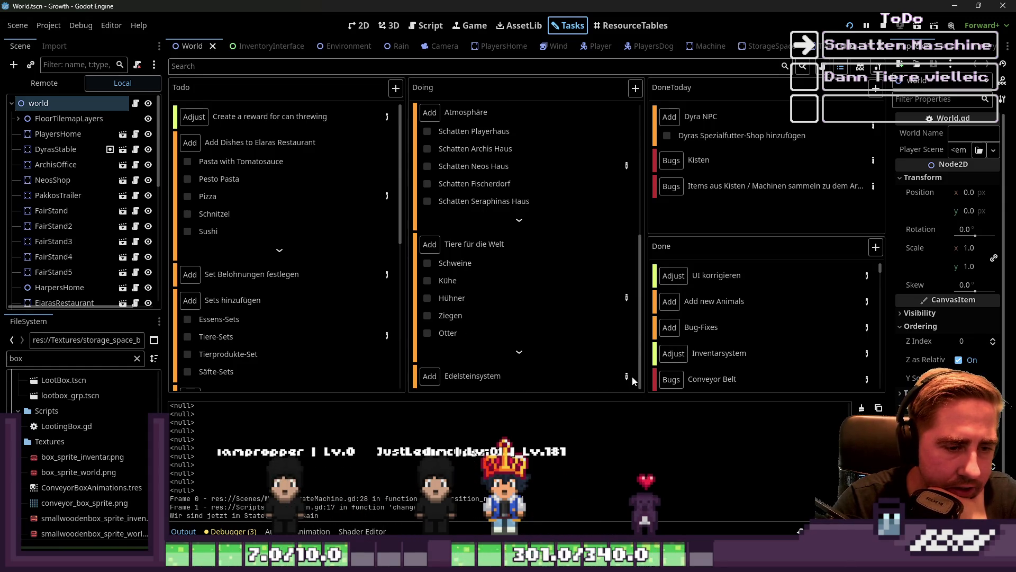
double_click(591, 379)
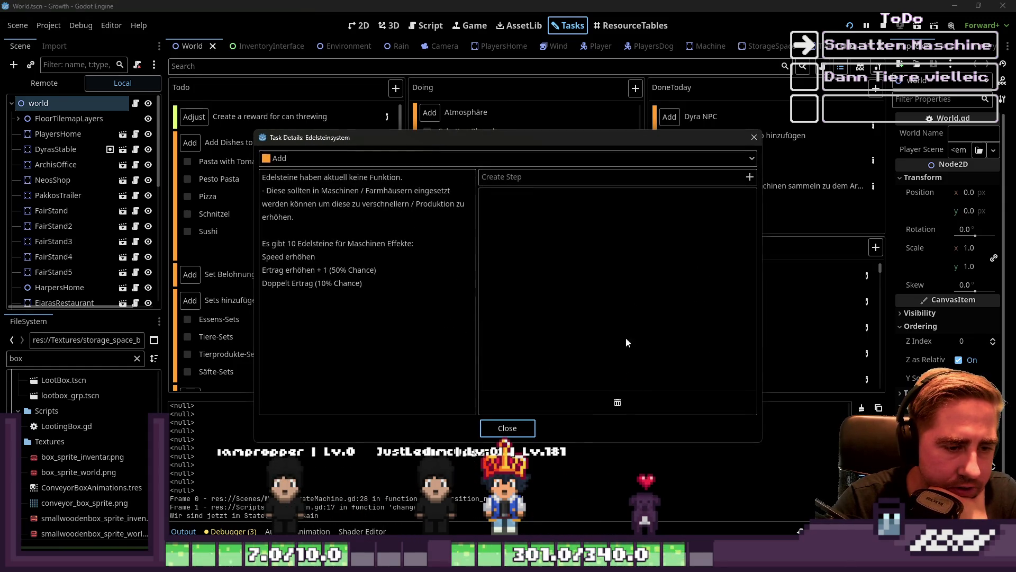
left_click(753, 138)
scroll(520, 286, "up", 5)
scroll(518, 292, "down", 3)
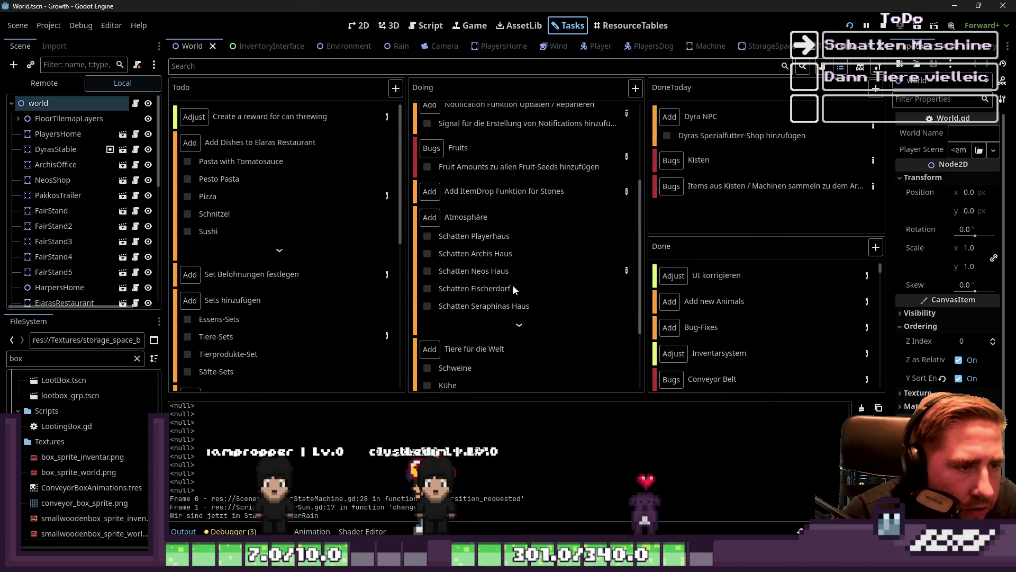
mouse_move(513, 285)
left_mouse_down()
mouse_move(811, 209)
mouse_move(787, 192)
left_mouse_up()
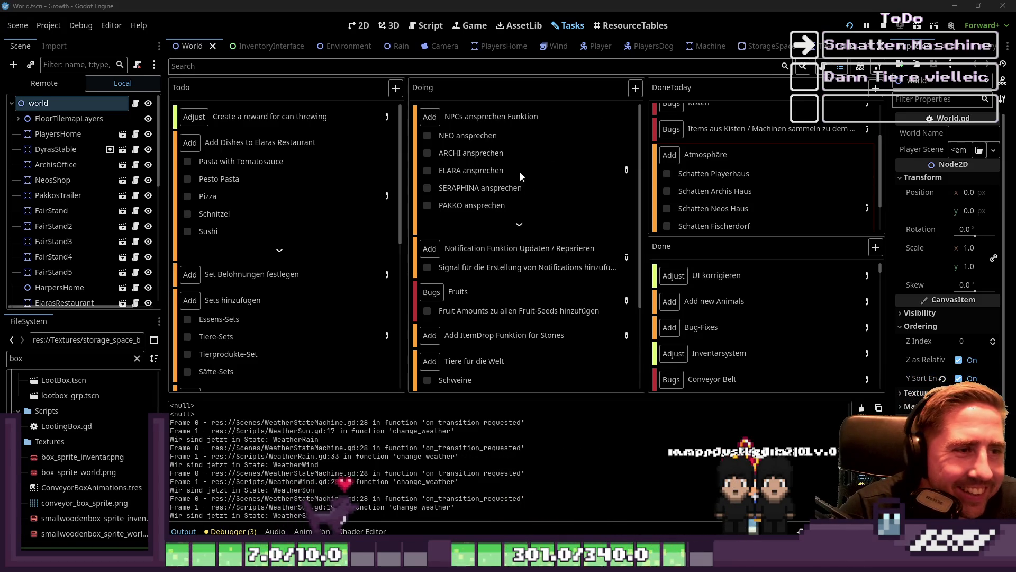
double_click(626, 168)
left_click_drag(505, 139, 617, 130)
scroll(418, 255, "down", 4)
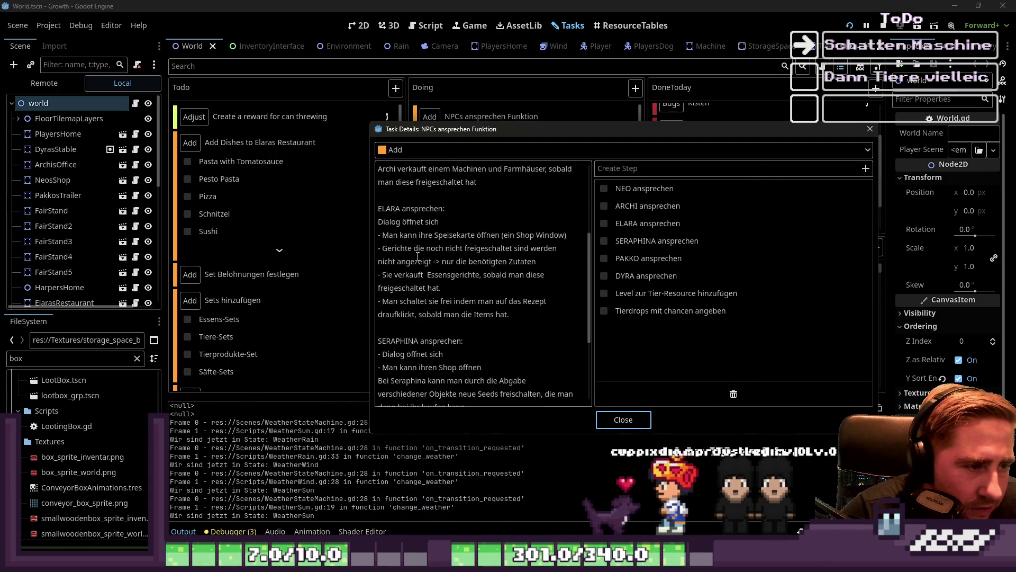
scroll(417, 256, "down", 4)
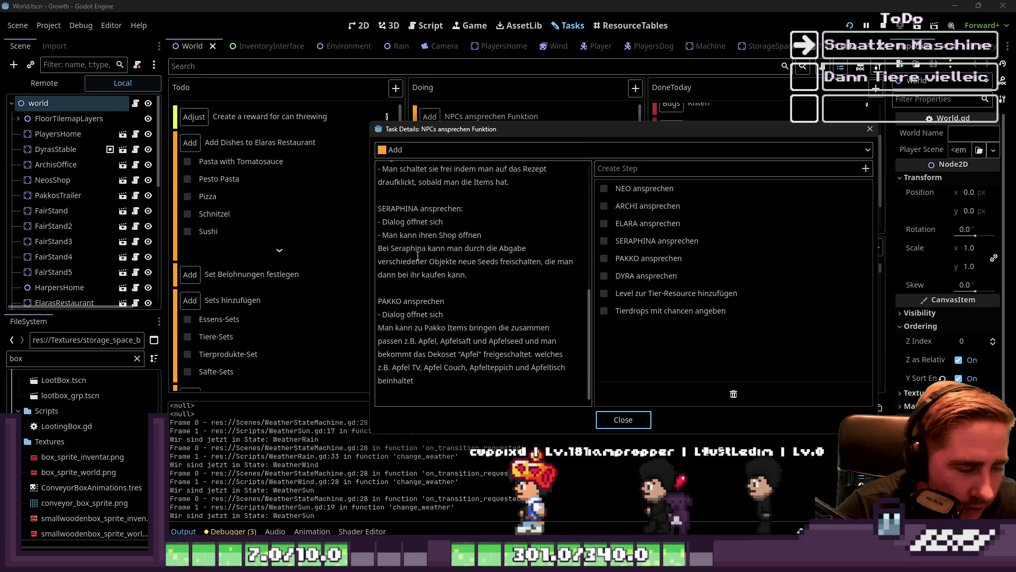
scroll(499, 299, "up", 6)
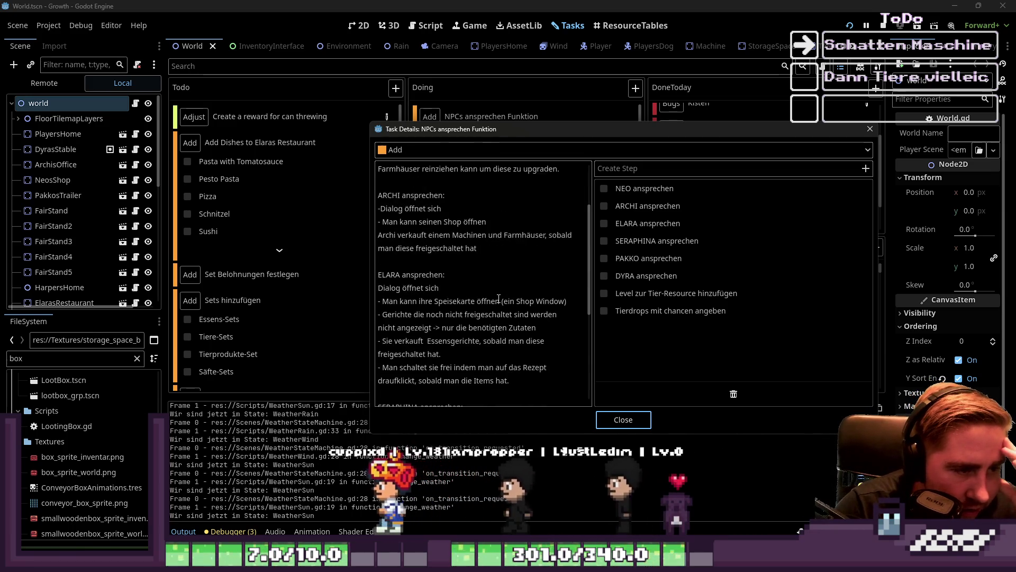
scroll(498, 299, "up", 3)
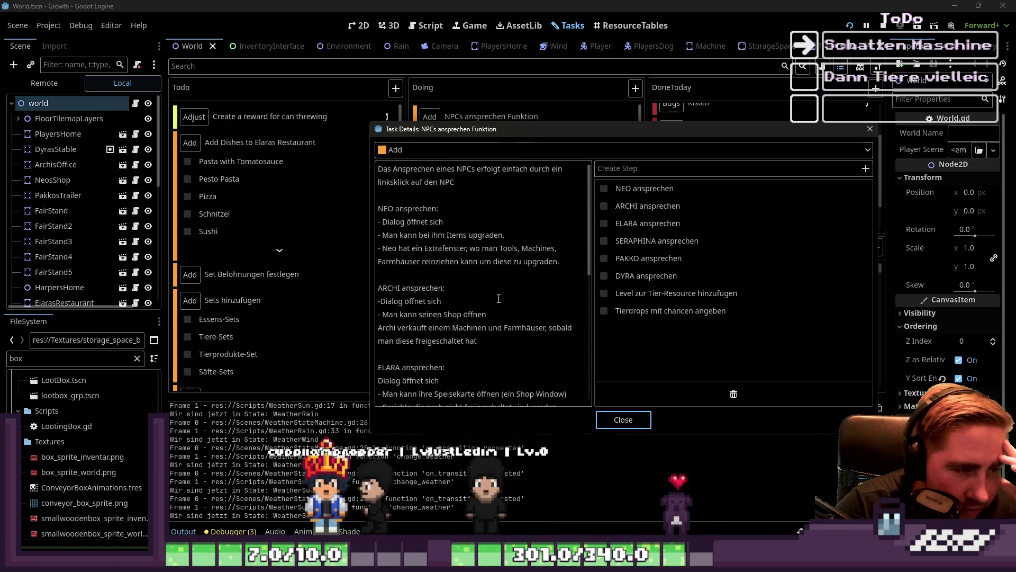
scroll(499, 299, "down", 4)
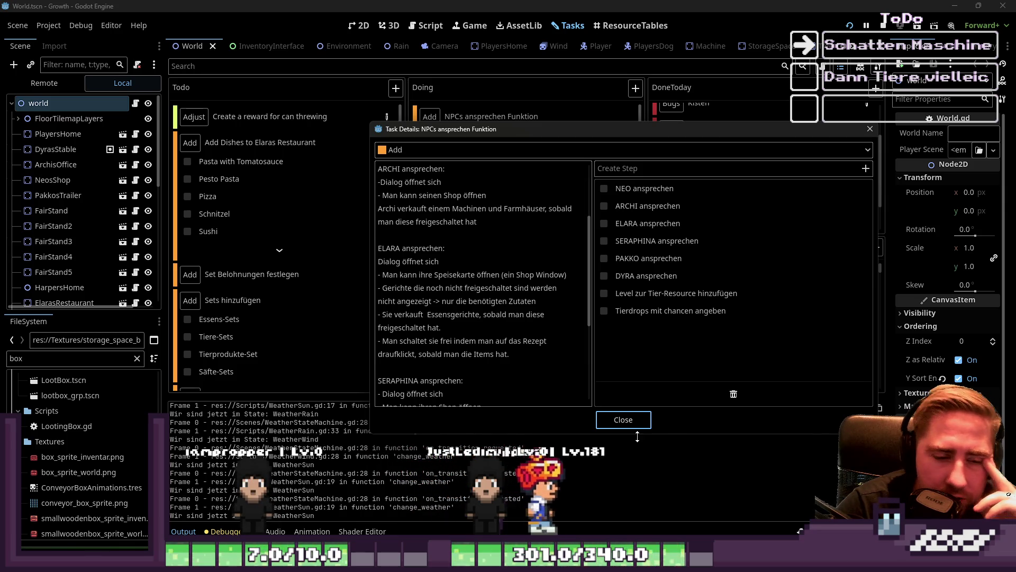
scroll(526, 328, "up", 3)
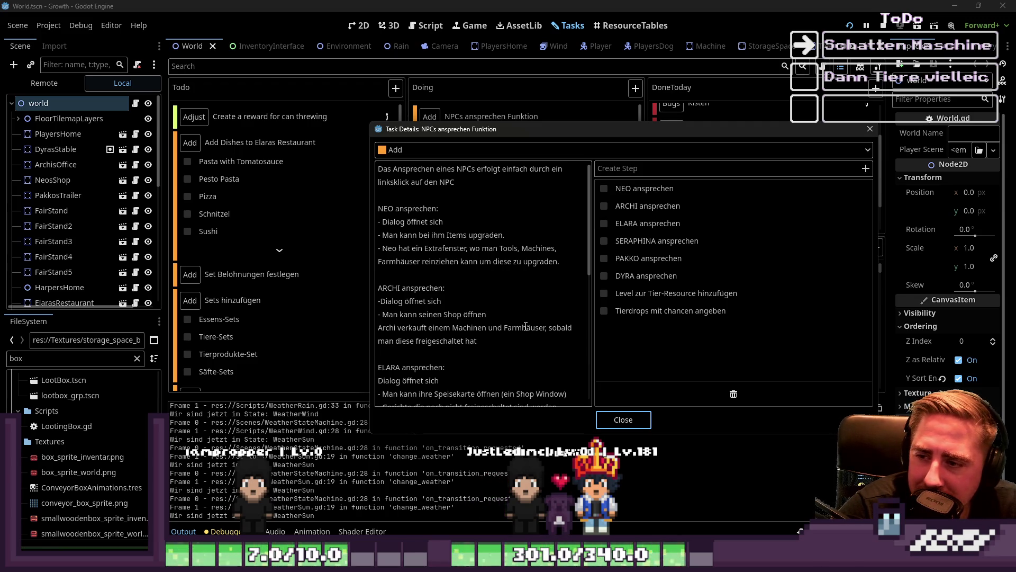
left_click(603, 421)
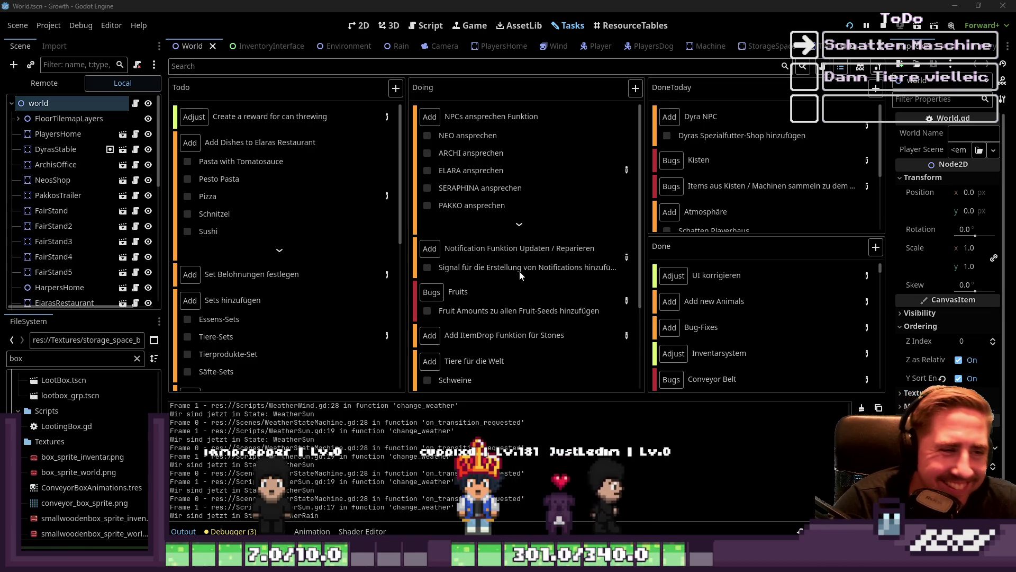
- Expand the NPCs ansprechen Funktion subtasks, view the live scene tree, and return to the World scene's 2D view
left_click(519, 218)
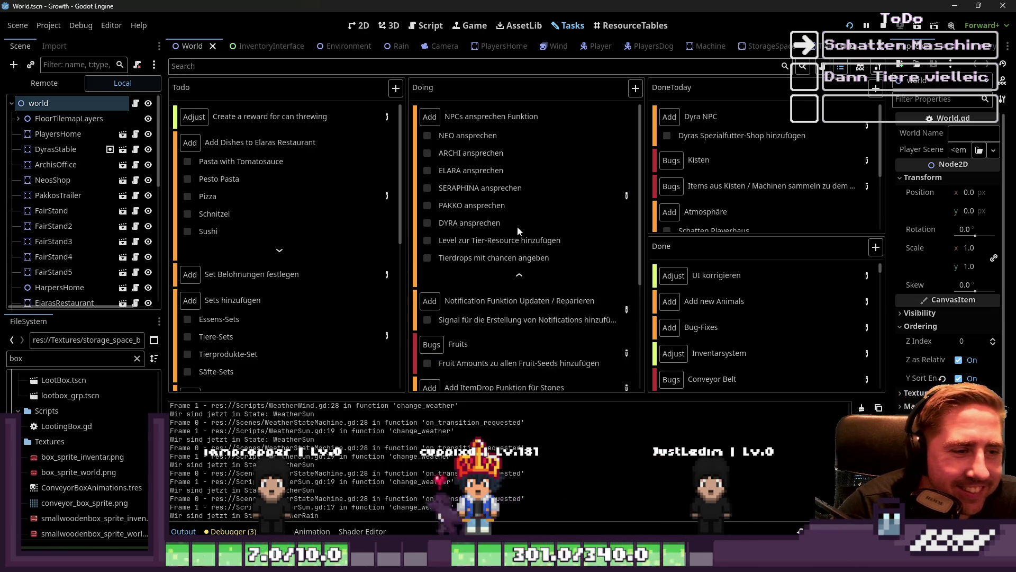
left_click(45, 83)
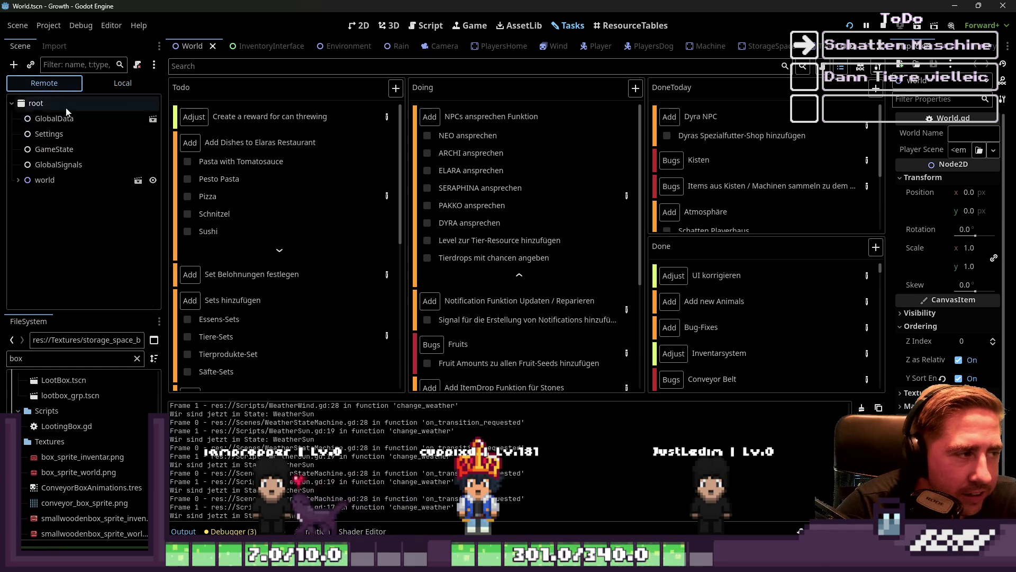
left_click(358, 25)
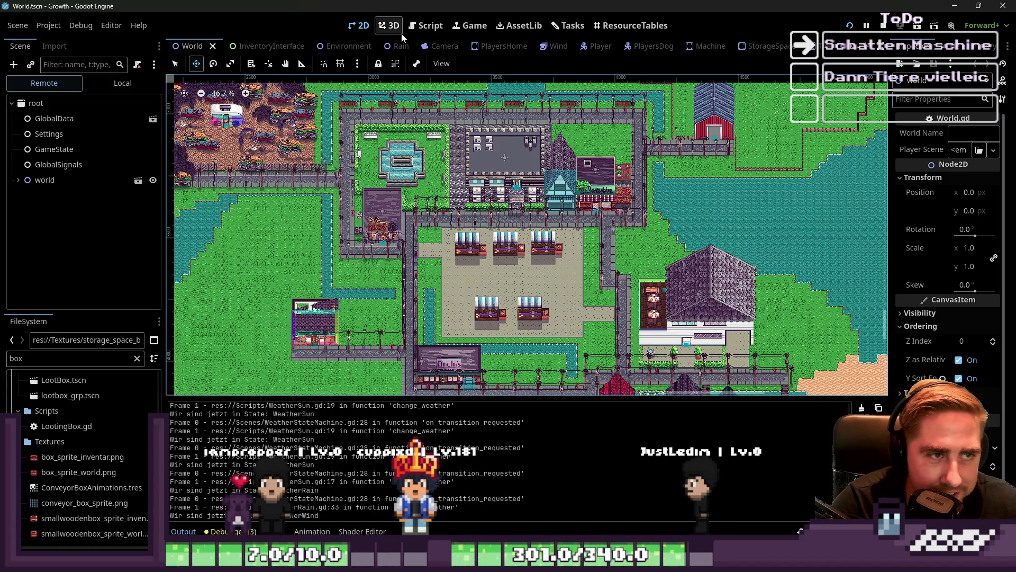
scroll(537, 46, "down", 5)
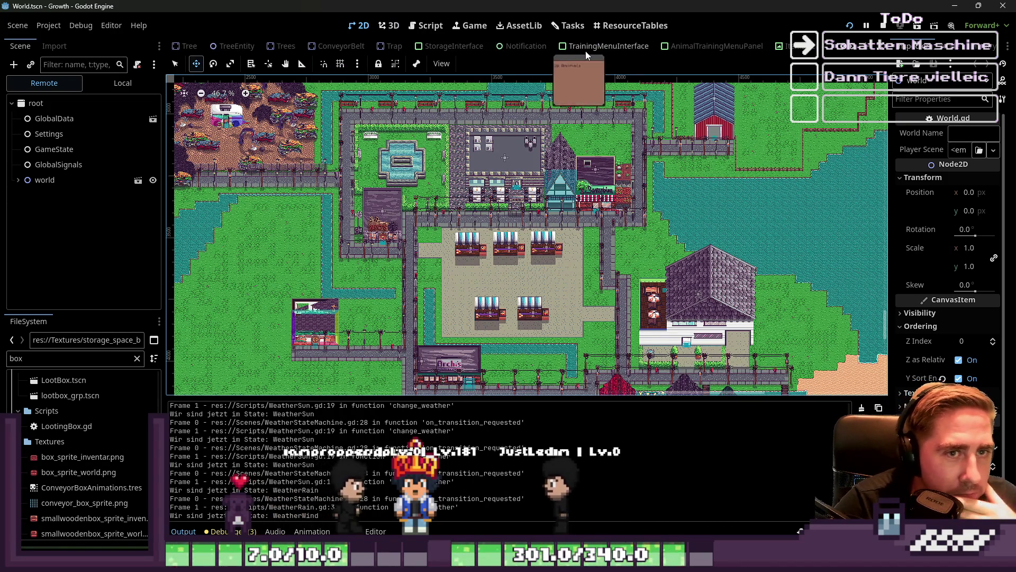
scroll(586, 48, "down", 6)
- Glance at World.gd and the task board, then run the Growth game and start from its main menu
left_click(428, 25)
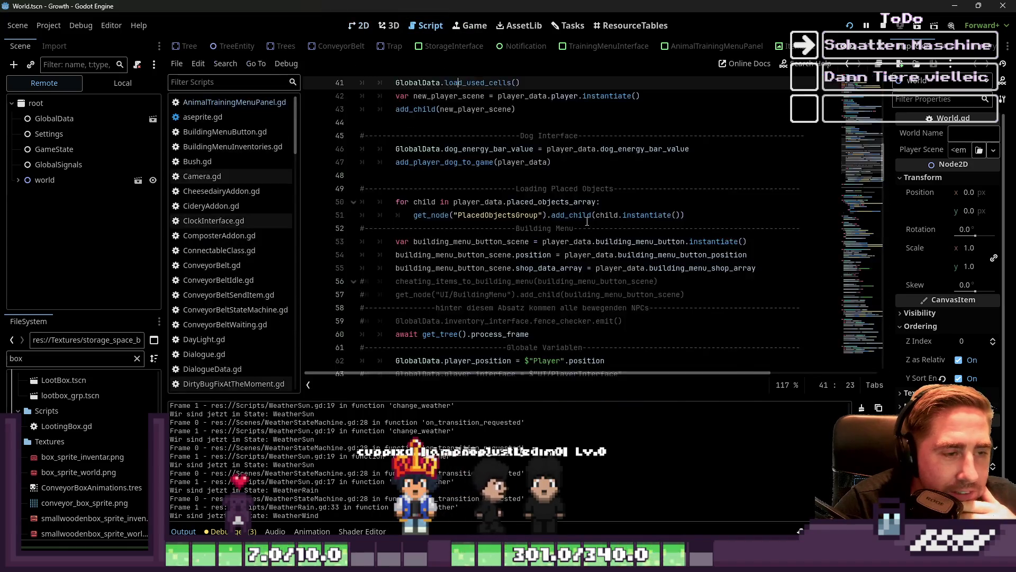
scroll(325, 147, "up", 8)
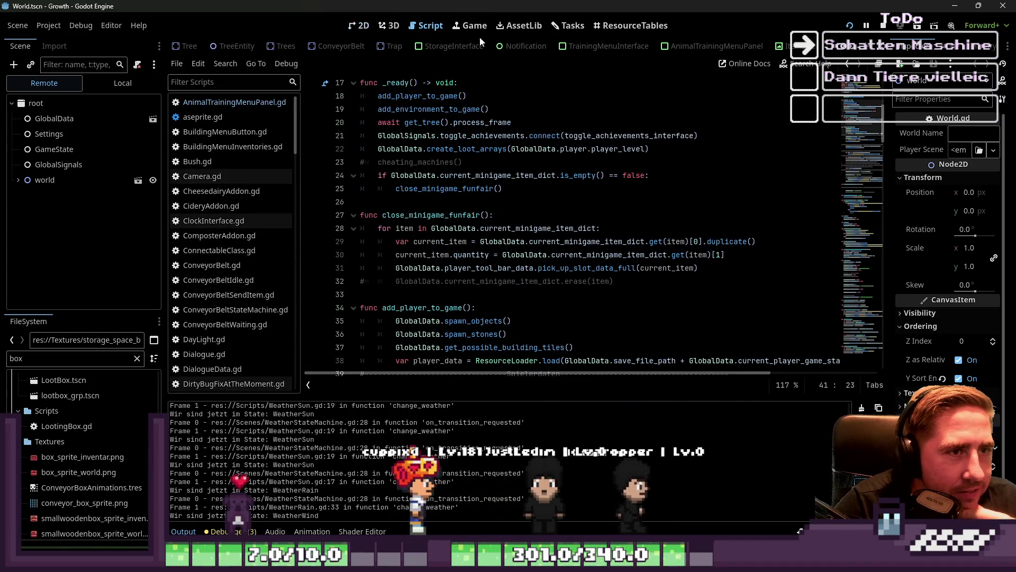
left_click(568, 26)
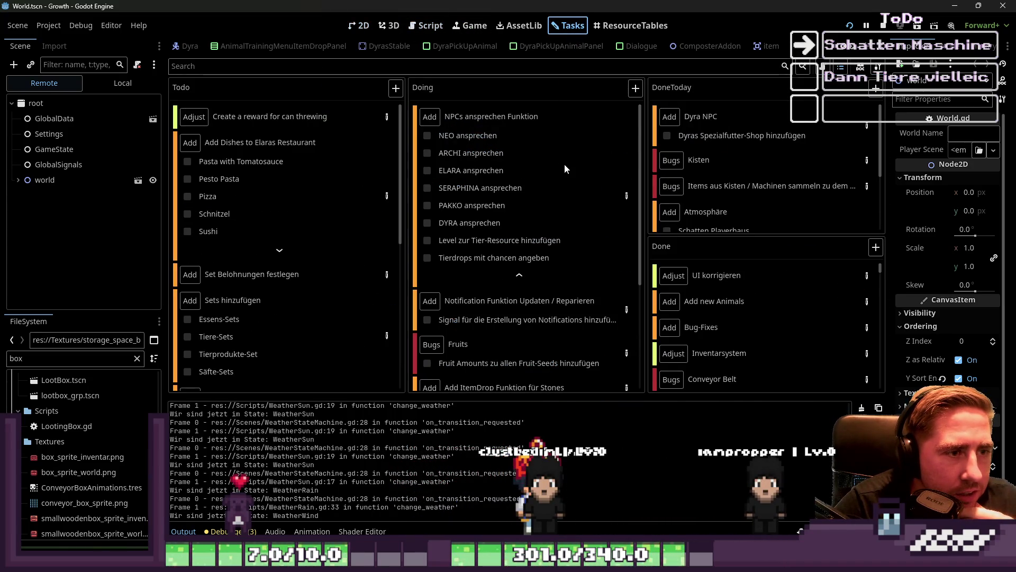
left_click(364, 25)
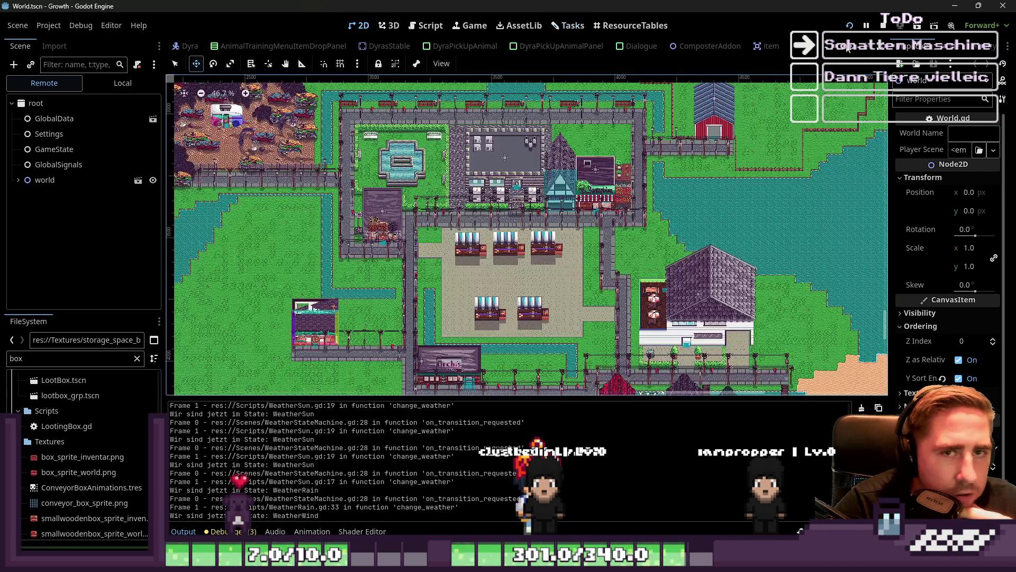
left_click(866, 30)
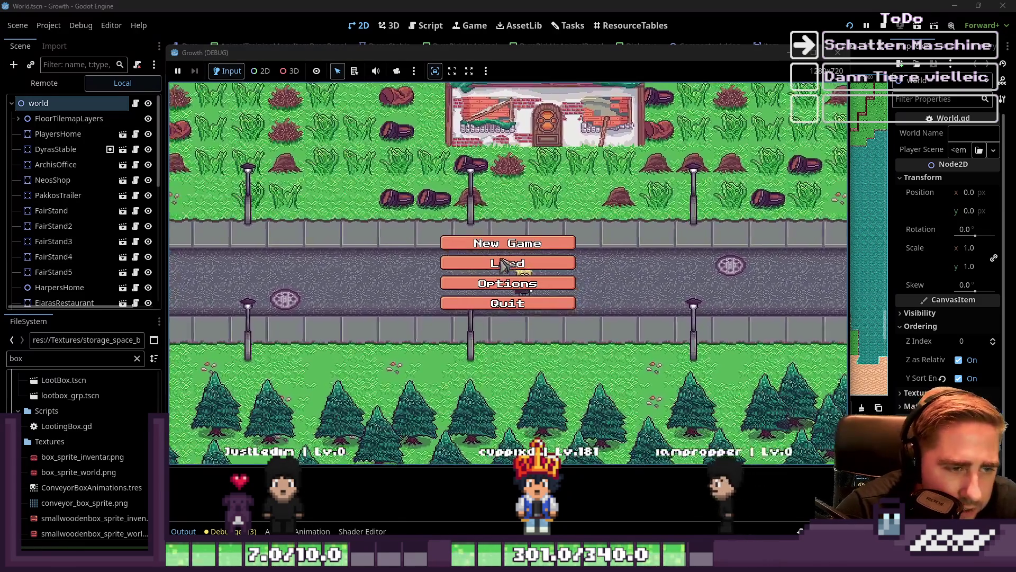
left_click(516, 265)
- Enter the farm world, inspect the beehive item in the inventory, then stop the game with F8
left_click(532, 218)
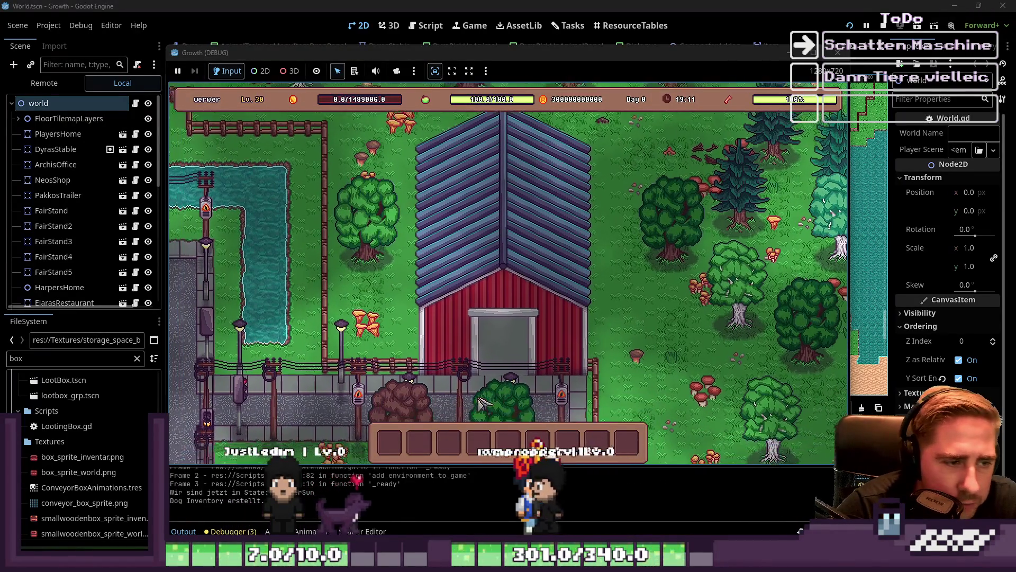
key("i")
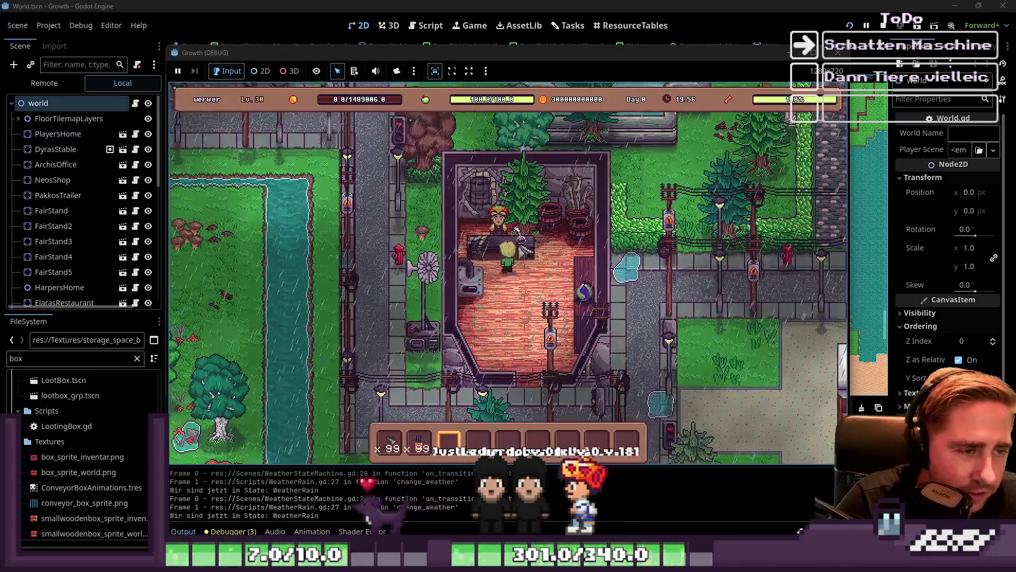
mouse_move(412, 450)
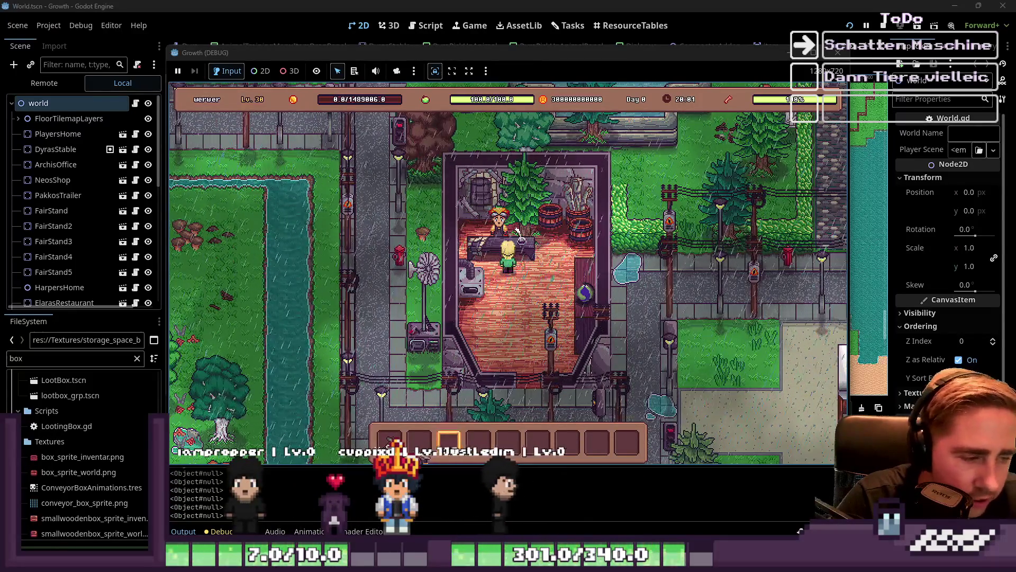
key("F8")
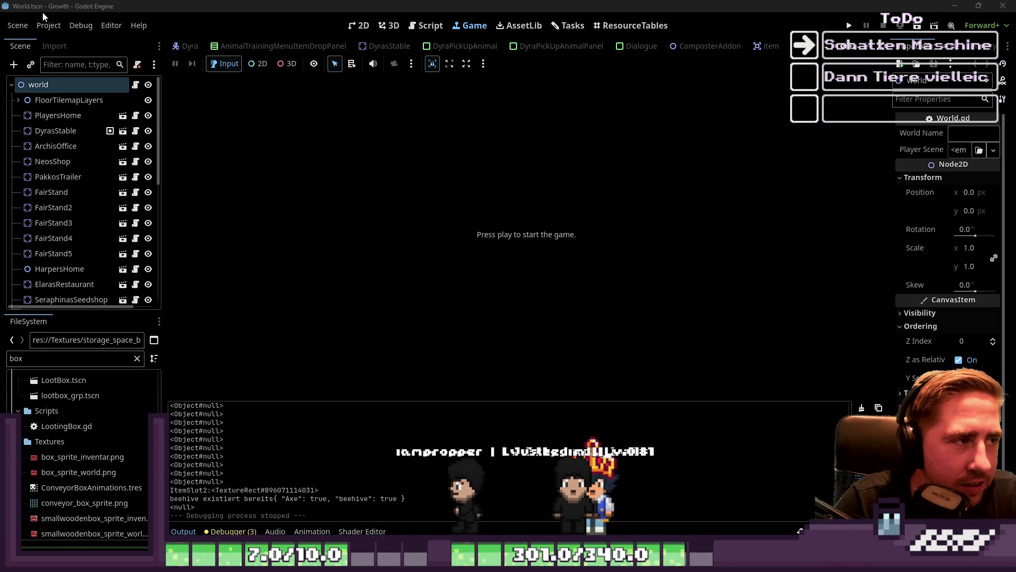
- Show the Dyra scene in the 2D editor, then select the file browser's filter text to replace it
left_click(186, 46)
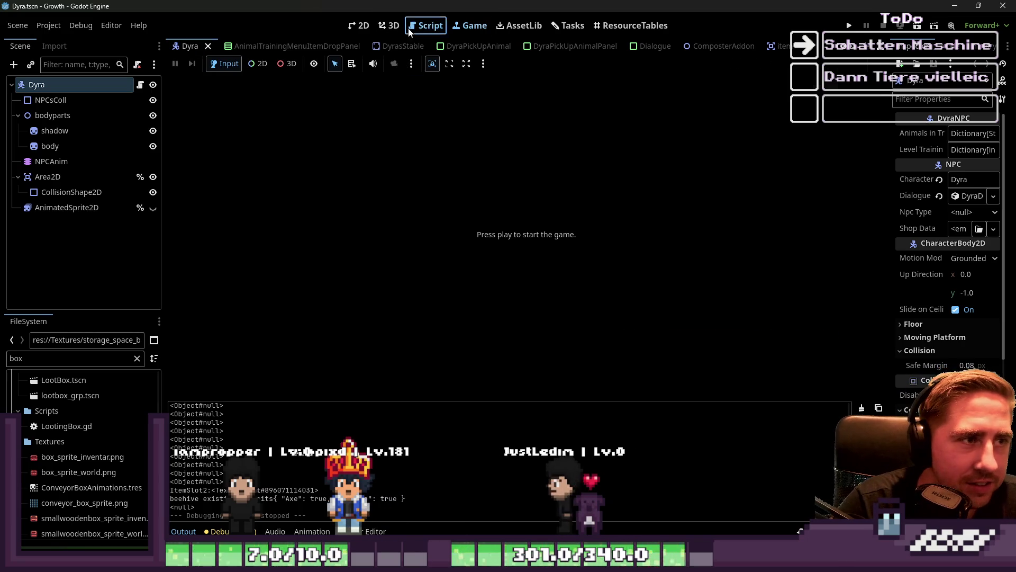
left_click(424, 27)
left_click(359, 25)
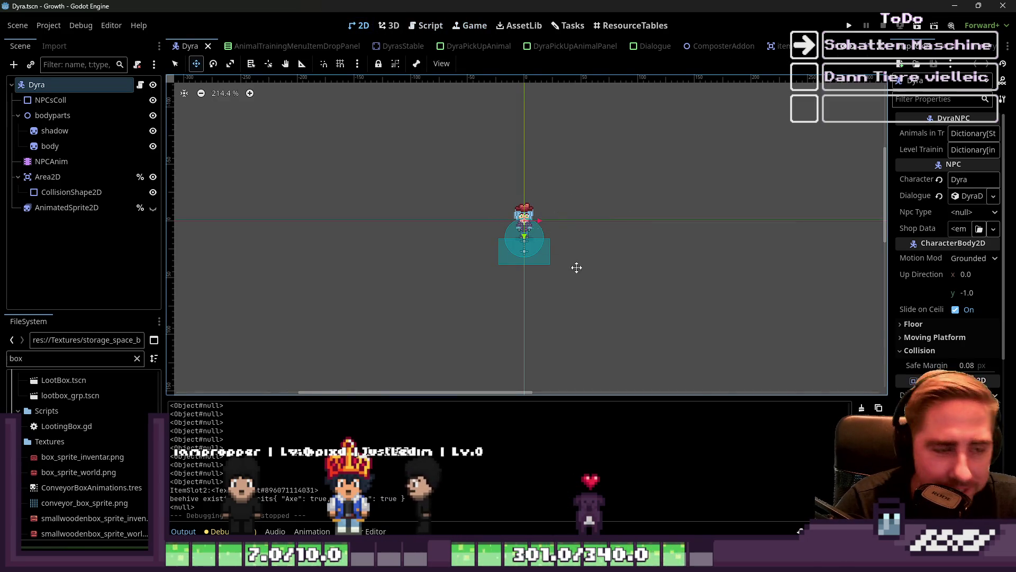
scroll(687, 281, "down", 1)
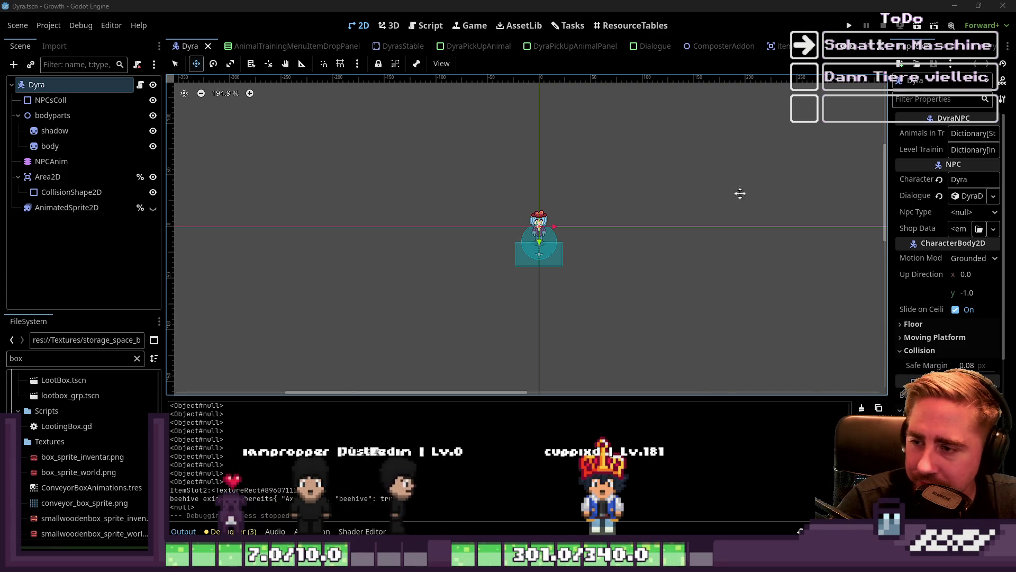
scroll(550, 242, "up", 4)
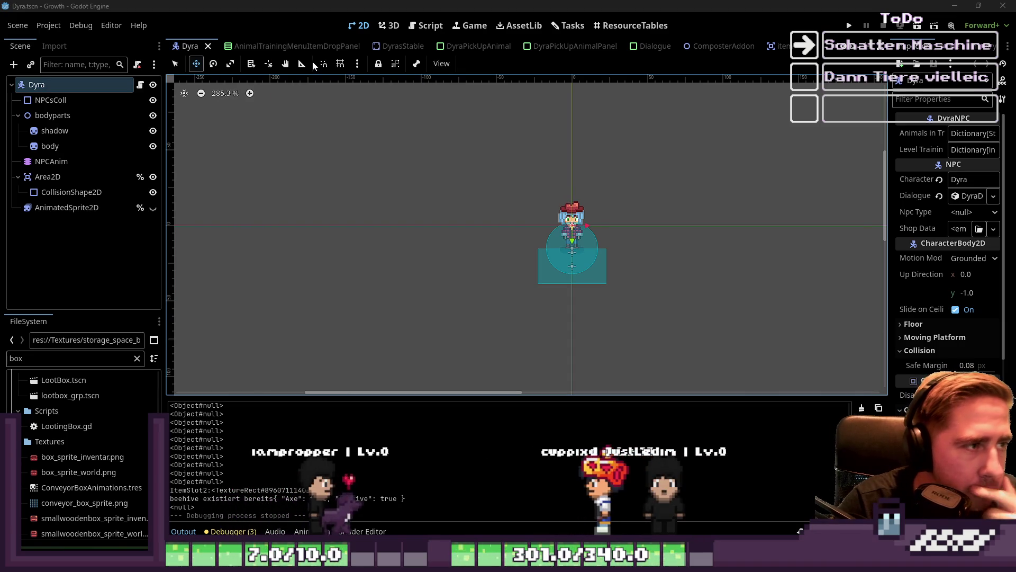
scroll(311, 44, "down", 3)
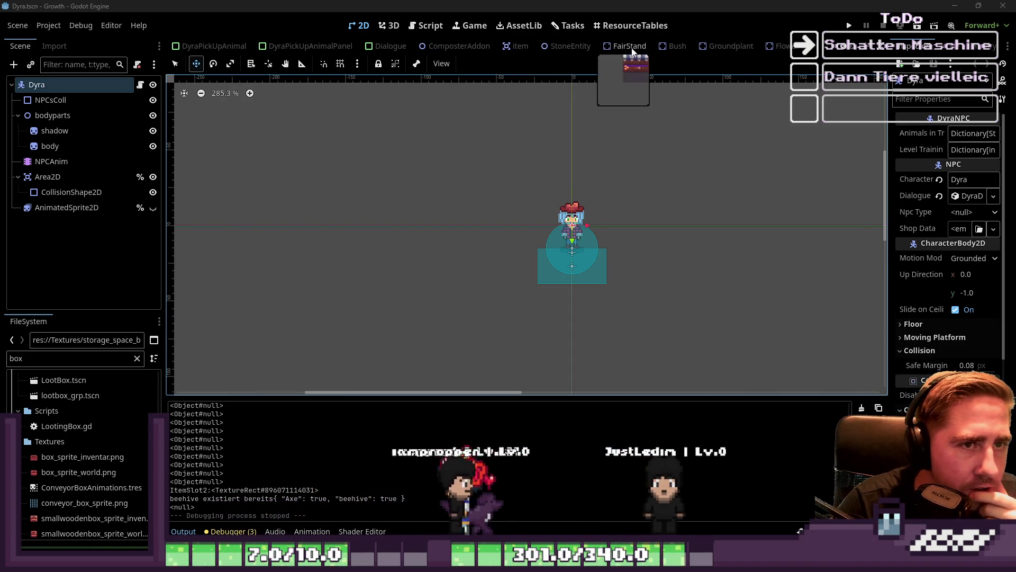
scroll(701, 48, "up", 5)
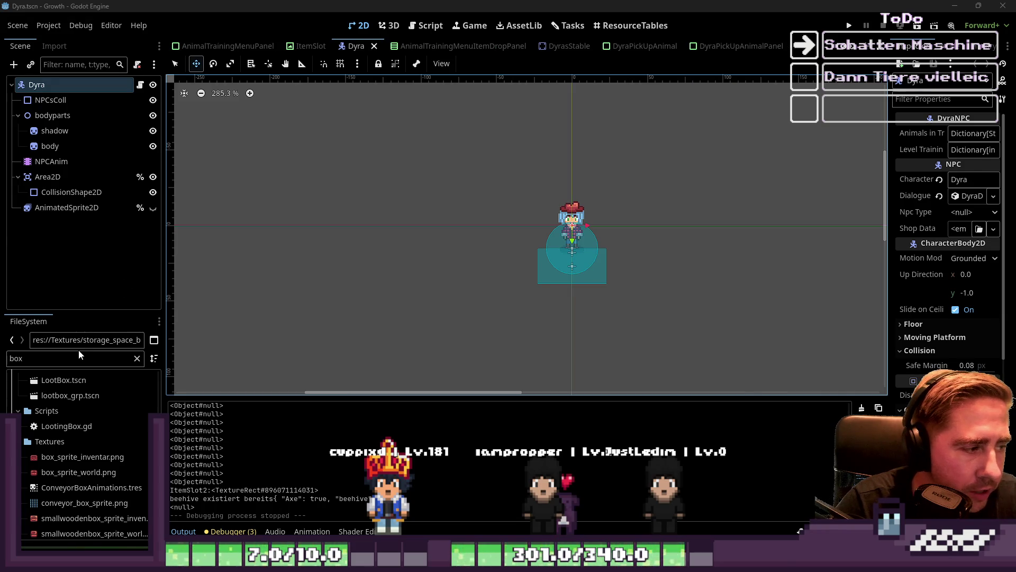
double_click(11, 359)
- Filter the FileSystem by 'Neo', review the Neo files, and open Neo.tscn
type("Neo")
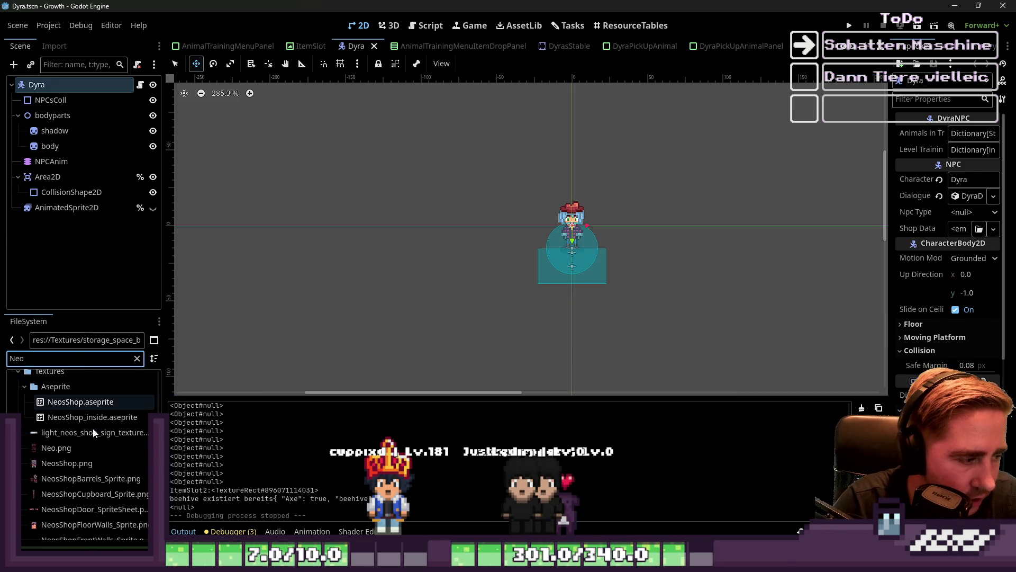
scroll(93, 432, "down", 3)
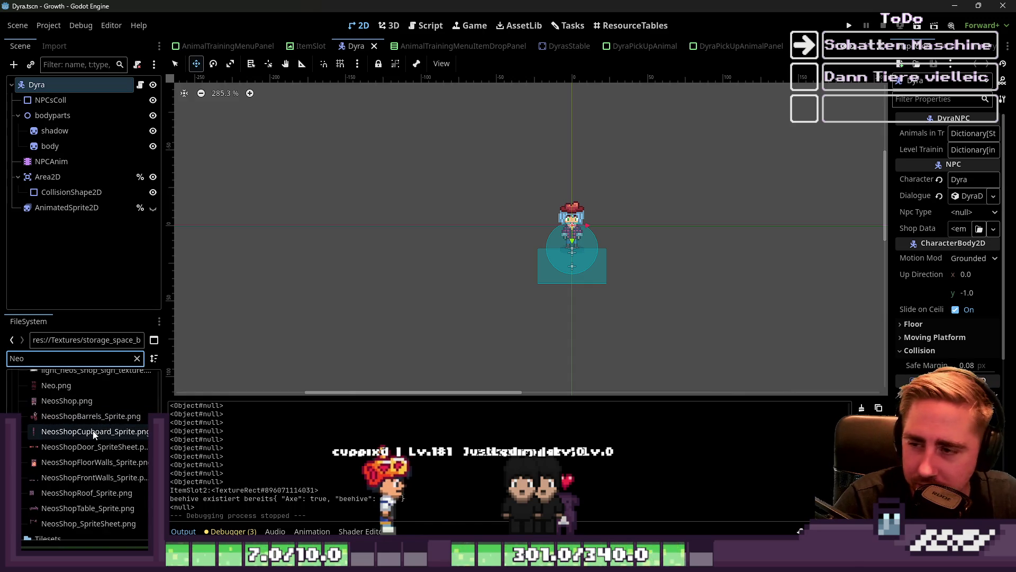
mouse_move(93, 433)
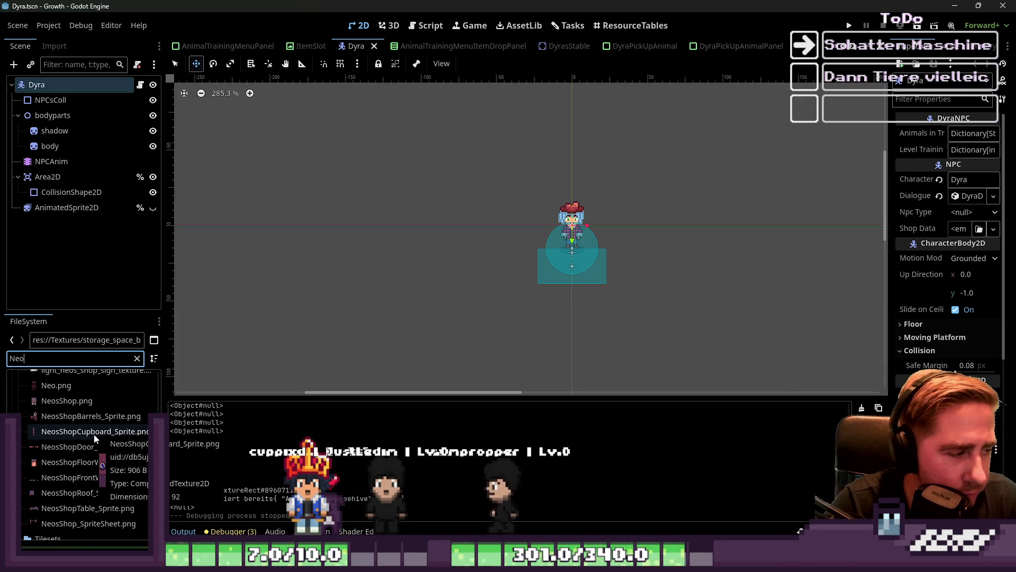
scroll(90, 459, "up", 5)
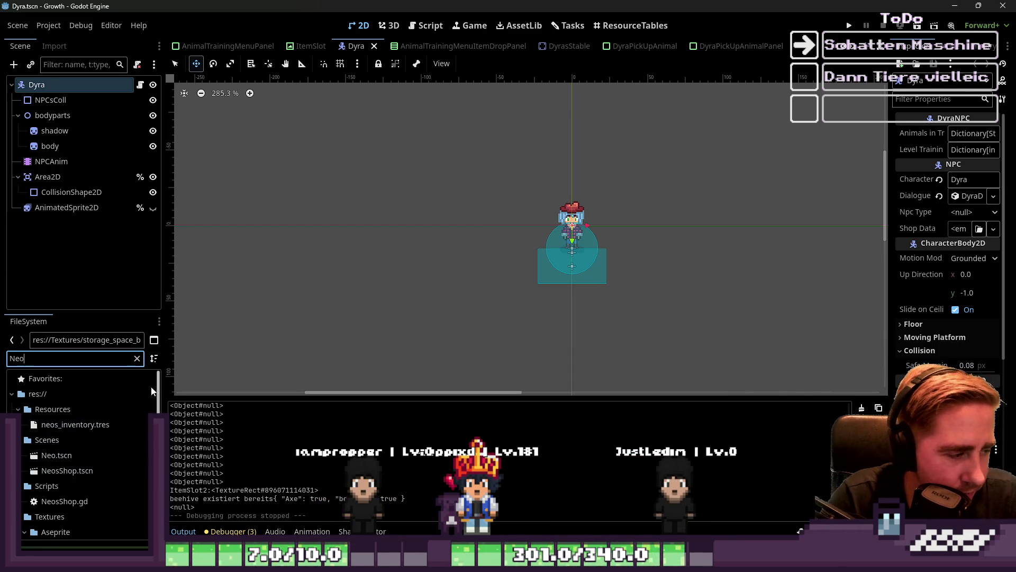
double_click(58, 455)
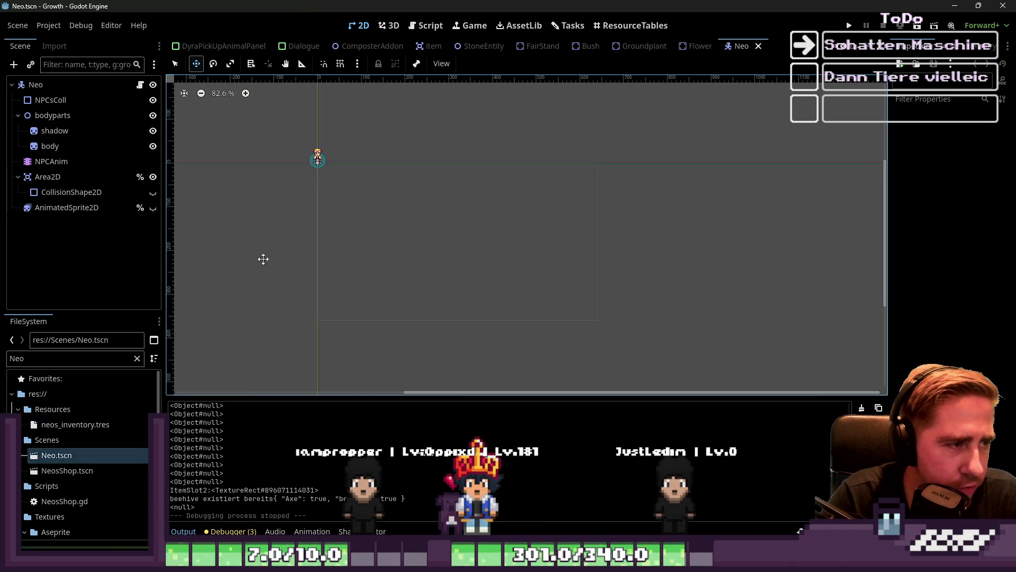
- Zoom around the Neo scene and briefly look at its script code
scroll(372, 182, "up", 10)
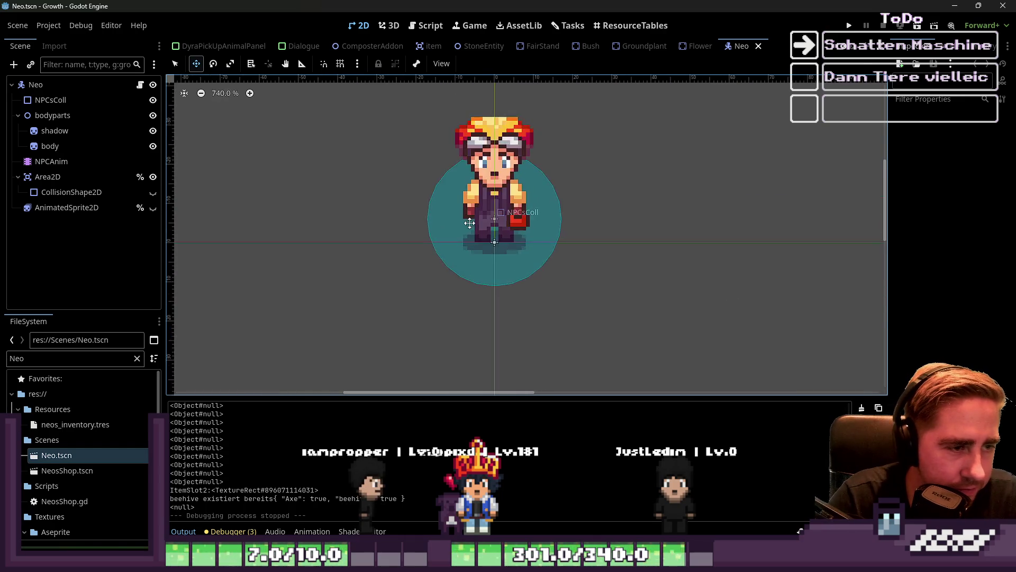
scroll(581, 293, "down", 4)
scroll(493, 297, "up", 6)
scroll(494, 297, "down", 4)
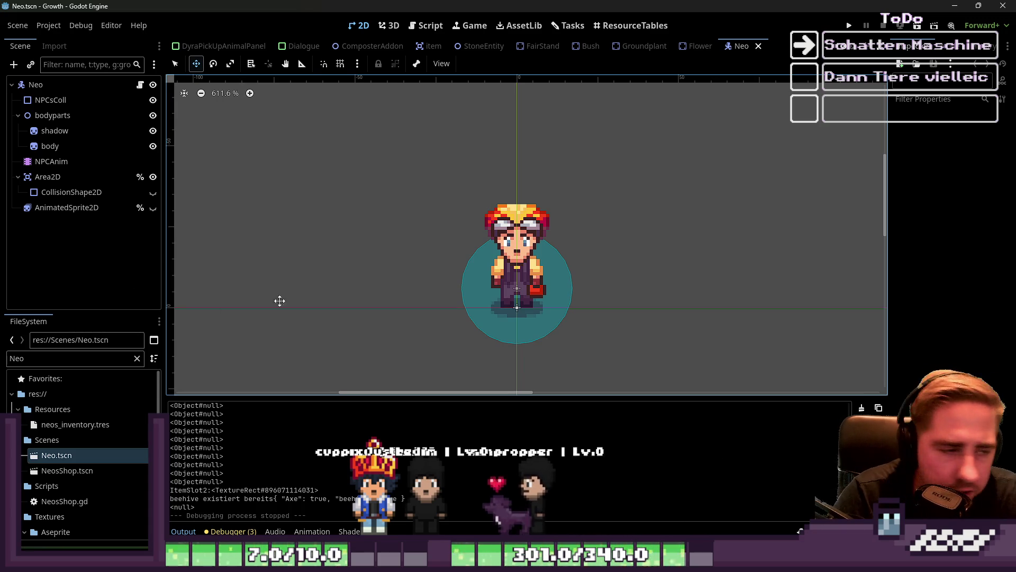
left_click(422, 29)
scroll(546, 242, "up", 4)
- Preview Neo's walk_leftdown animation on NPCAnim, then stop and reset it
left_click(50, 161)
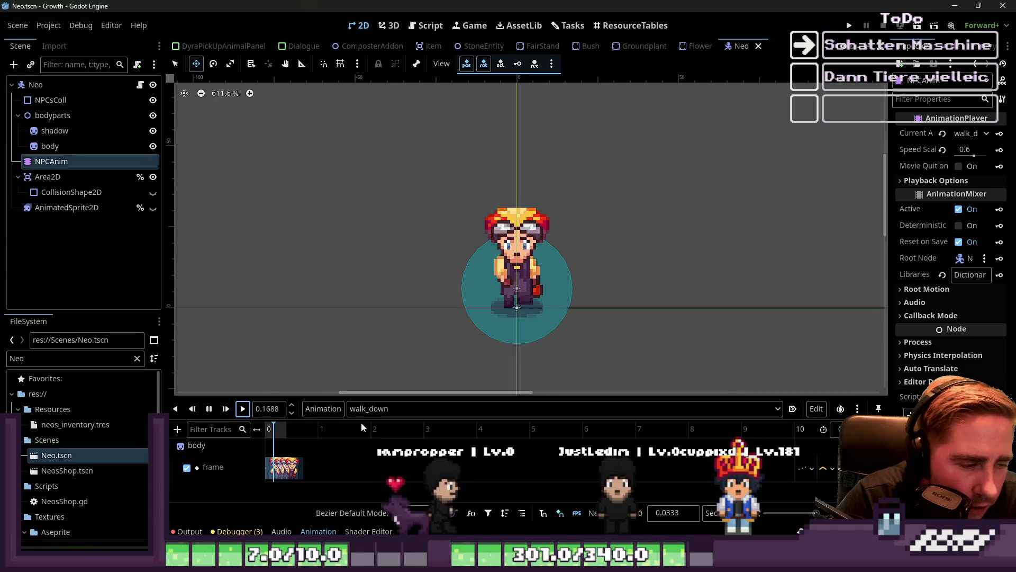
left_click(209, 408)
left_click(381, 408)
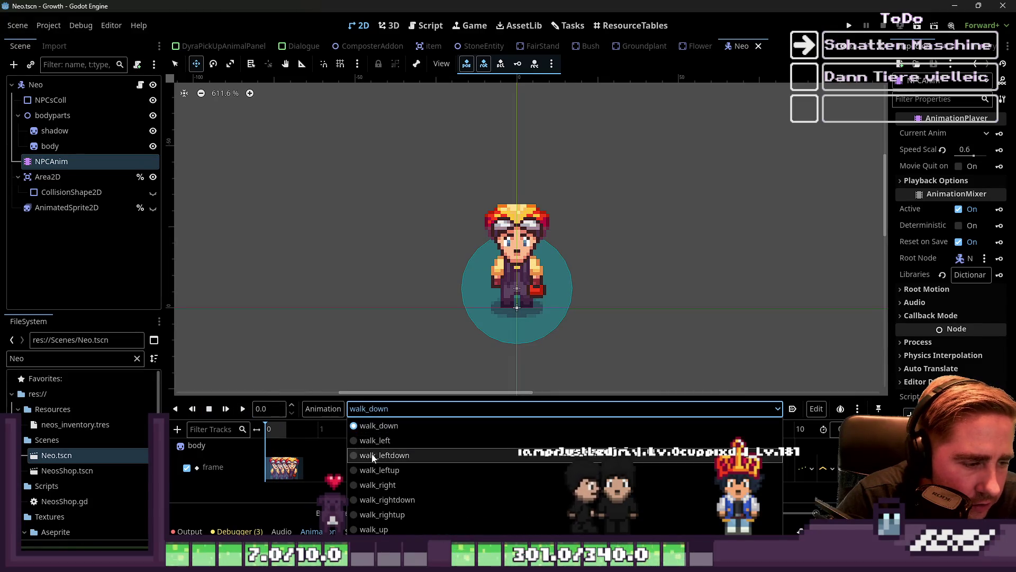
left_click(372, 455)
left_click(243, 409)
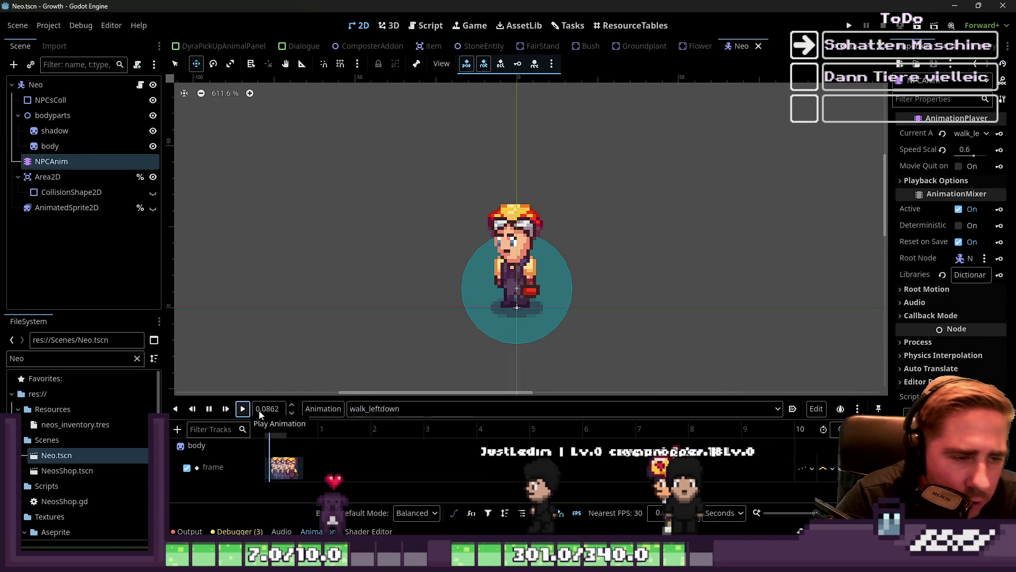
left_click(209, 408)
left_click(210, 408)
- Switch Neo's animation back to walk_down and return to the Script workspace
left_click(54, 130)
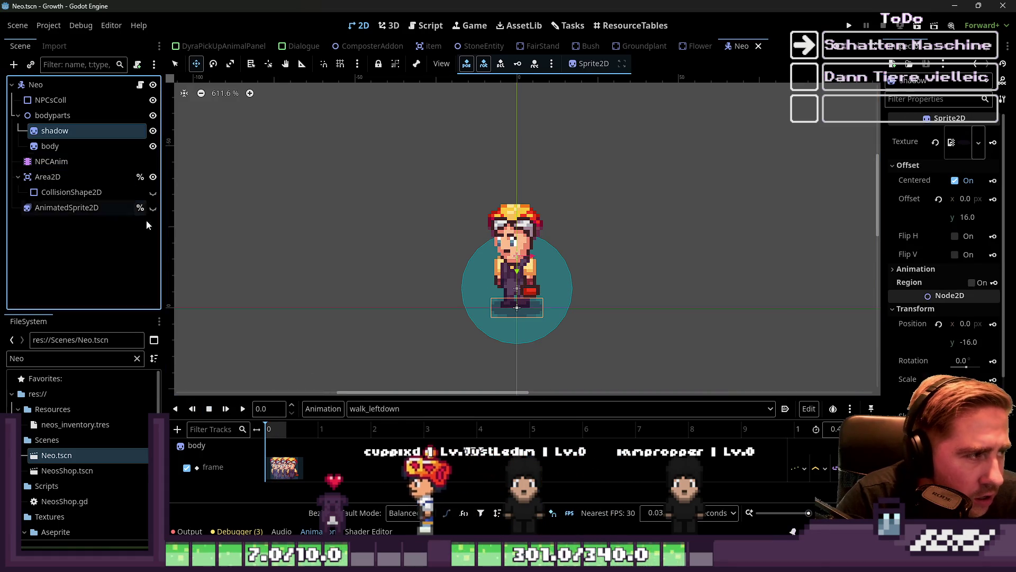
left_click(382, 408)
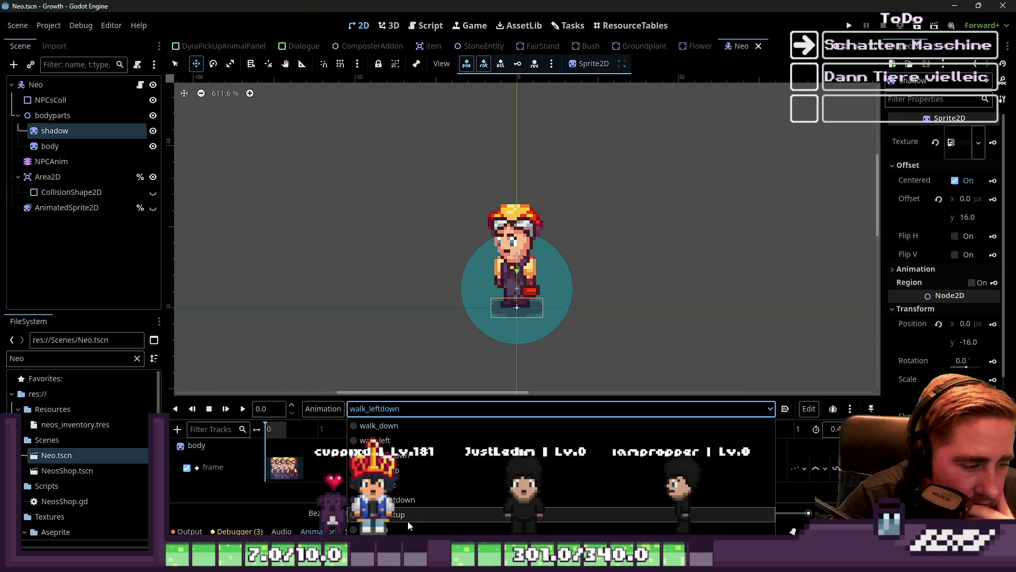
left_click(379, 425)
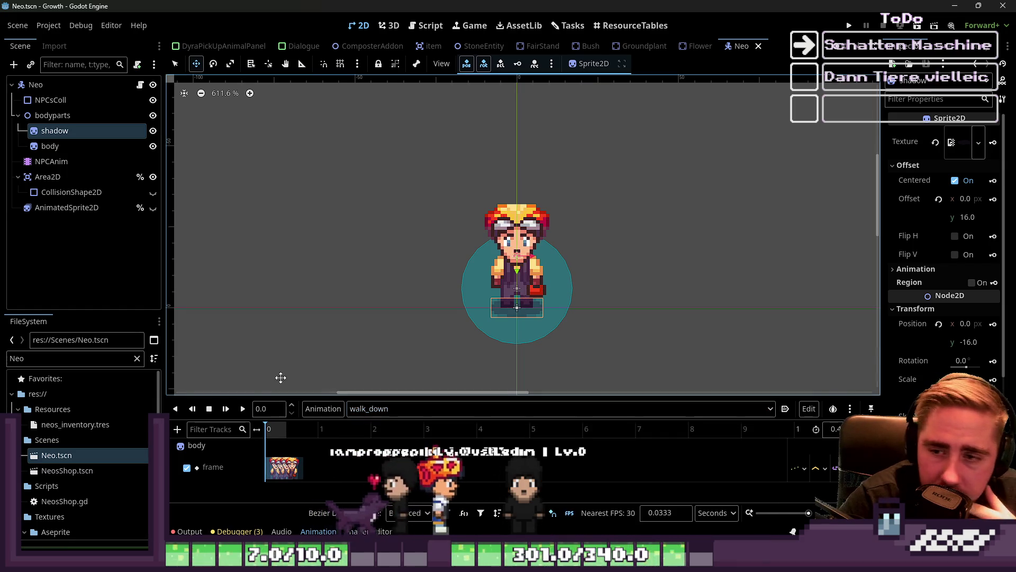
left_click(424, 30)
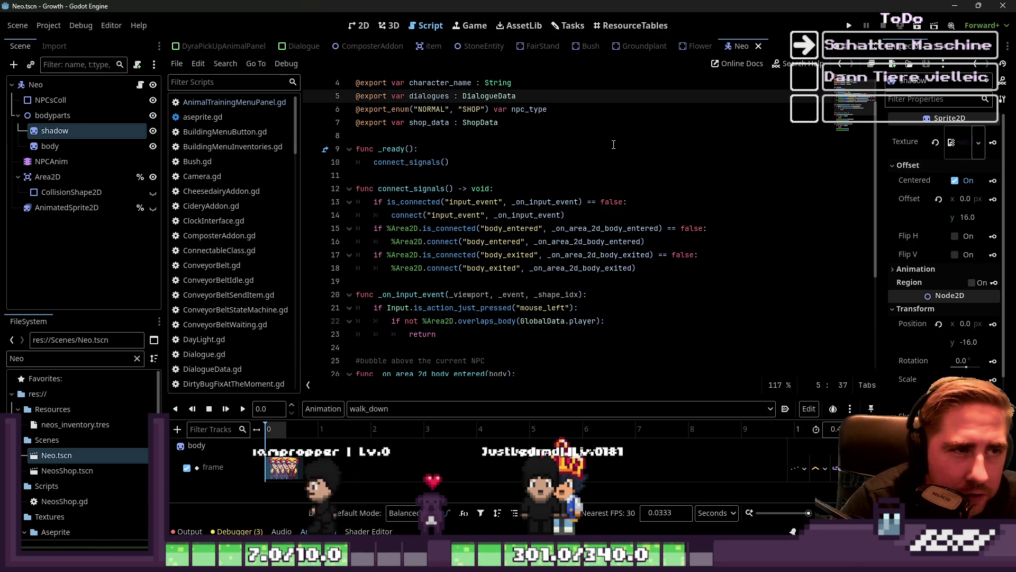
- Open DyraNPC.gd and examine the NeededGold and NeededDays keys in the training data
scroll(312, 47, "up", 6)
left_click(348, 46)
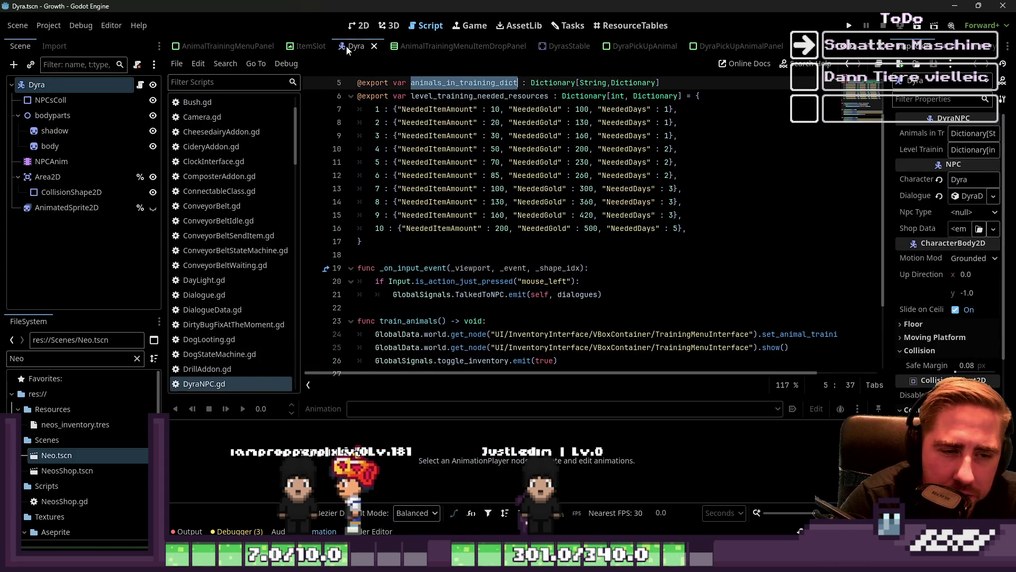
scroll(457, 204, "up", 2)
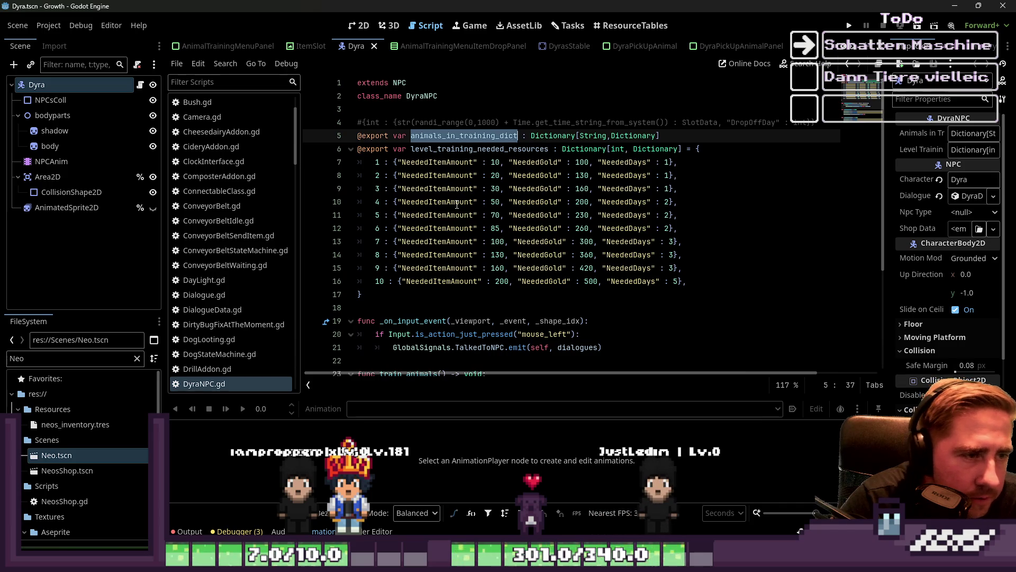
double_click(539, 175)
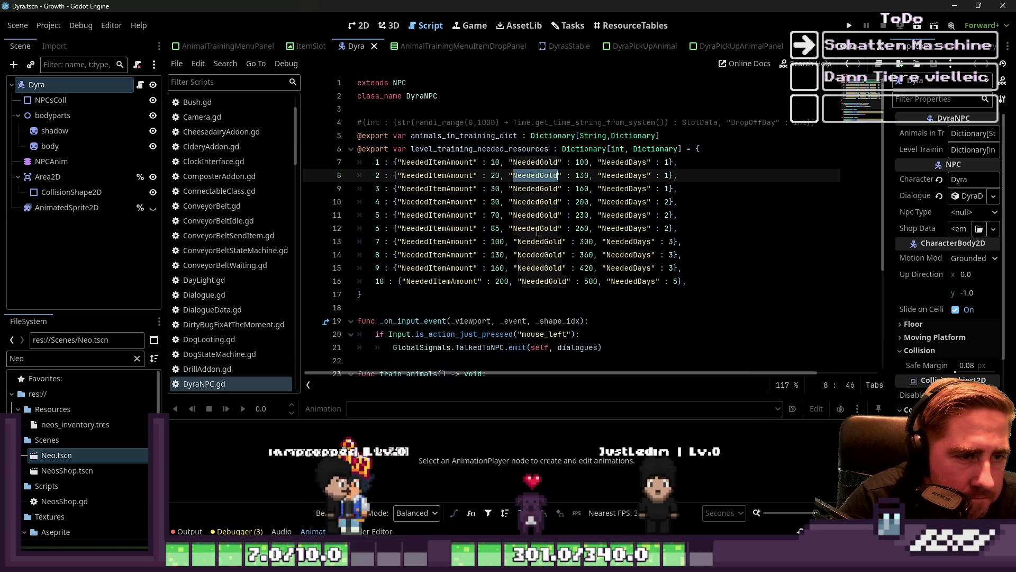
double_click(545, 281)
double_click(644, 266)
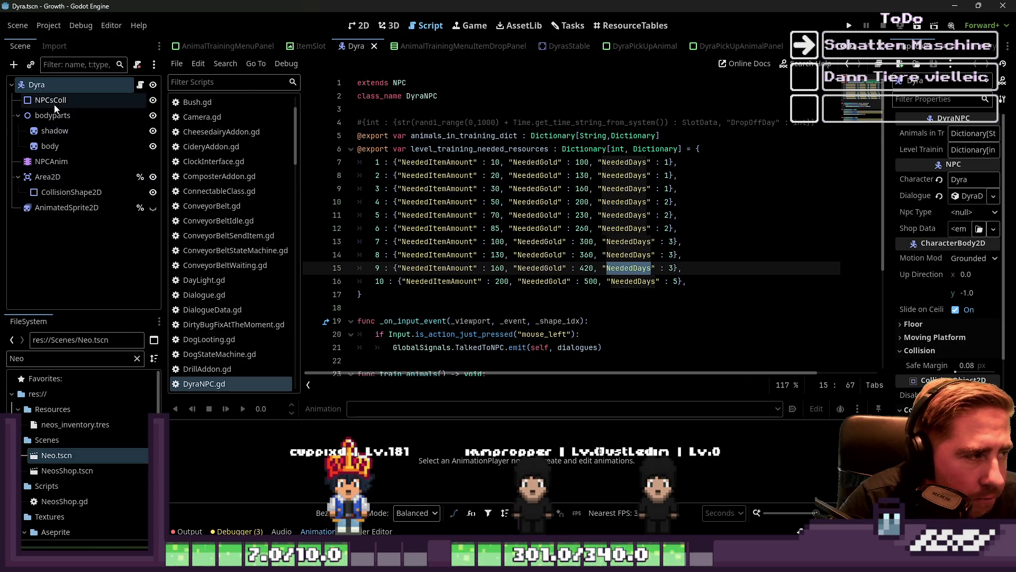
- Select the level_training_needed_resources dictionary body from line 6 to line 17
left_click(18, 116)
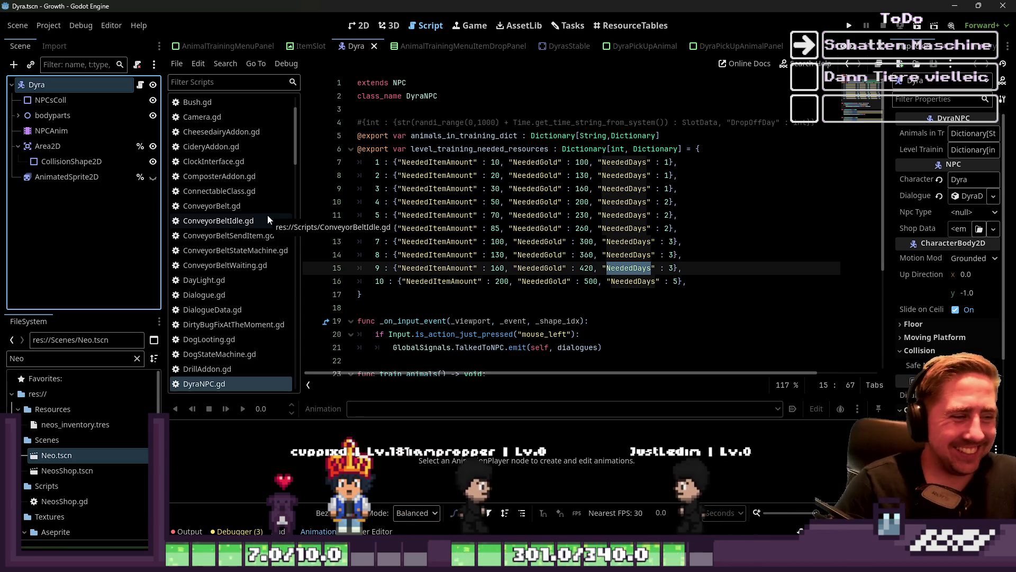
left_click(438, 191)
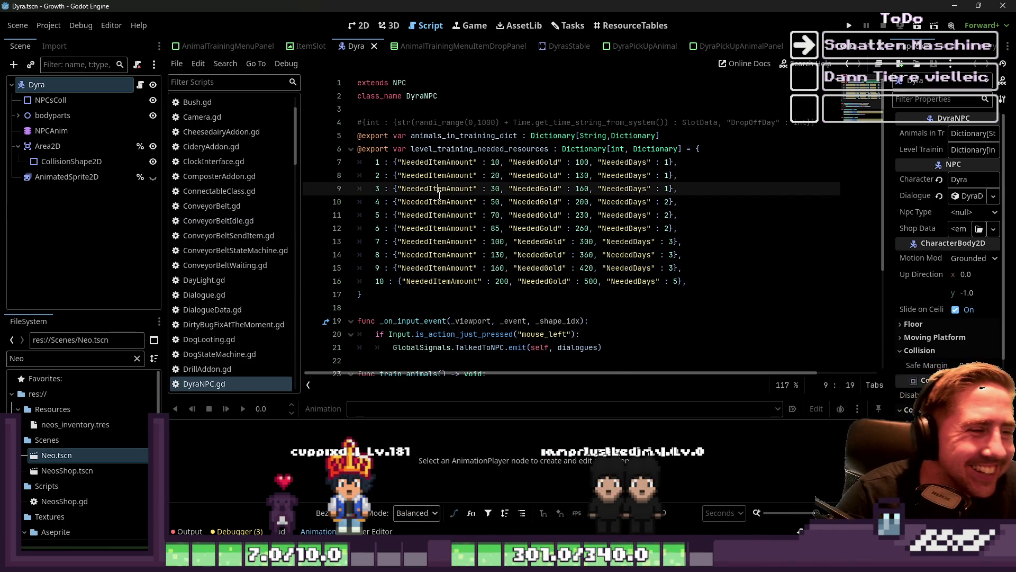
left_click(443, 161)
mouse_move(378, 292)
left_mouse_down()
mouse_move(370, 162)
mouse_move(712, 149)
left_mouse_up()
mouse_move(488, 295)
left_mouse_down()
mouse_move(583, 267)
mouse_move(662, 175)
mouse_move(703, 149)
left_mouse_up()
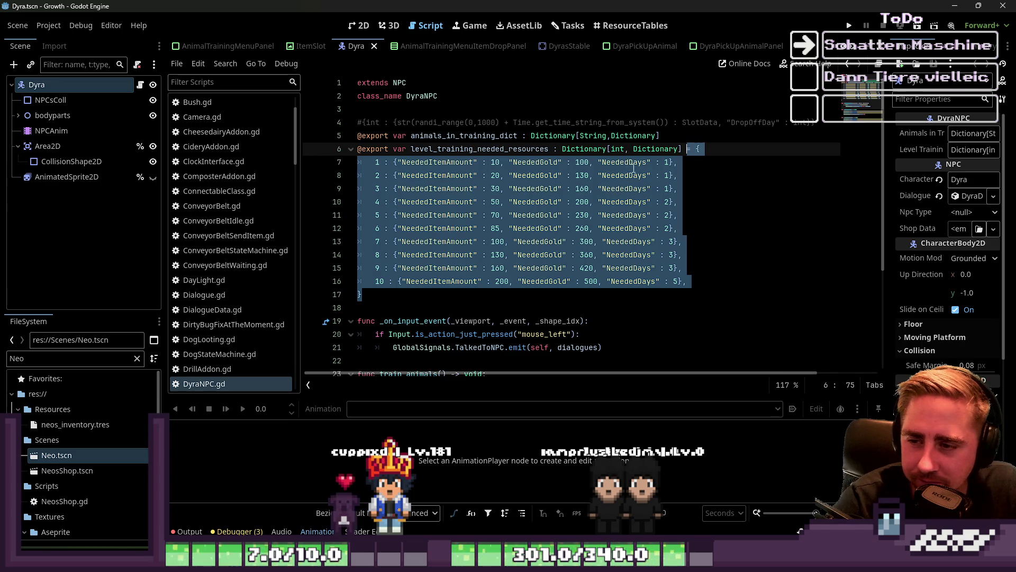
left_click(590, 255)
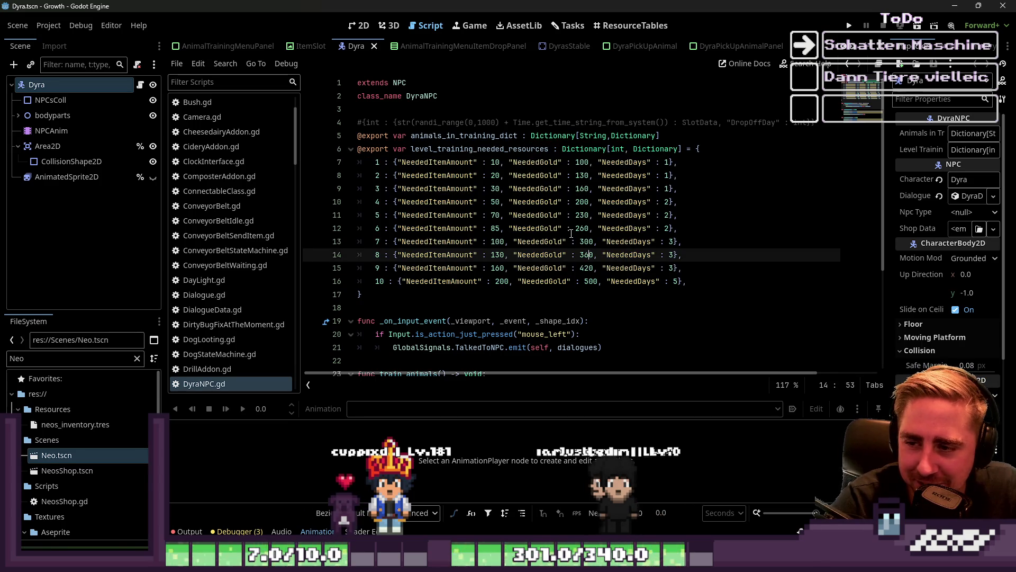
mouse_move(394, 295)
left_mouse_down()
mouse_move(635, 164)
mouse_move(724, 154)
mouse_move(703, 158)
mouse_move(699, 148)
left_mouse_up()
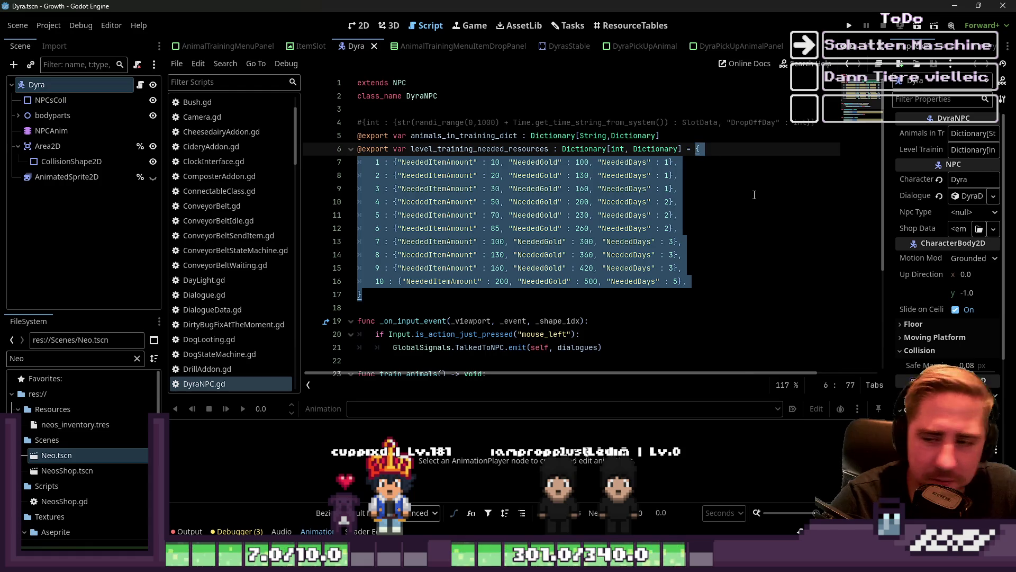
left_click(106, 86)
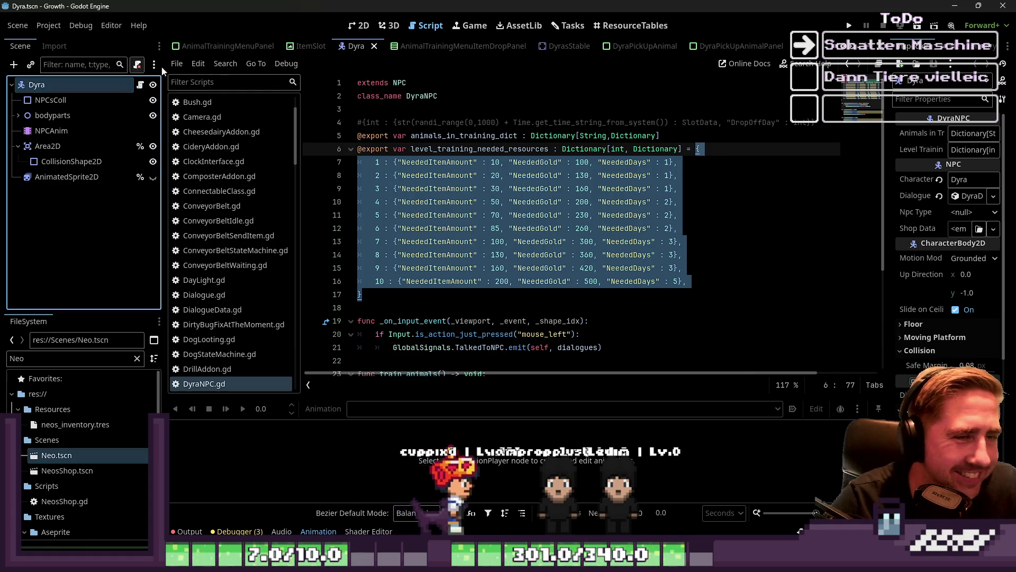
scroll(424, 47, "down", 5)
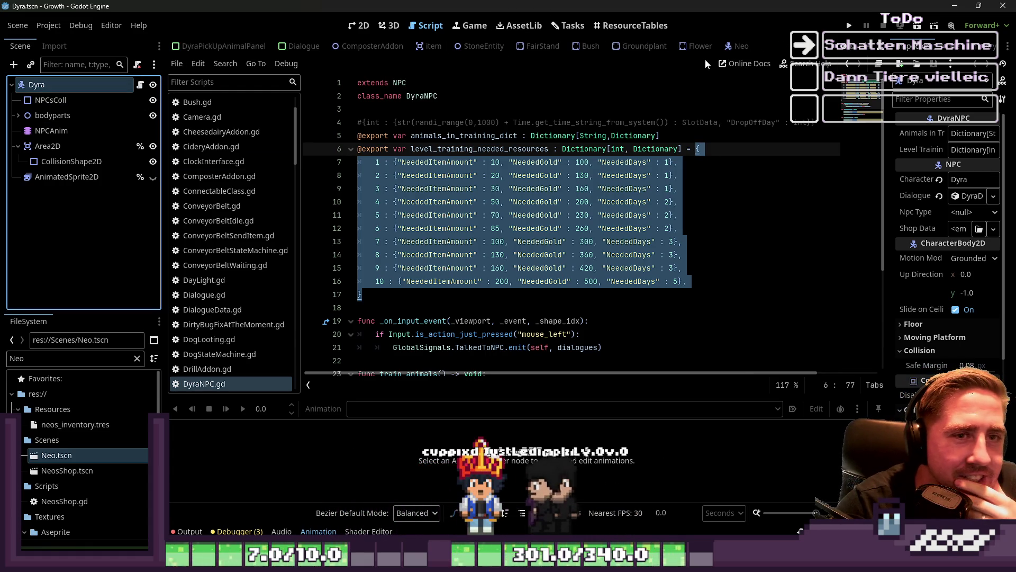
- Compare the Neo and Dyra scenes in the 2D view
left_click(739, 52)
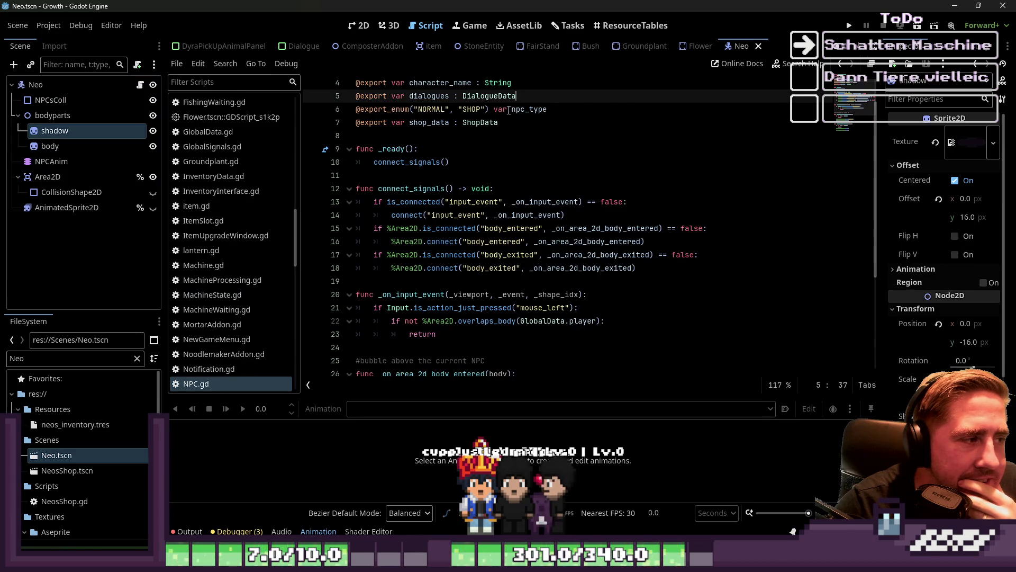
left_click(360, 25)
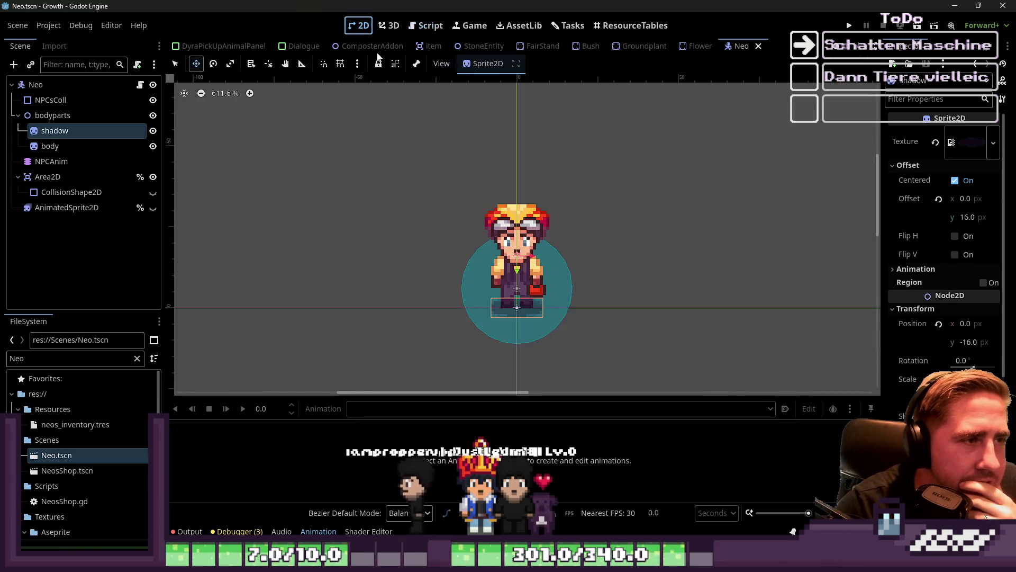
scroll(516, 318, "up", 4)
scroll(635, 45, "down", 5)
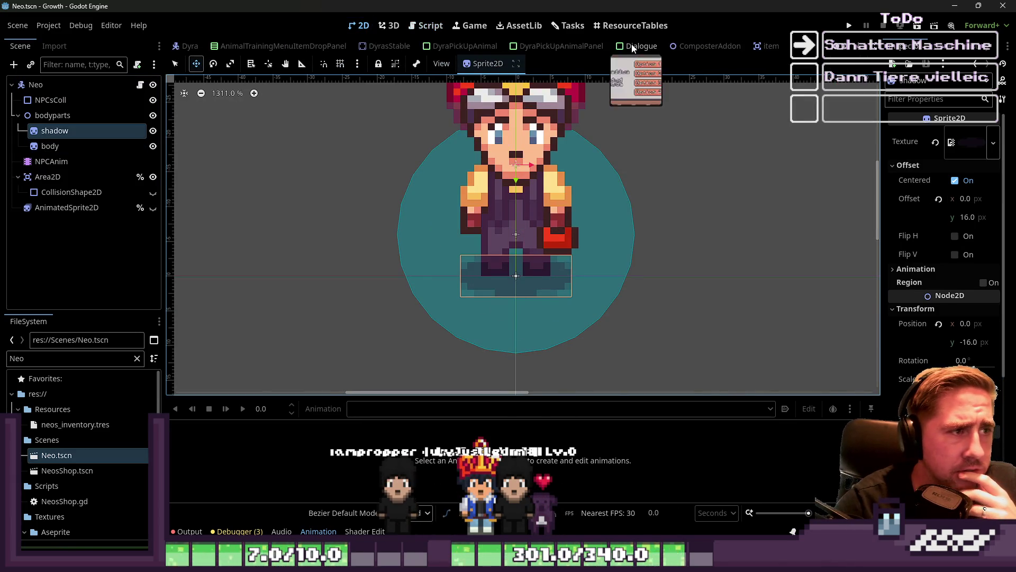
left_click(513, 46)
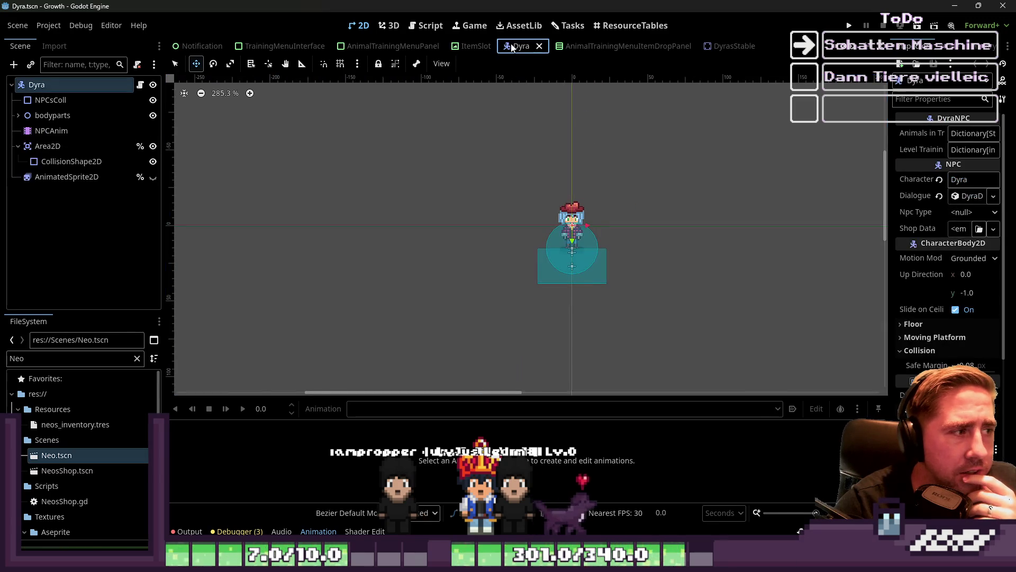
left_click(18, 115)
scroll(716, 48, "up", 5)
left_click(741, 46)
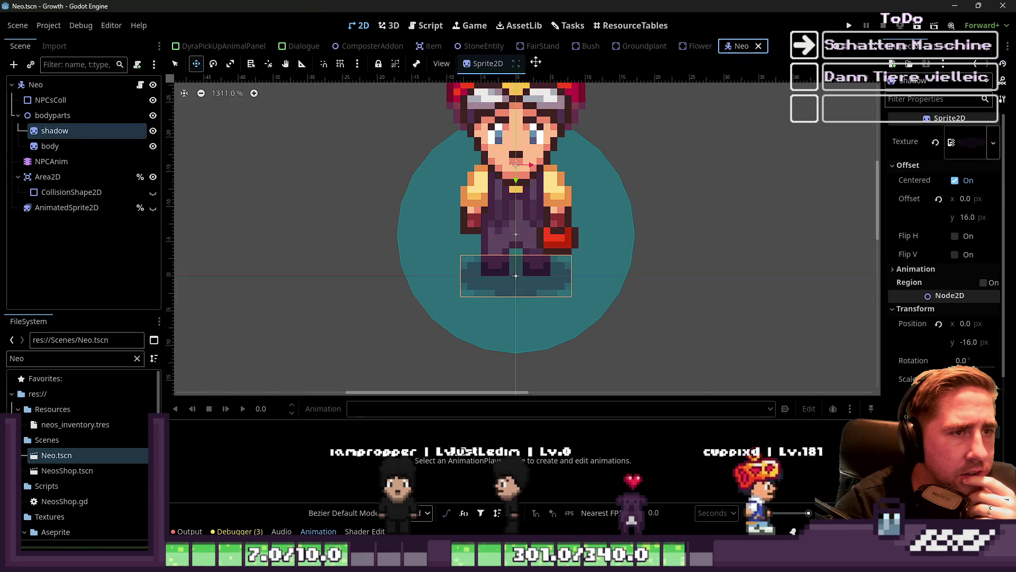
- Close all open scene tabs and reopen only Neo.tscn
right_click(800, 48)
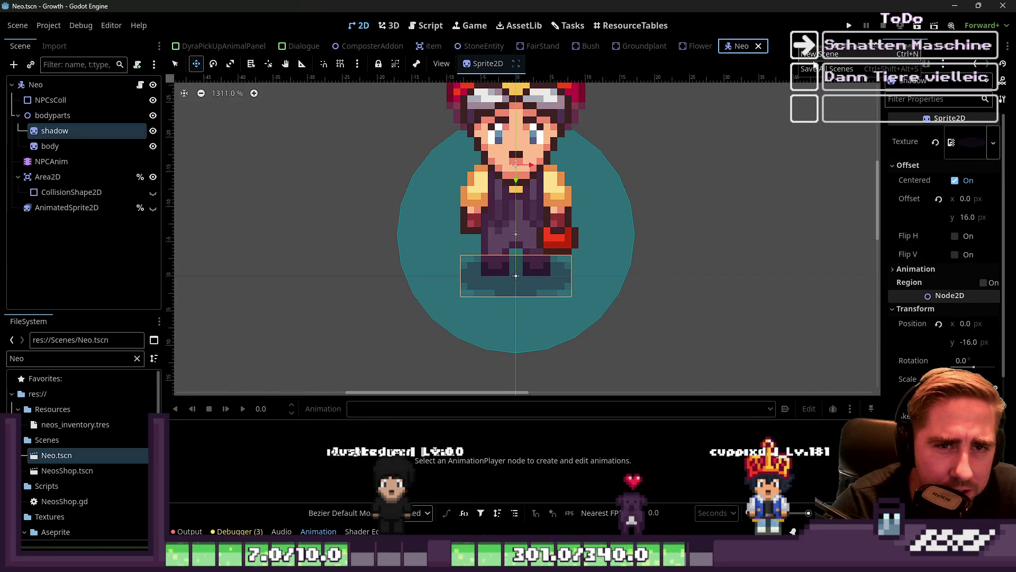
right_click(743, 47)
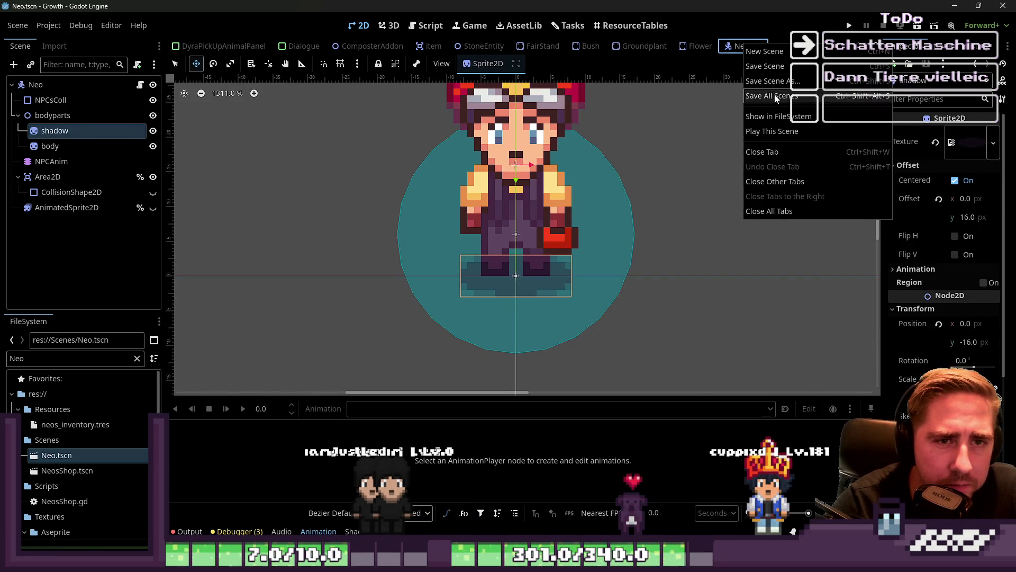
left_click(791, 212)
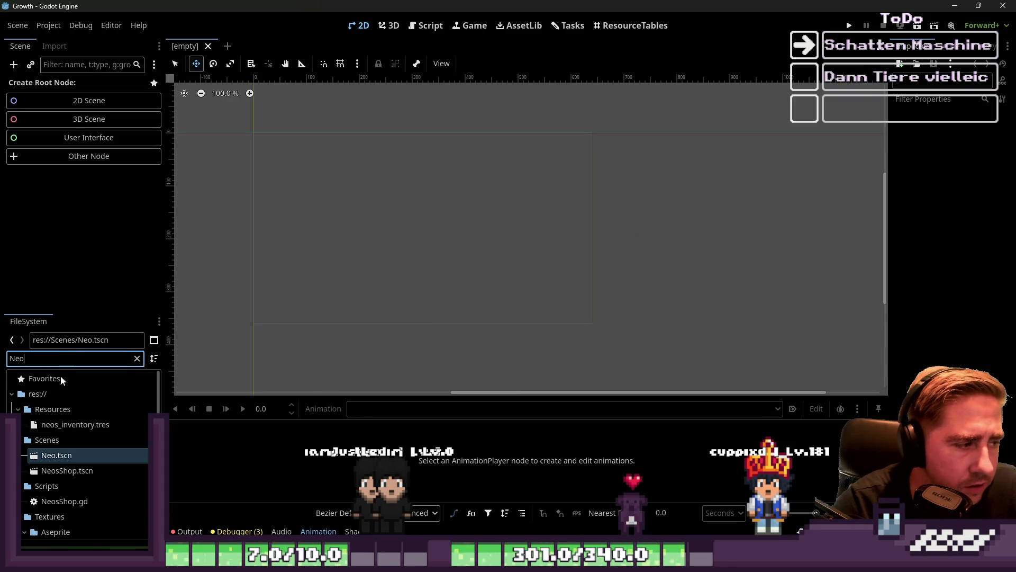
double_click(57, 456)
- Filter files by 'Dyra', open DyraNPC.gd, and jump back to the parent NPC.gd script
left_click(48, 355)
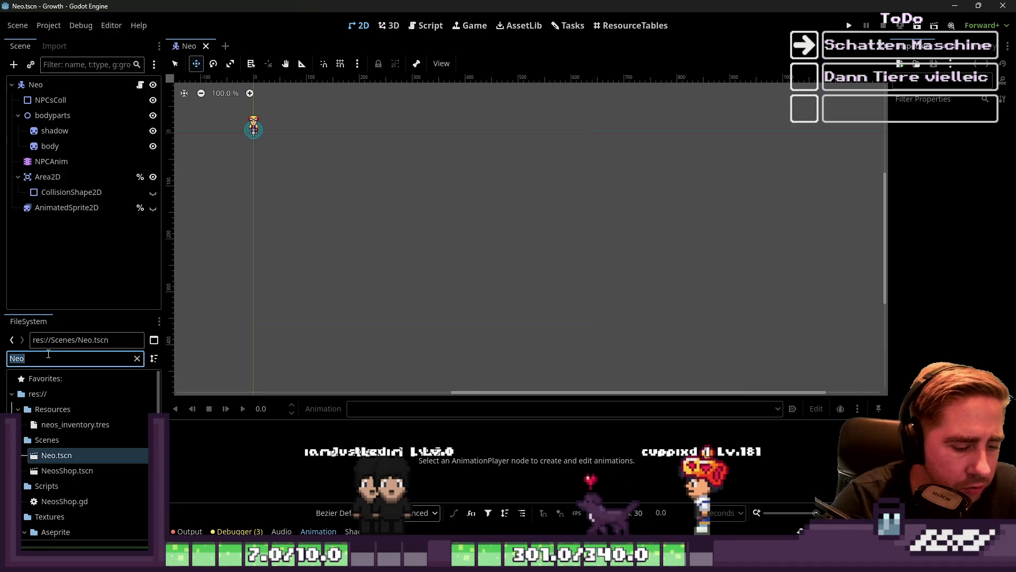
type("Dyra")
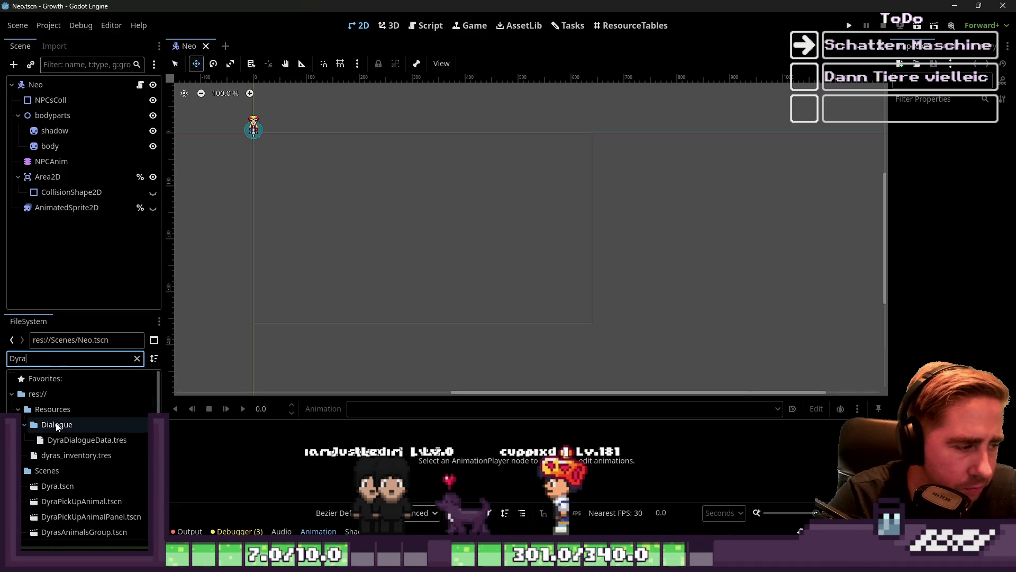
scroll(58, 456, "down", 3)
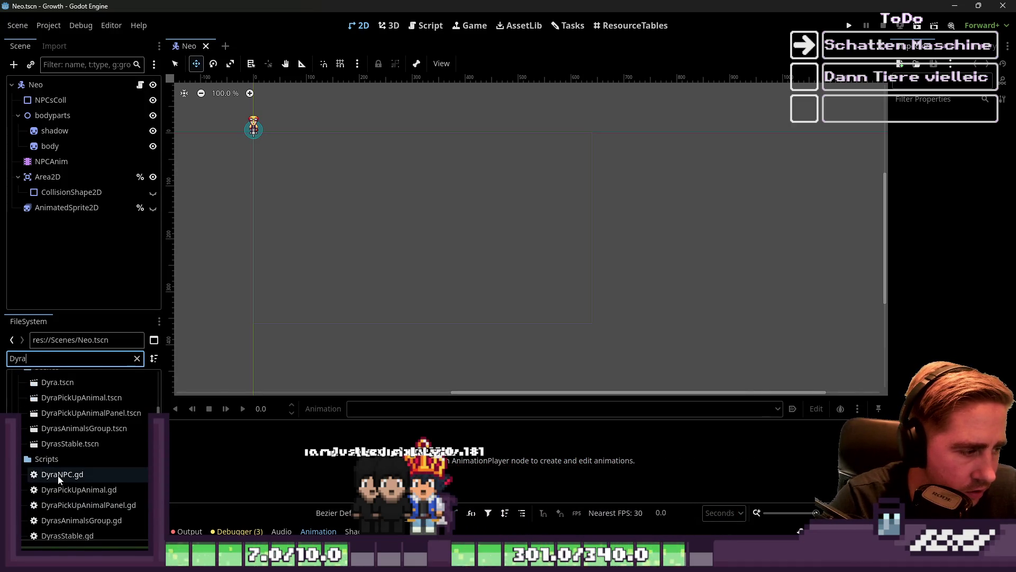
double_click(58, 475)
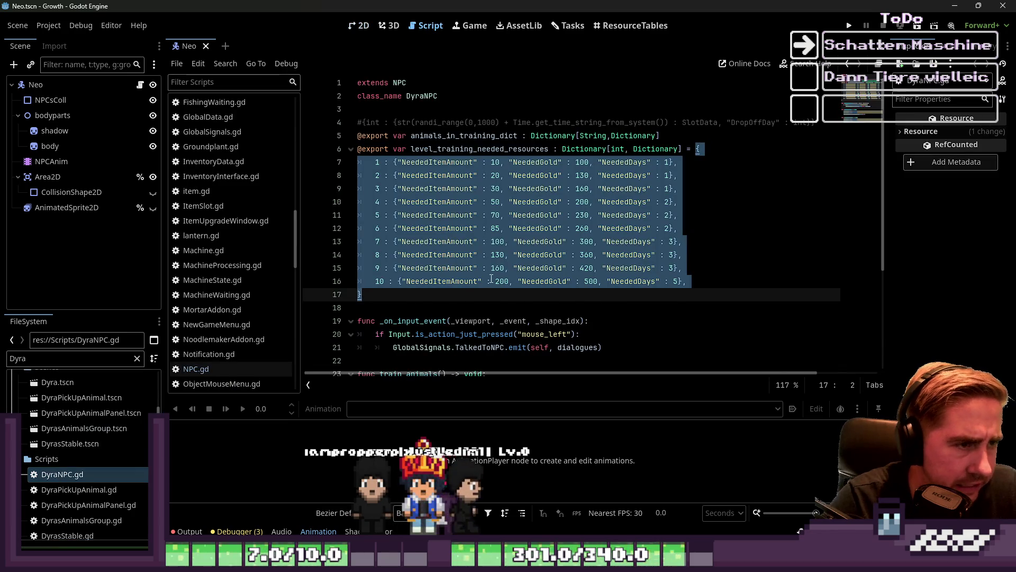
left_click(431, 110)
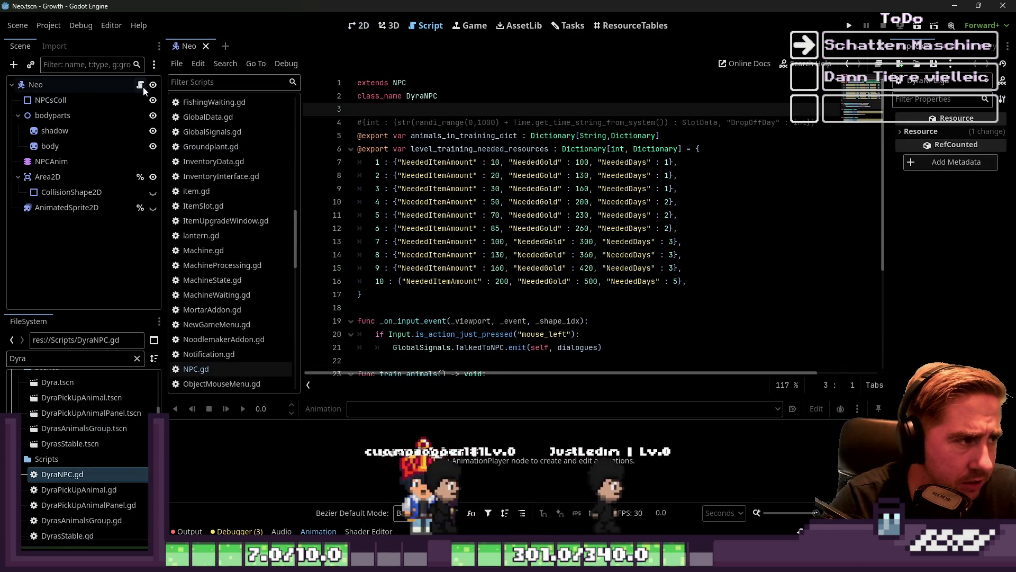
key("alt+Left")
scroll(493, 139, "up", 1)
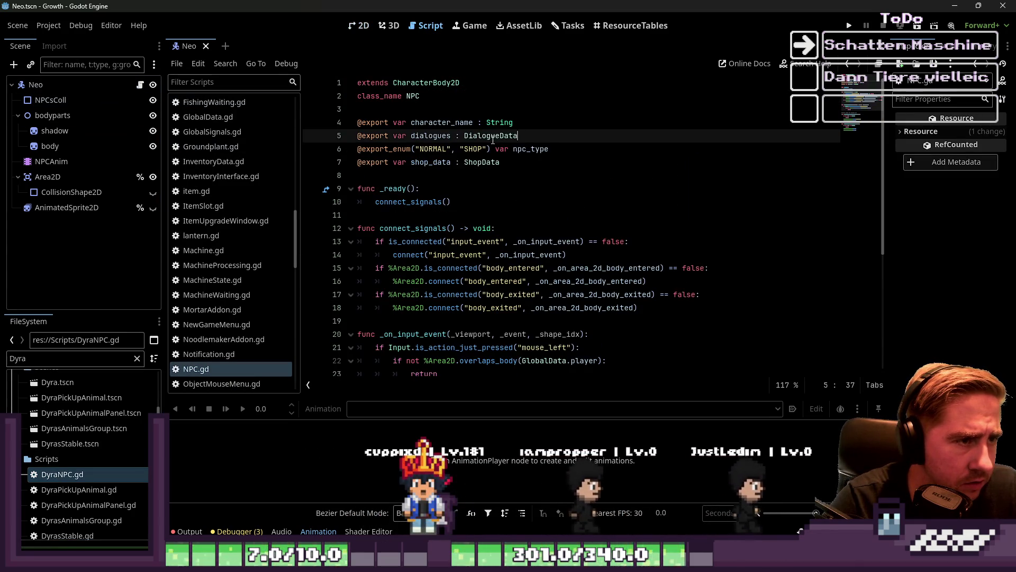
scroll(493, 139, "down", 5)
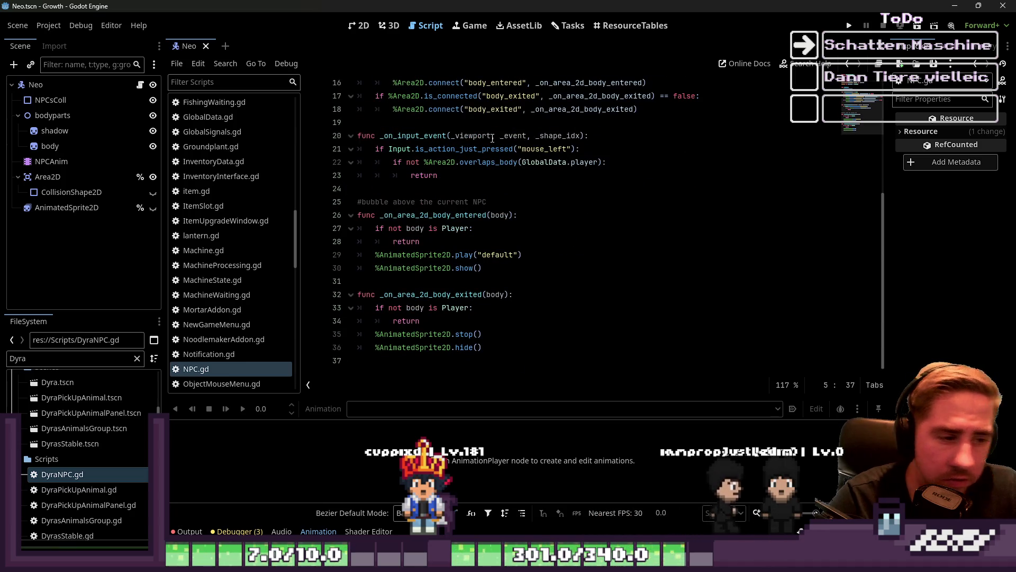
scroll(493, 139, "up", 5)
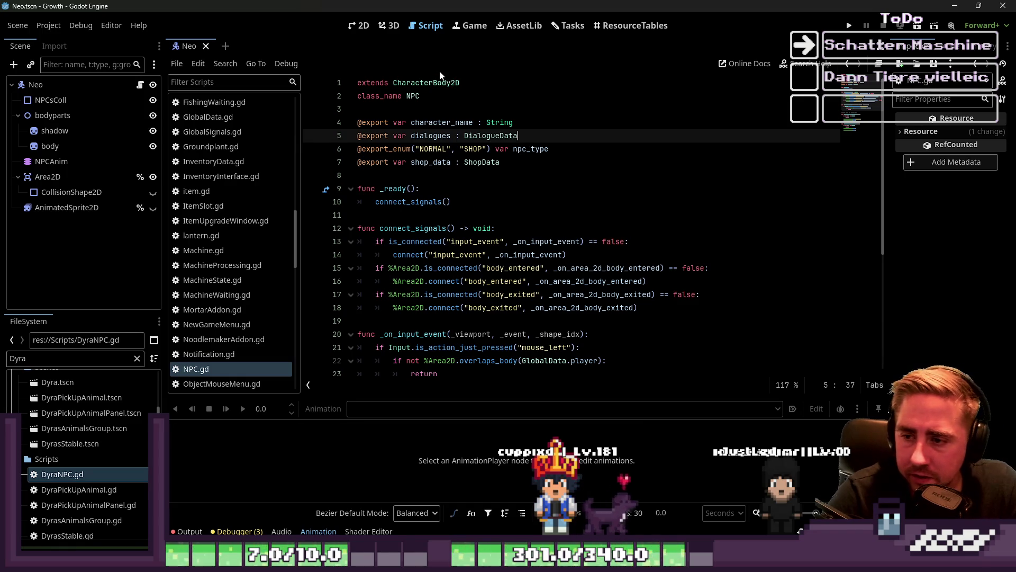
scroll(459, 139, "down", 2)
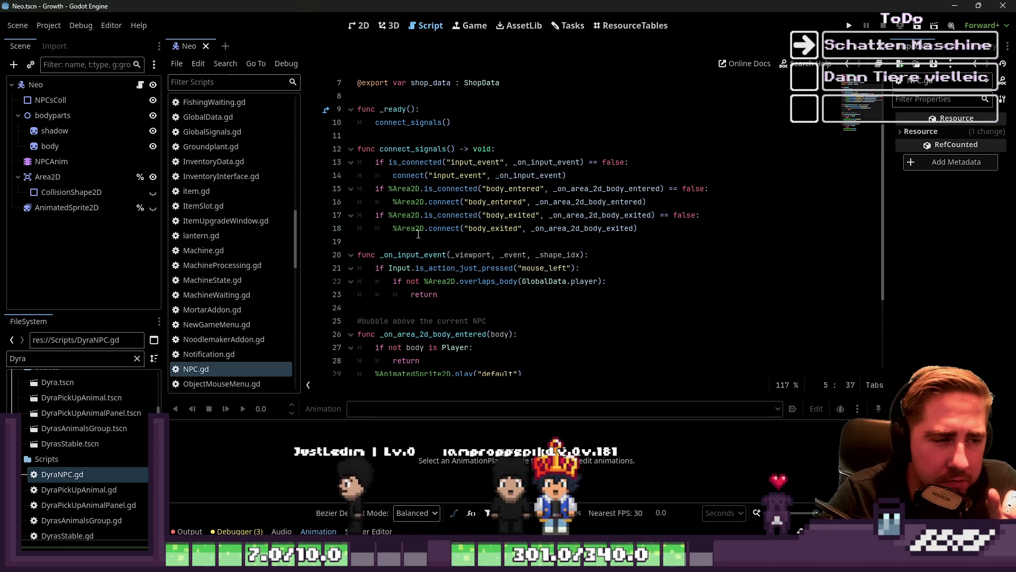
scroll(421, 255, "down", 1)
scroll(421, 254, "down", 2)
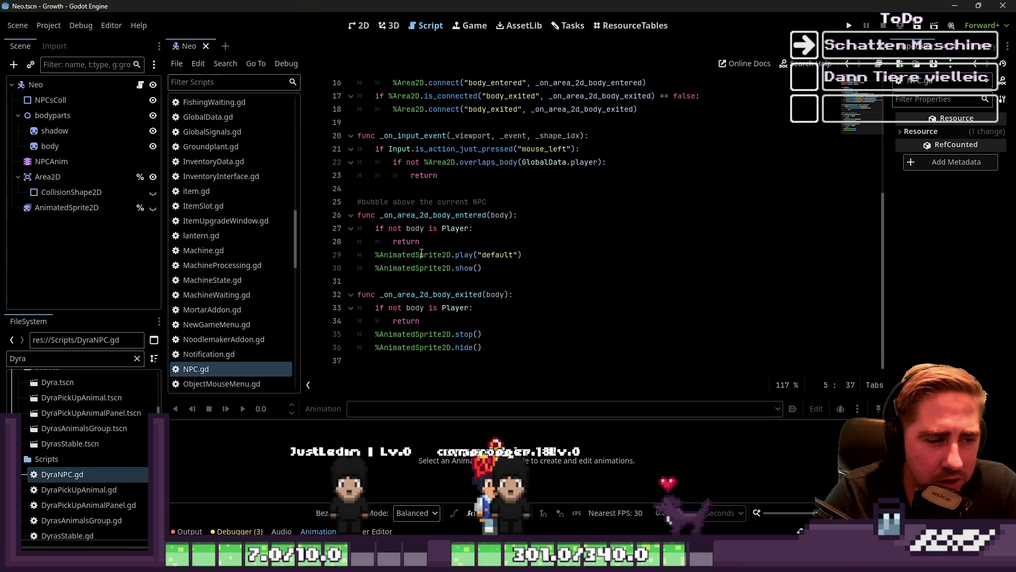
mouse_move(422, 255)
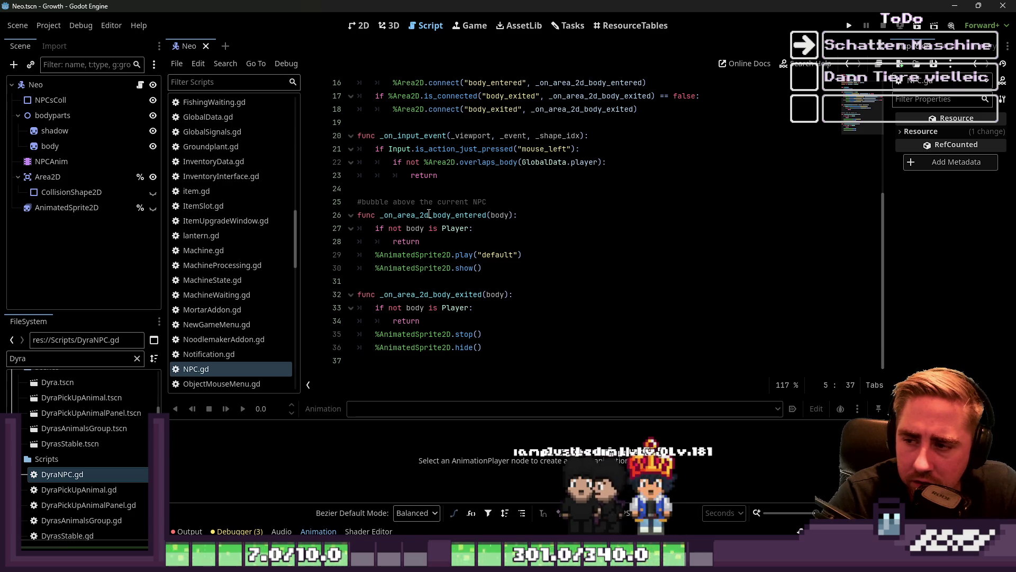
left_click(530, 321)
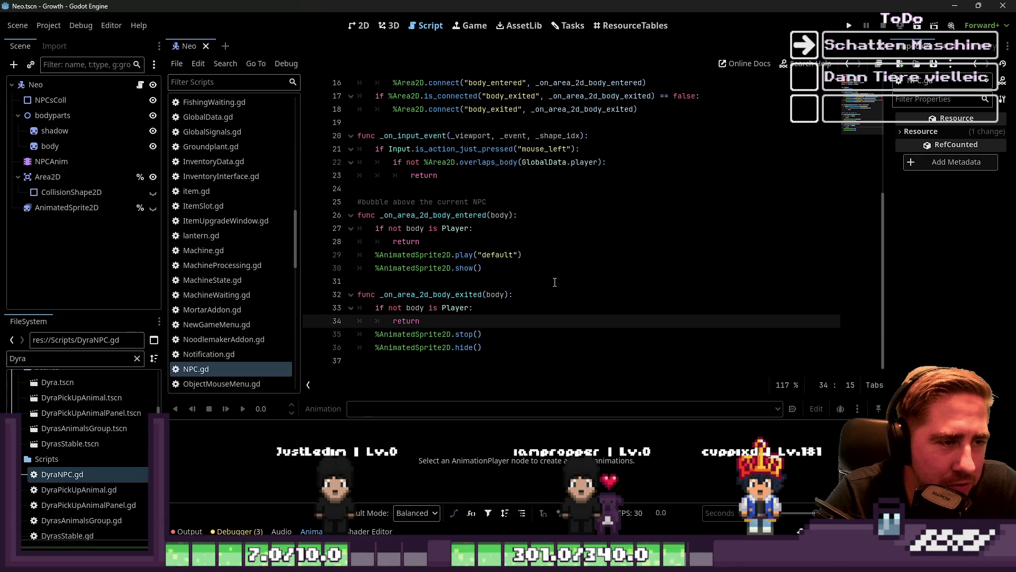
scroll(553, 265, "up", 2)
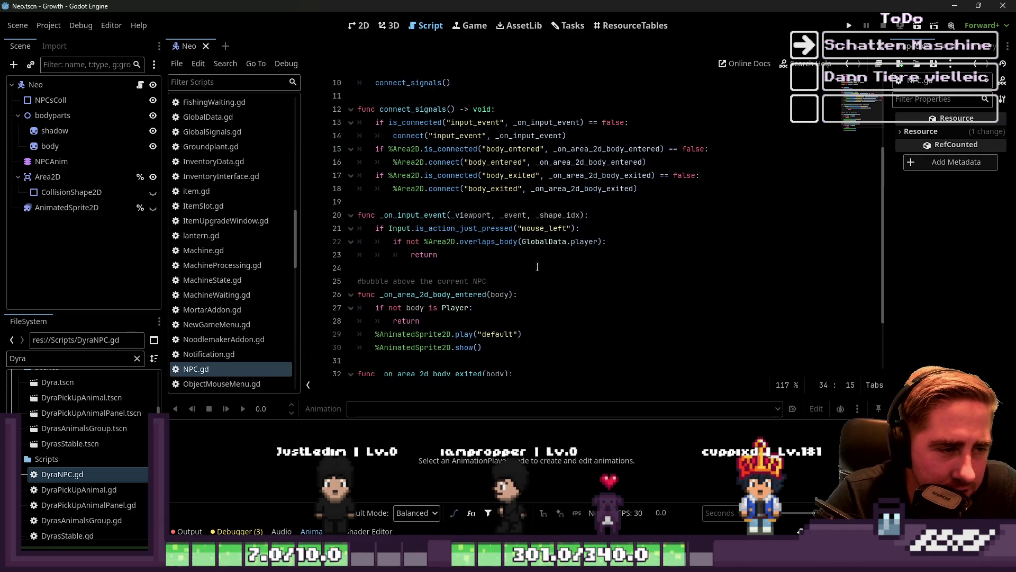
- Review NPC.gd's _ready, NORMAL, DialogueData and body_entered signal code
scroll(546, 172, "up", 2)
scroll(547, 173, "up", 1)
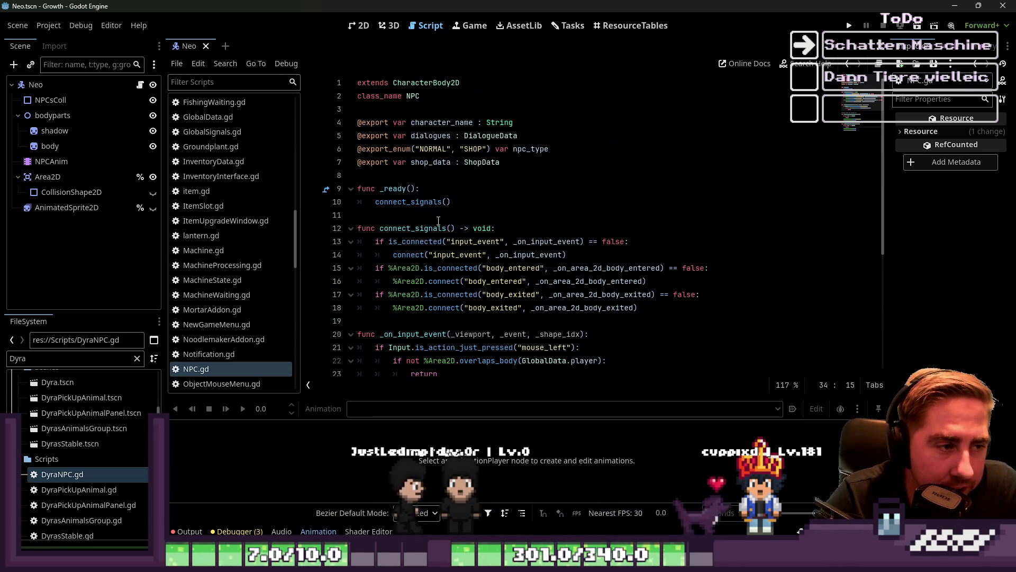
double_click(393, 188)
double_click(433, 149)
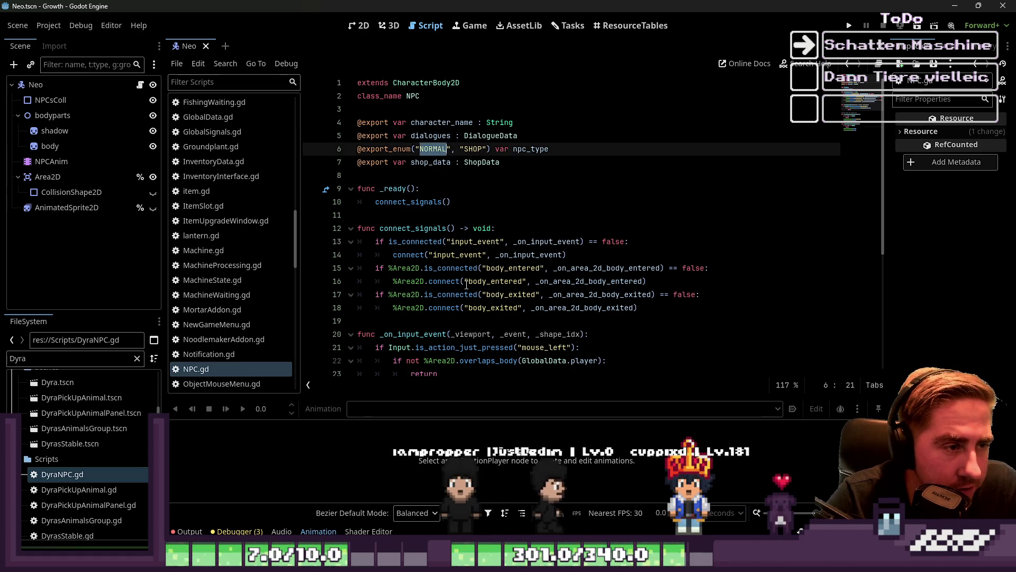
double_click(457, 255)
double_click(491, 282)
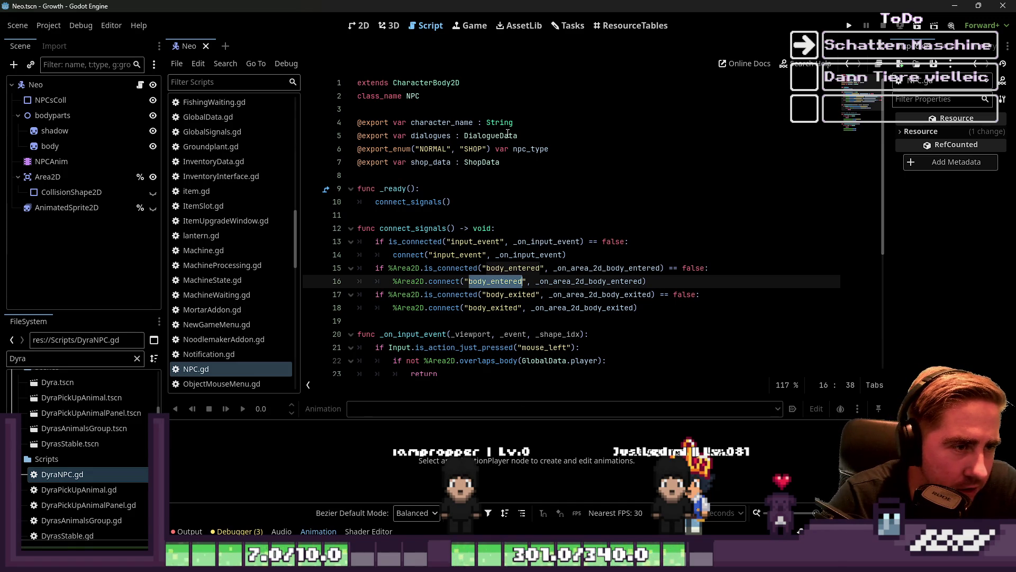
double_click(468, 137)
mouse_move(874, 3)
left_mouse_down()
mouse_move(546, 149)
mouse_move(508, 122)
mouse_move(545, 149)
mouse_move(535, 136)
left_mouse_up()
left_click(476, 202)
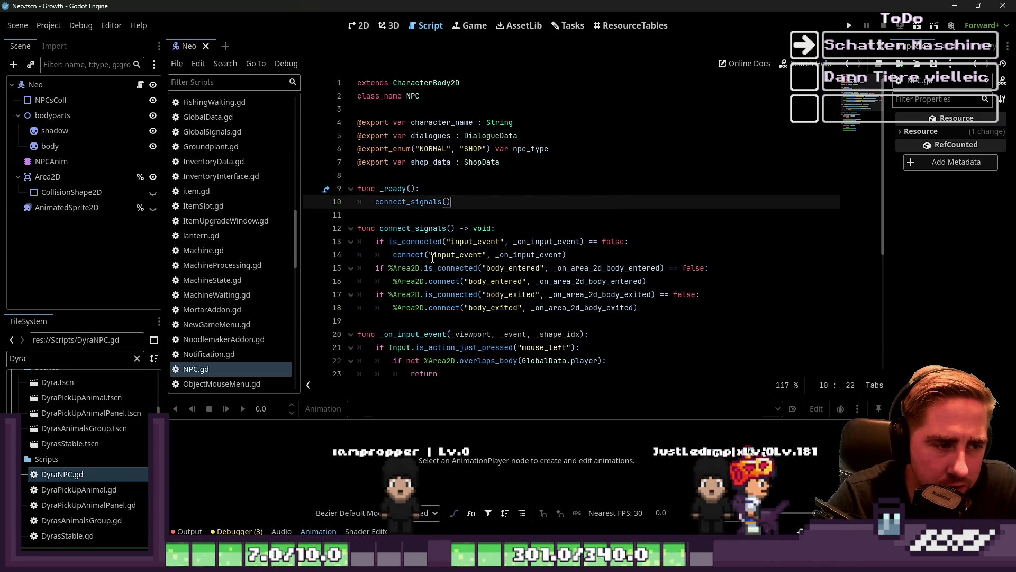
- Check the input_event and body_exited lines, then open DyraNPC.gd from the script list
left_click_drag(433, 254, 480, 255)
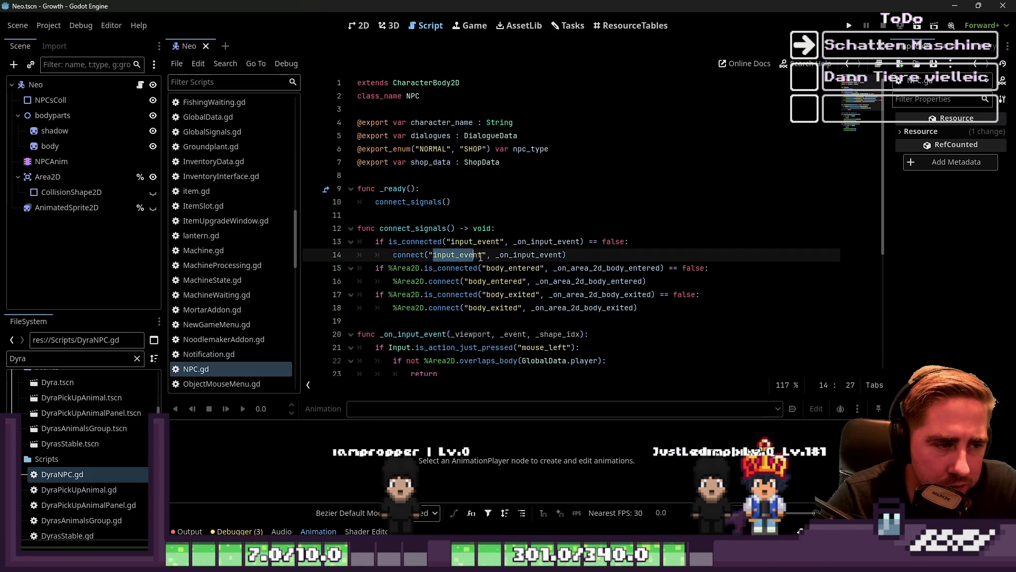
left_click(503, 294)
scroll(213, 214, "up", 3)
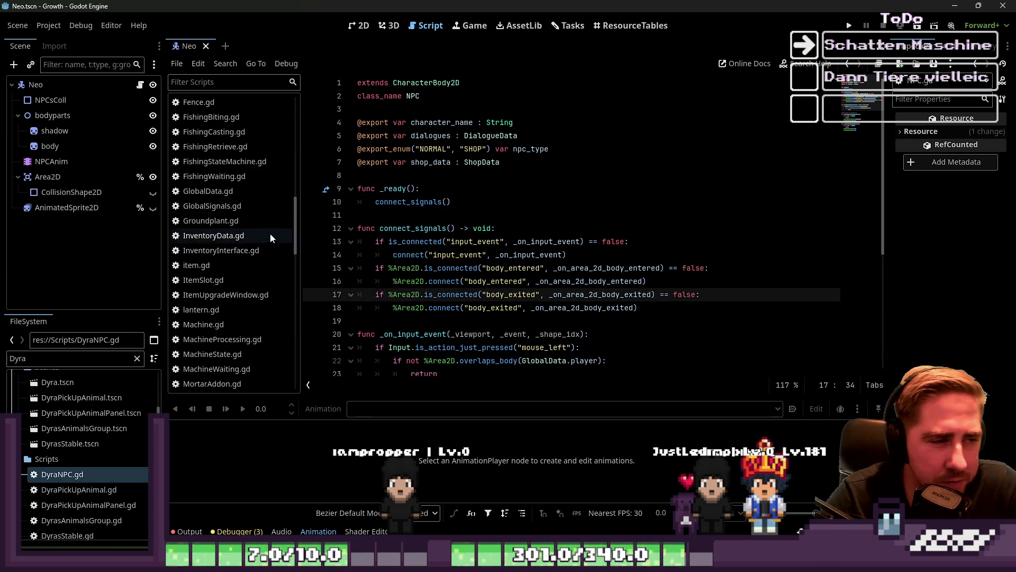
left_click(397, 217)
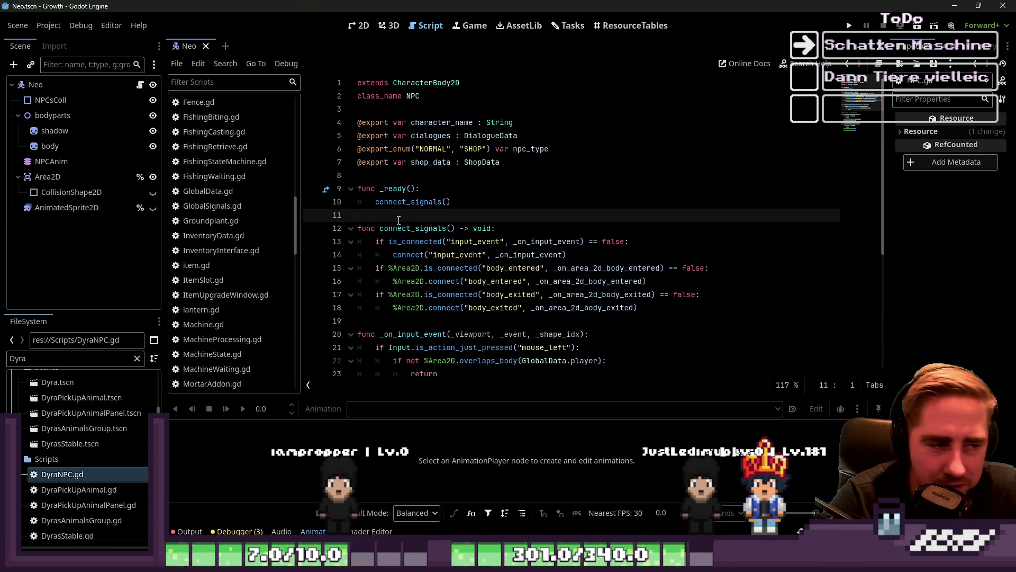
scroll(237, 161, "up", 10)
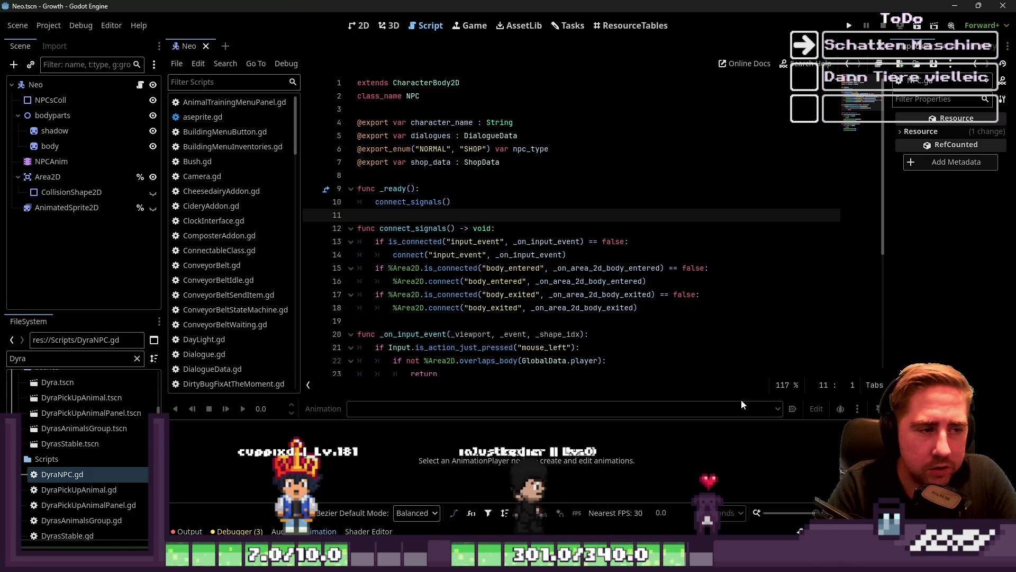
scroll(217, 154, "down", 5)
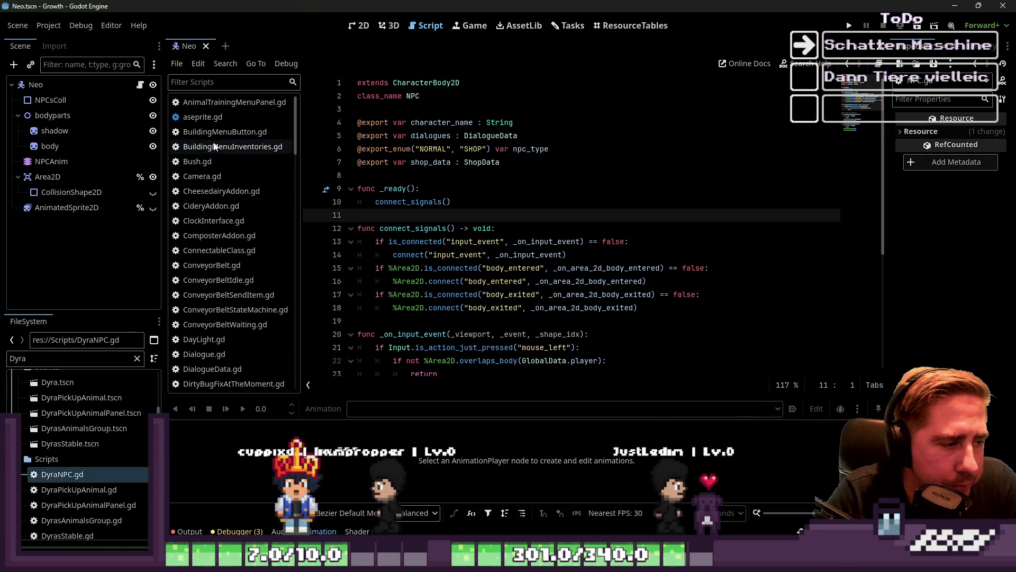
left_click(204, 220)
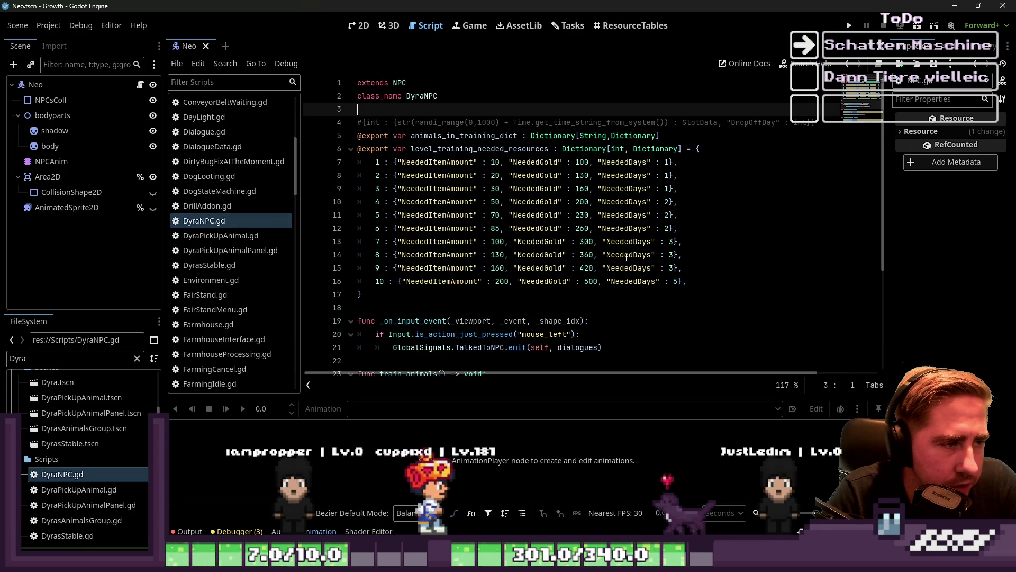
- Scroll through DyraNPC.gd and place the caret on empty line 18
scroll(470, 190, "down", 3)
left_click(470, 189)
scroll(470, 189, "down", 1)
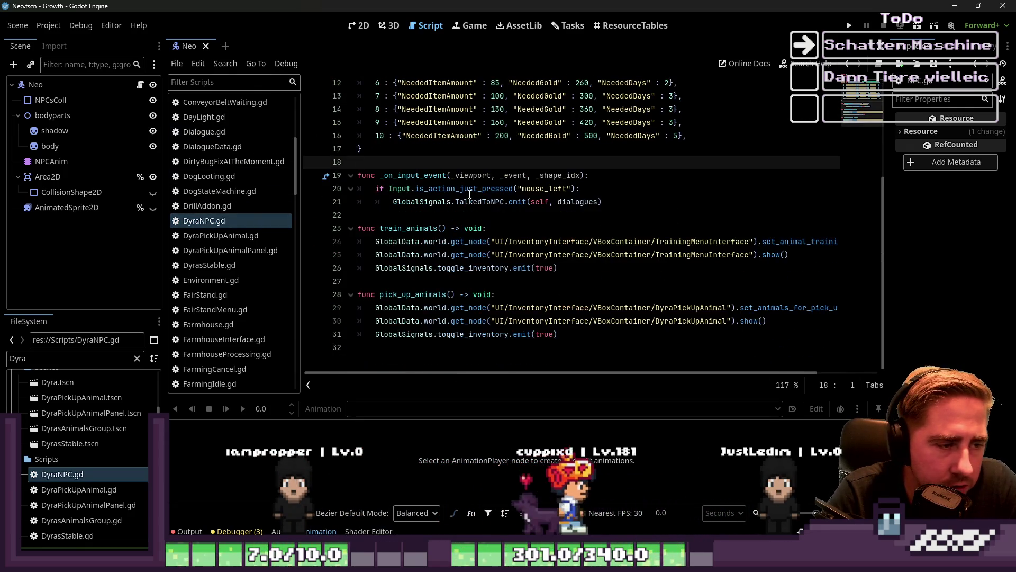
scroll(469, 199, "up", 2)
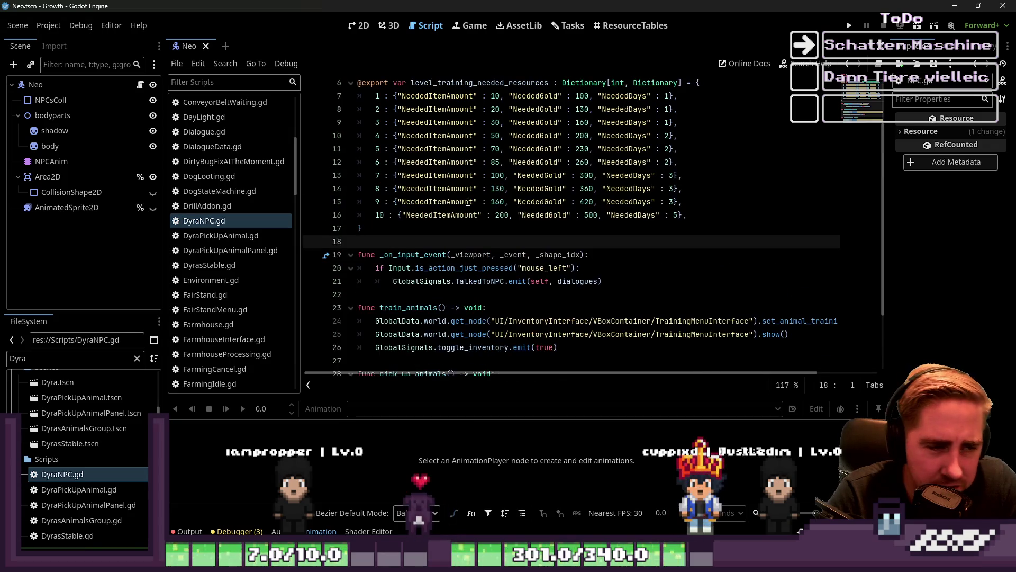
scroll(469, 201, "down", 2)
left_click_drag(569, 339, 411, 217)
left_click(488, 285)
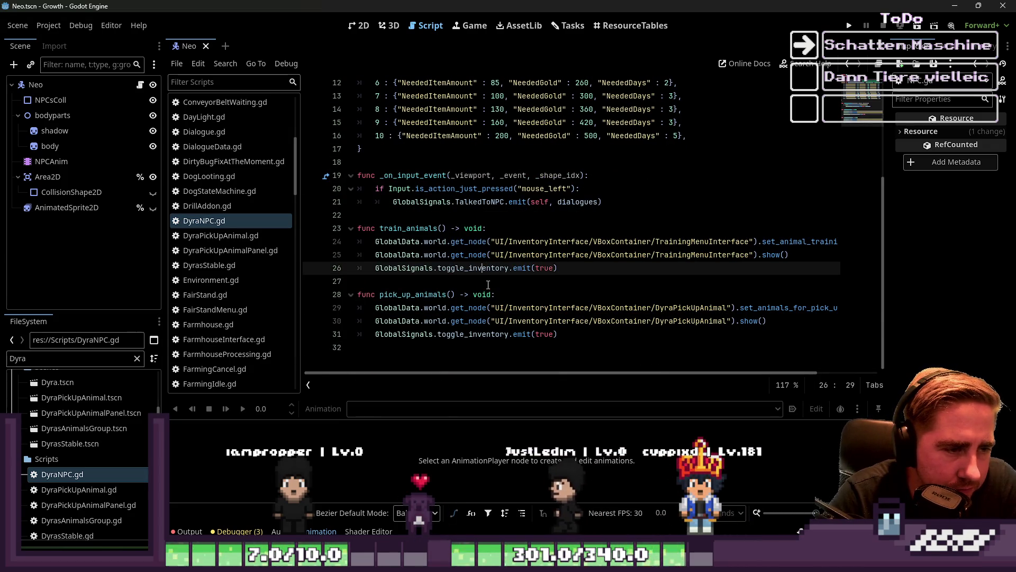
scroll(488, 285, "up", 4)
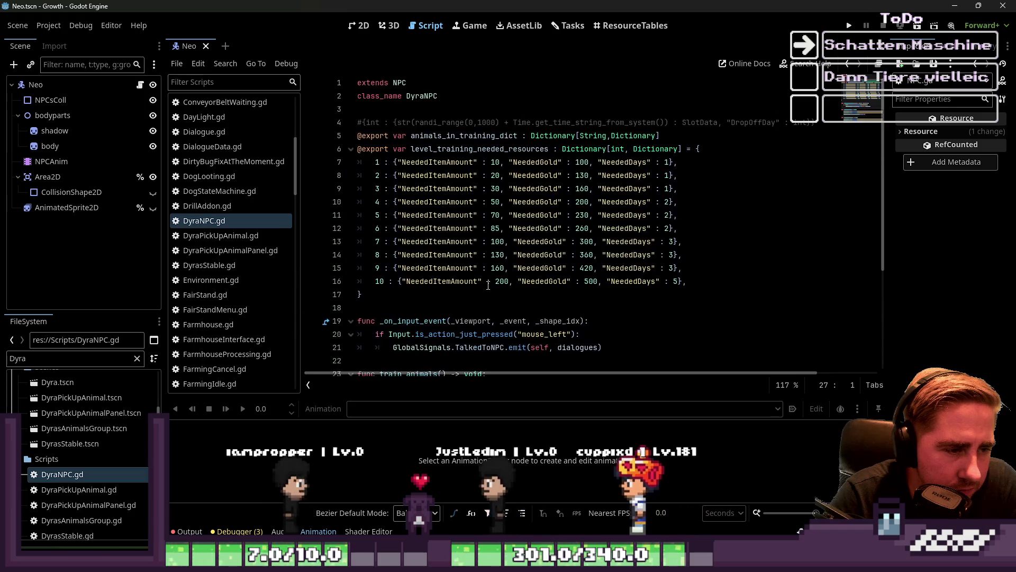
left_click(421, 309)
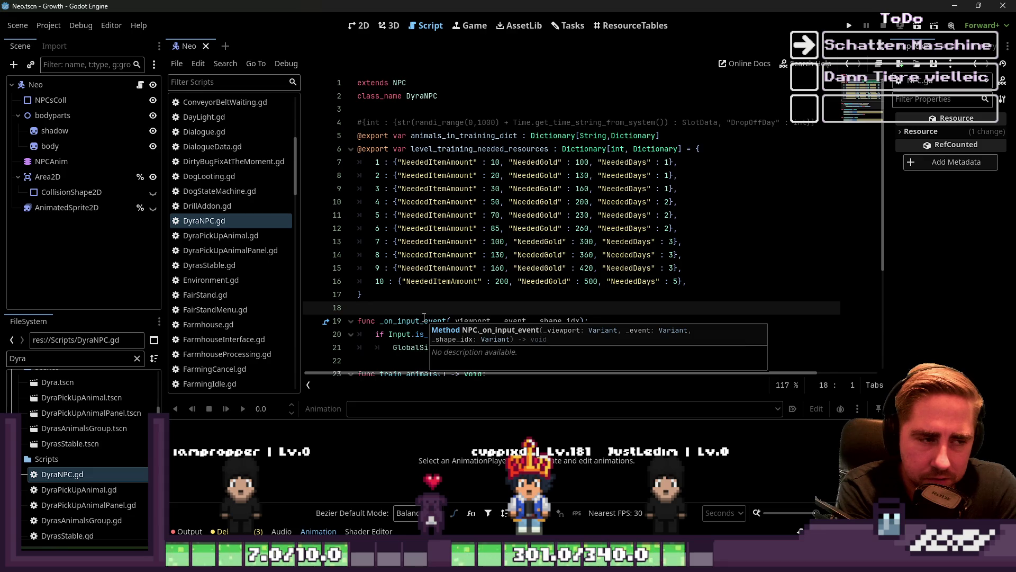
- Back in the 2D view, filter files by 'ItemUp' and open ItemUpgradeWindow.tscn
left_click(351, 28)
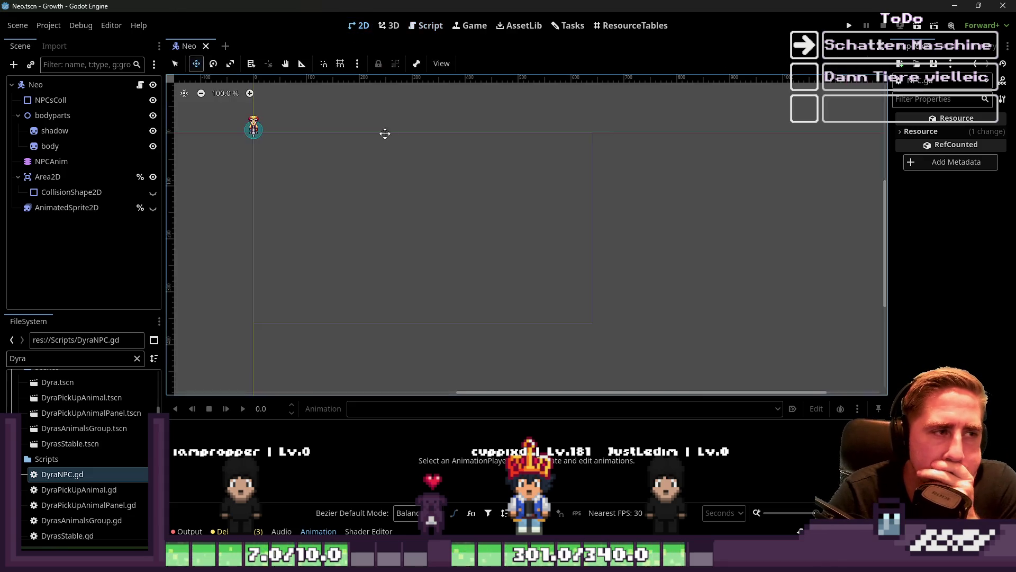
scroll(336, 211, "up", 10)
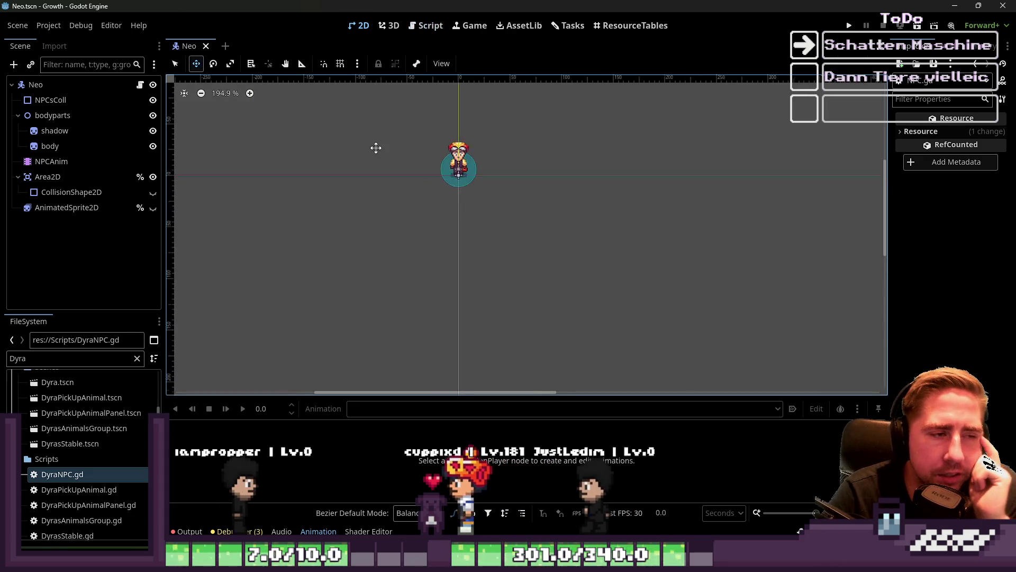
left_click(73, 361)
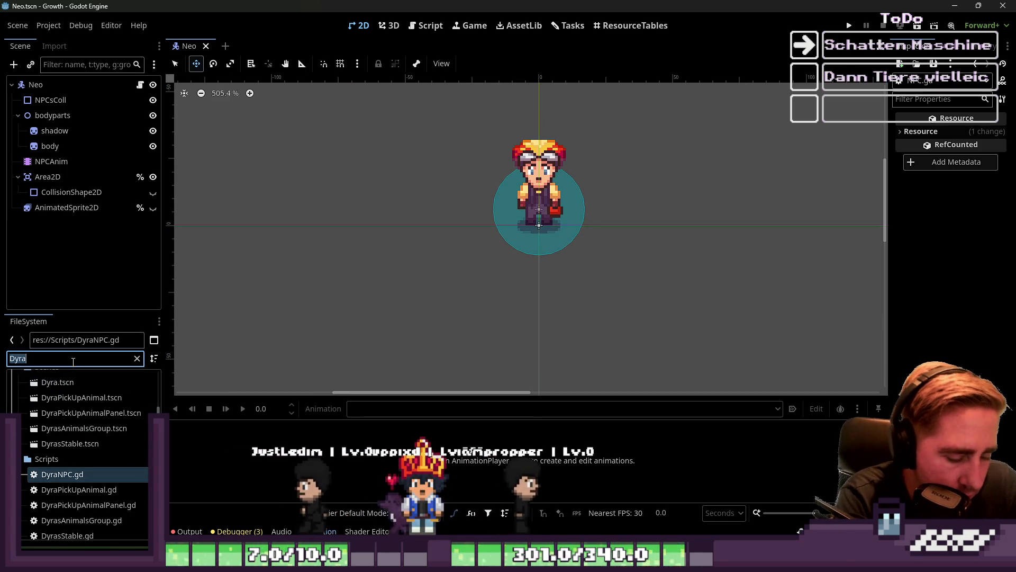
type("Itemm")
key("BackSpace")
type("Up")
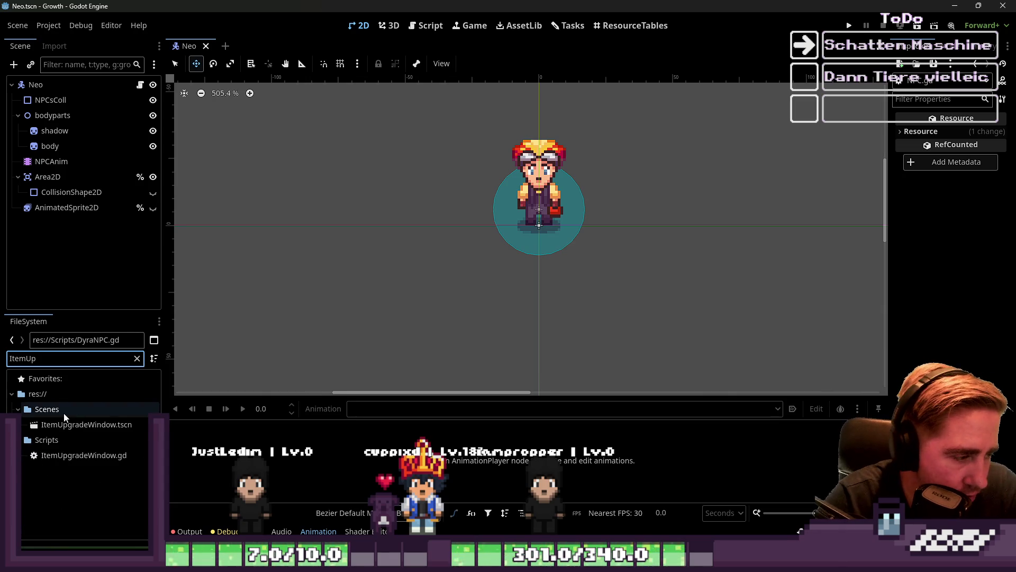
double_click(59, 424)
- Zoom around the ItemUpgradeWindow canvas, open ResourceTables, and run the Growth project
scroll(463, 190, "up", 5)
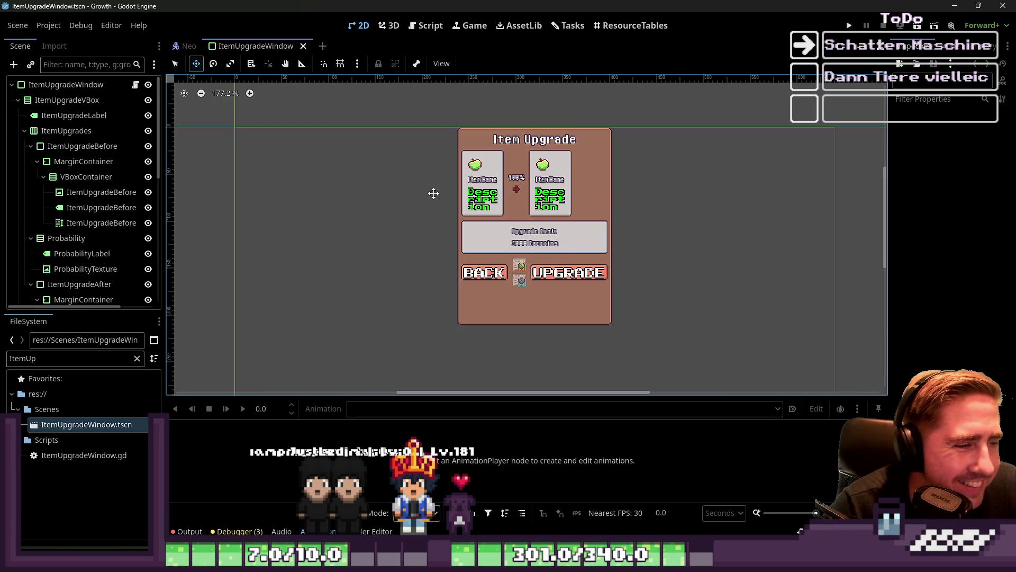
scroll(466, 194, "up", 4)
scroll(517, 208, "down", 4)
scroll(492, 210, "up", 5)
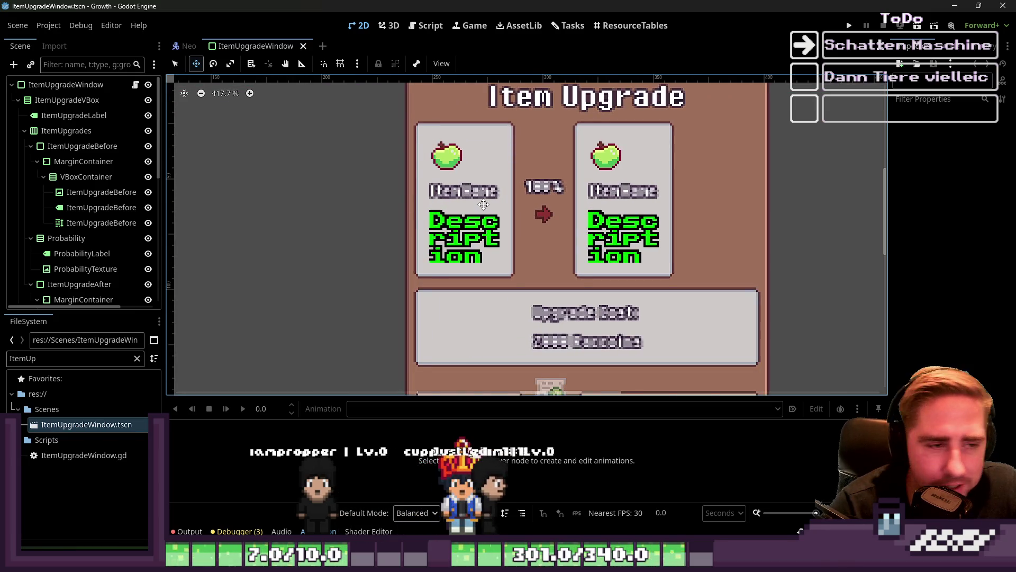
scroll(485, 208, "down", 5)
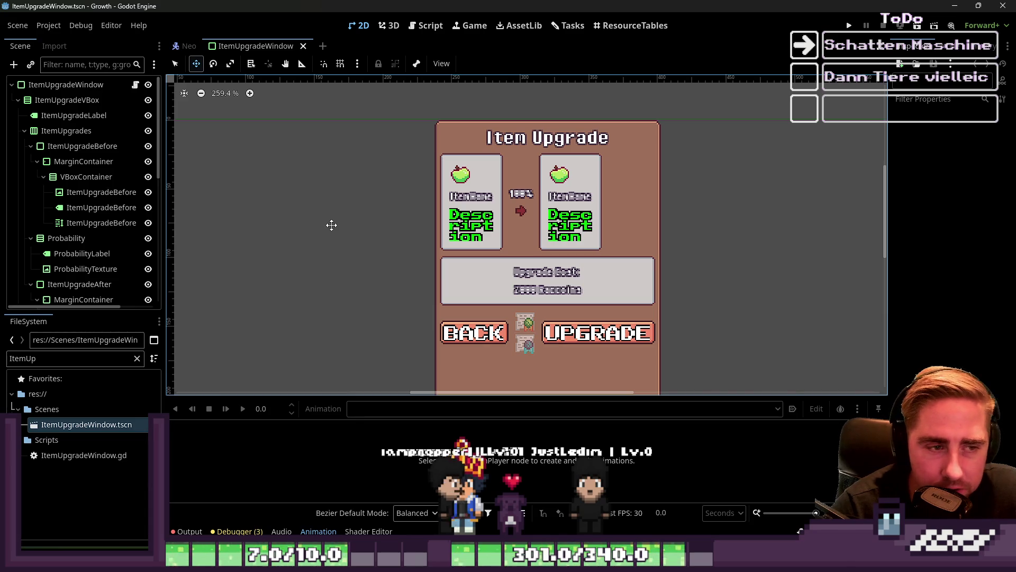
scroll(453, 234, "up", 5)
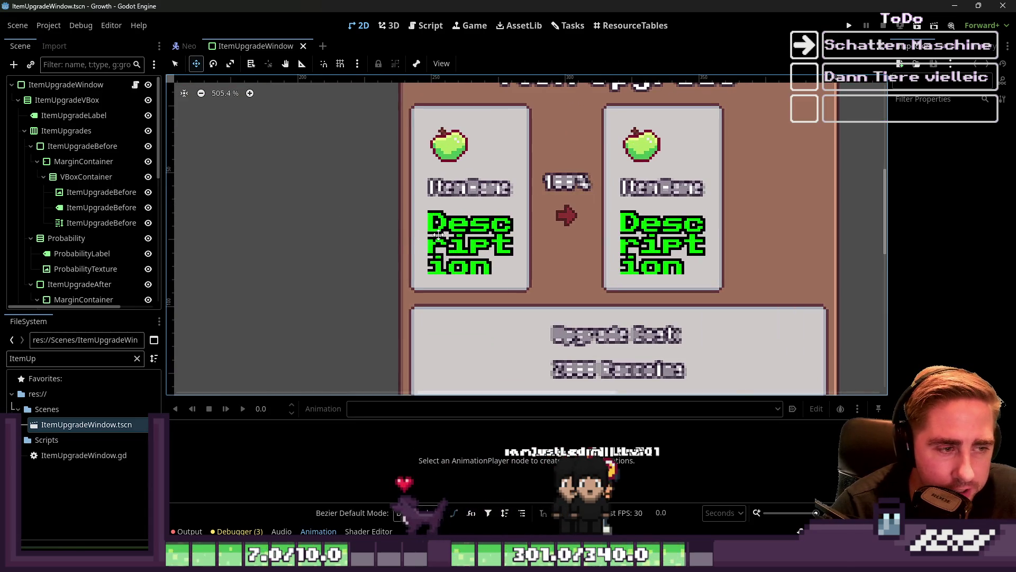
scroll(285, 218, "down", 3)
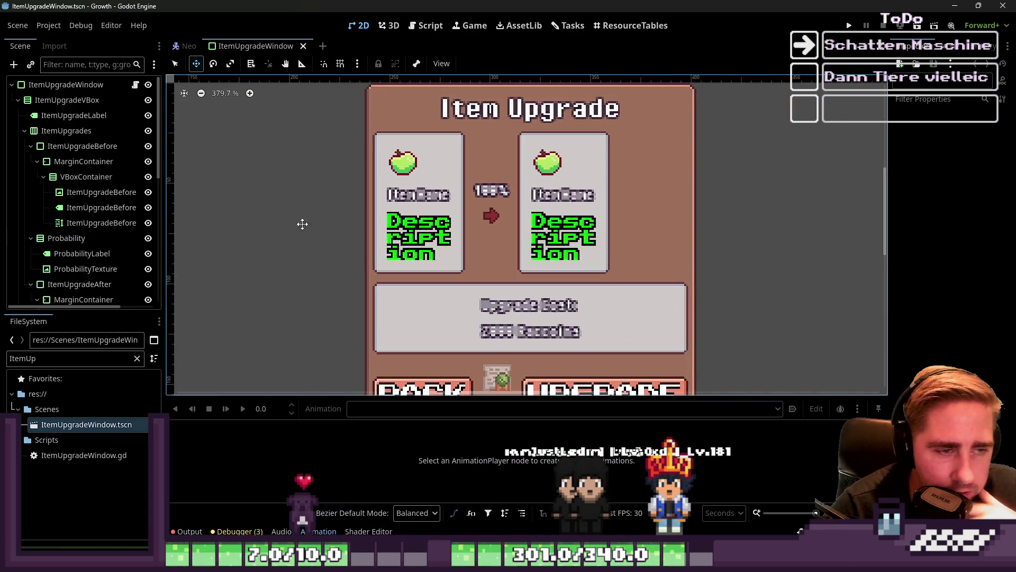
scroll(566, 241, "down", 4)
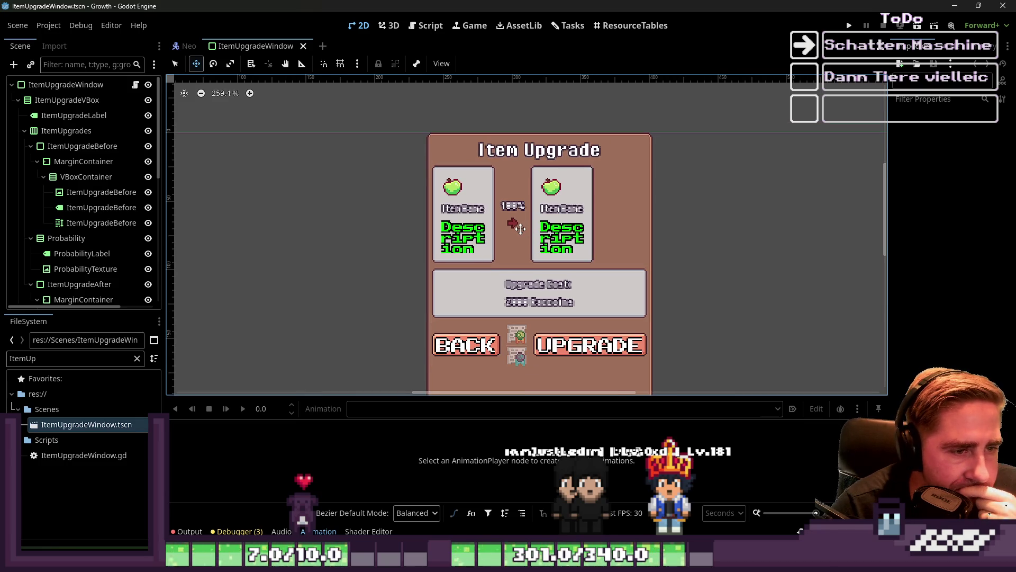
scroll(520, 229, "down", 4)
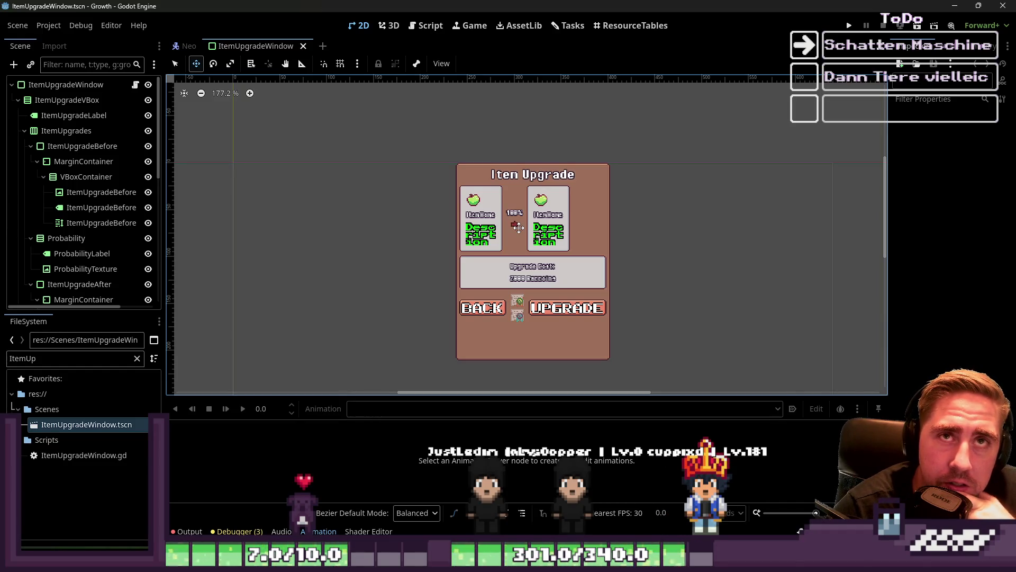
left_click(631, 25)
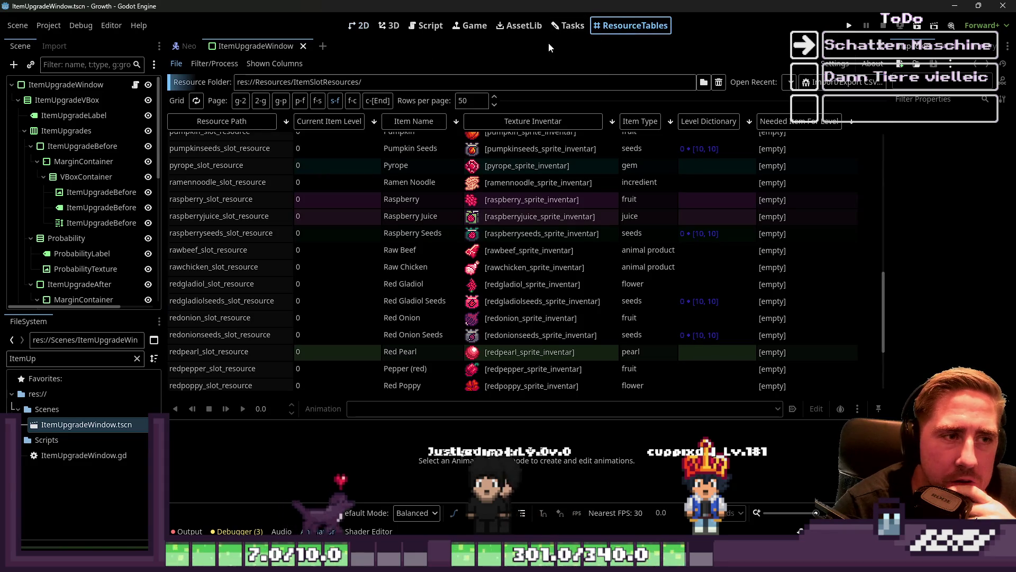
left_click(850, 26)
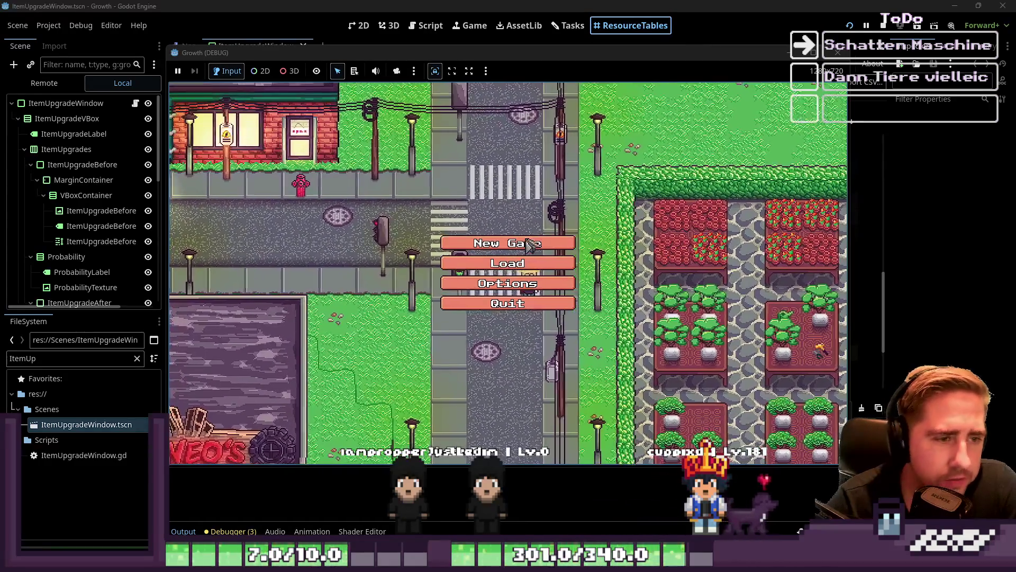
- Start a New Game in Growth and confirm a placeholder character name
left_click(530, 243)
left_click(490, 245)
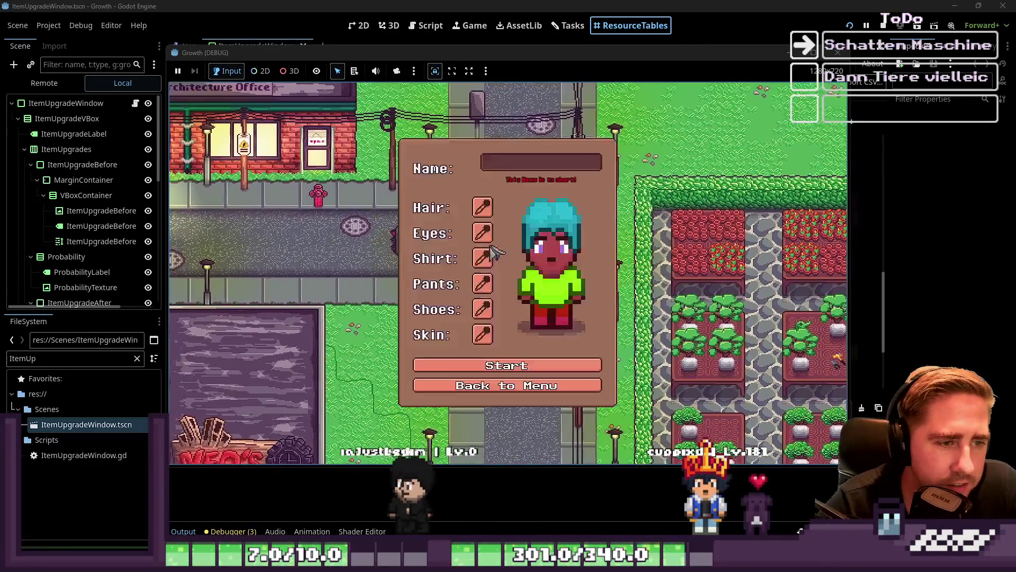
type("dsagf")
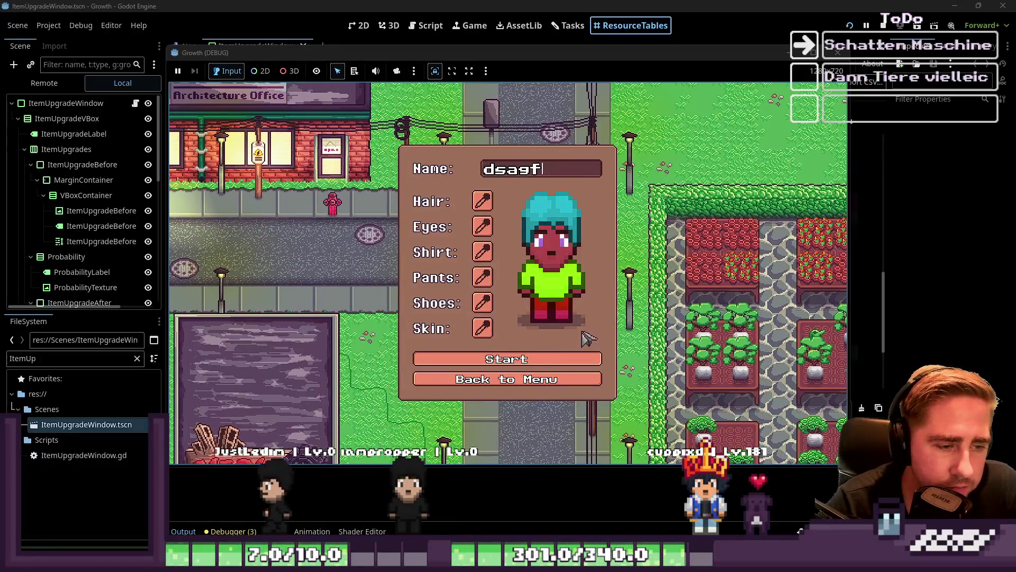
key("Return")
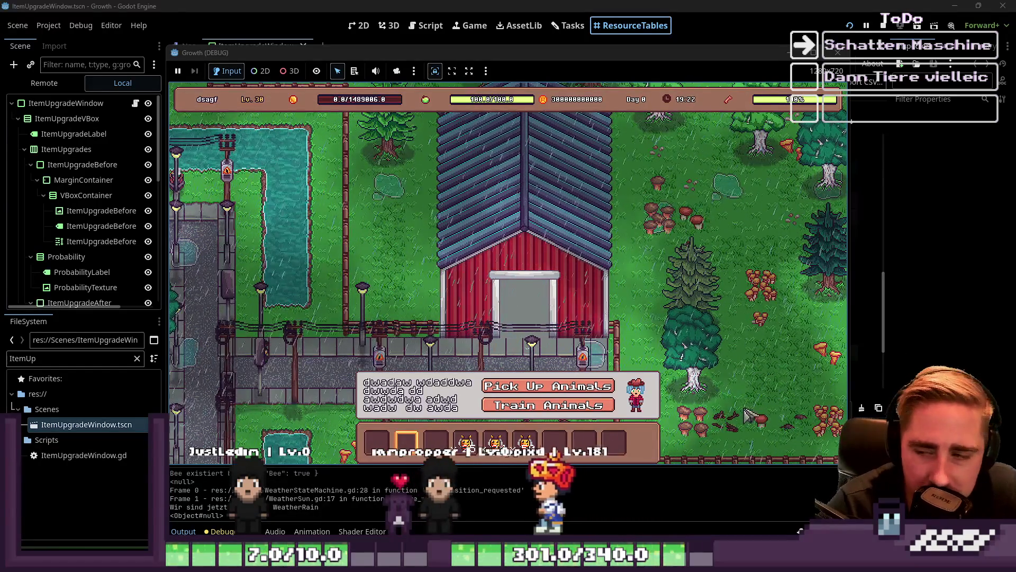
- Open Train Animals, scroll the Training list to Bee 1, then close the panels with Escape
left_click(560, 411)
scroll(449, 255, "down", 2)
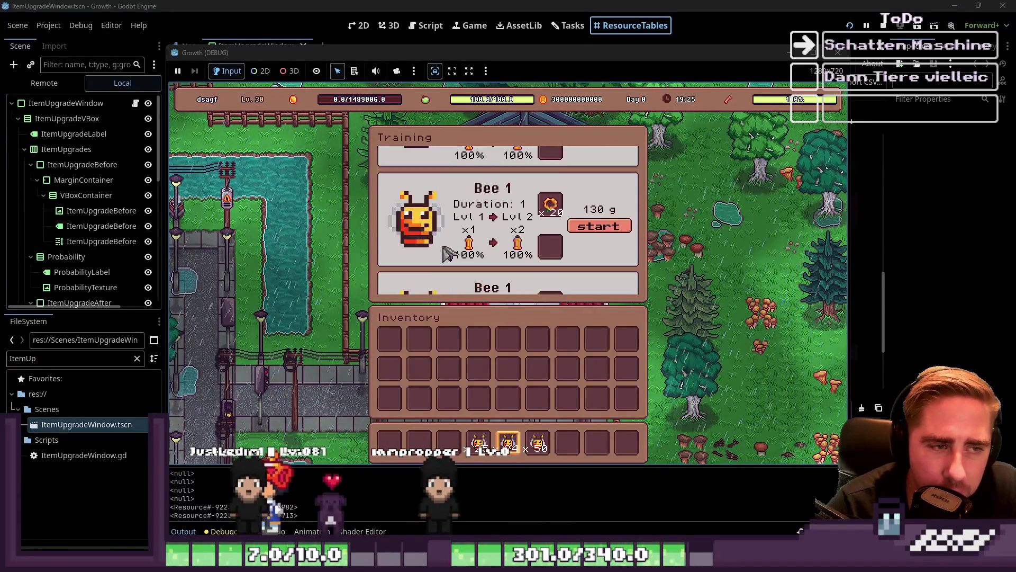
scroll(449, 254, "down", 1)
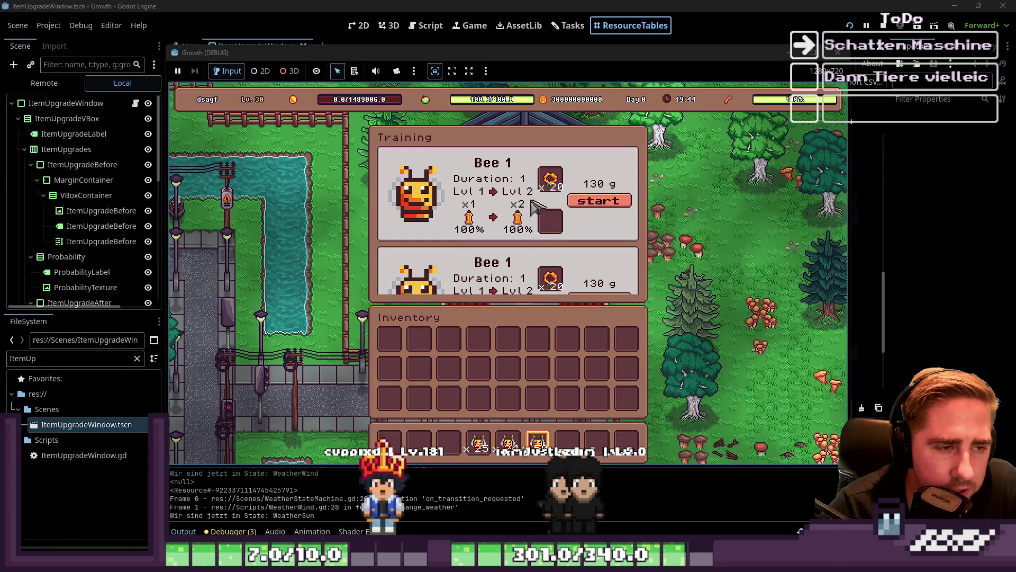
key("Escape")
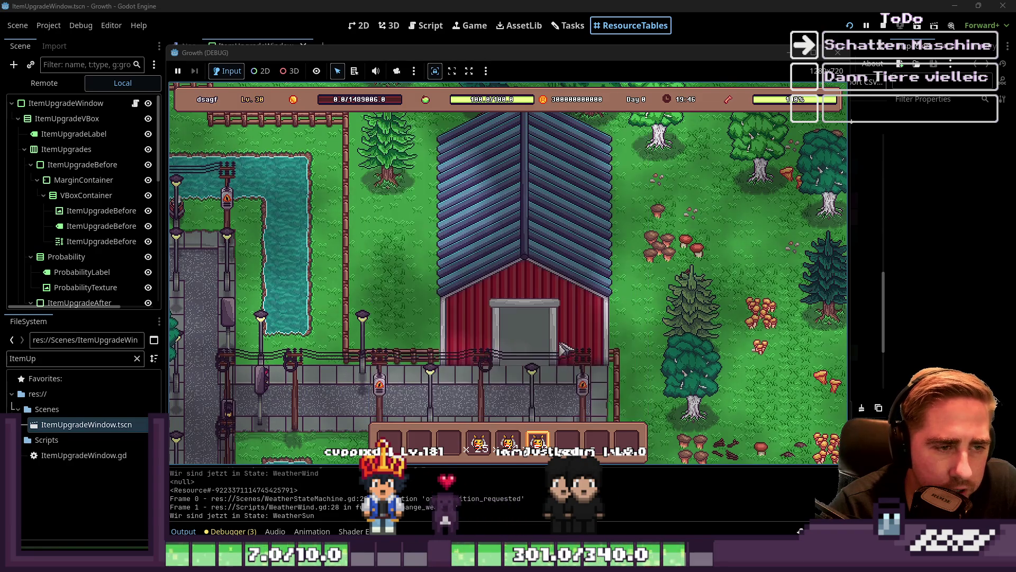
- Walk the character out of the barn, along the road and down the sidewalk
key("s")
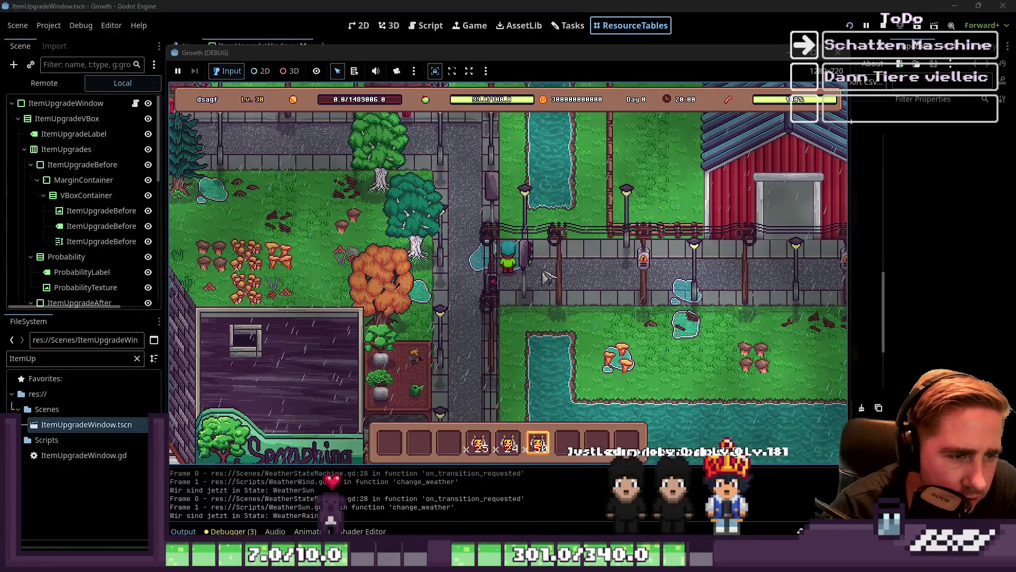
key("a")
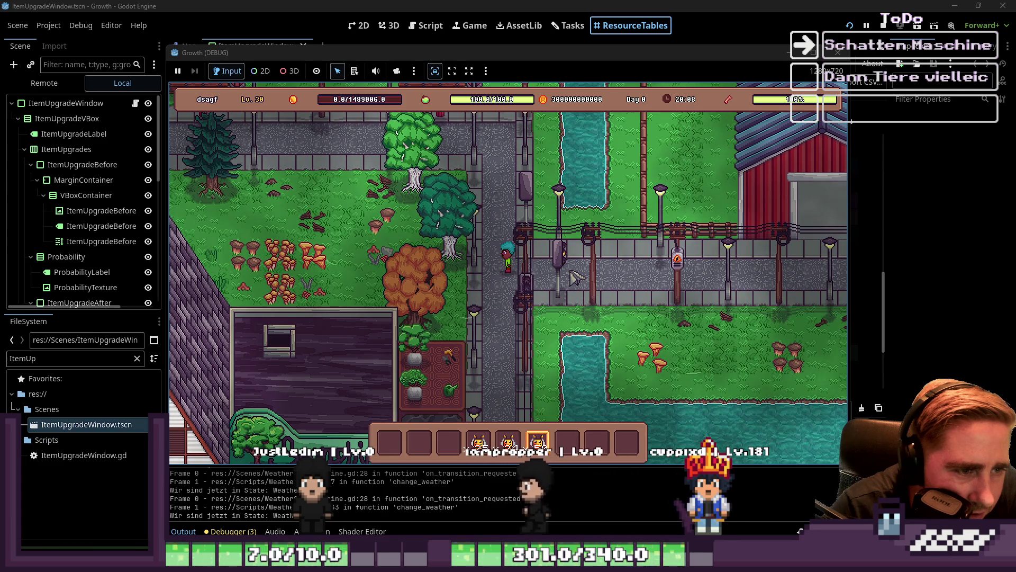
key("s")
key("d")
key("w")
key("a")
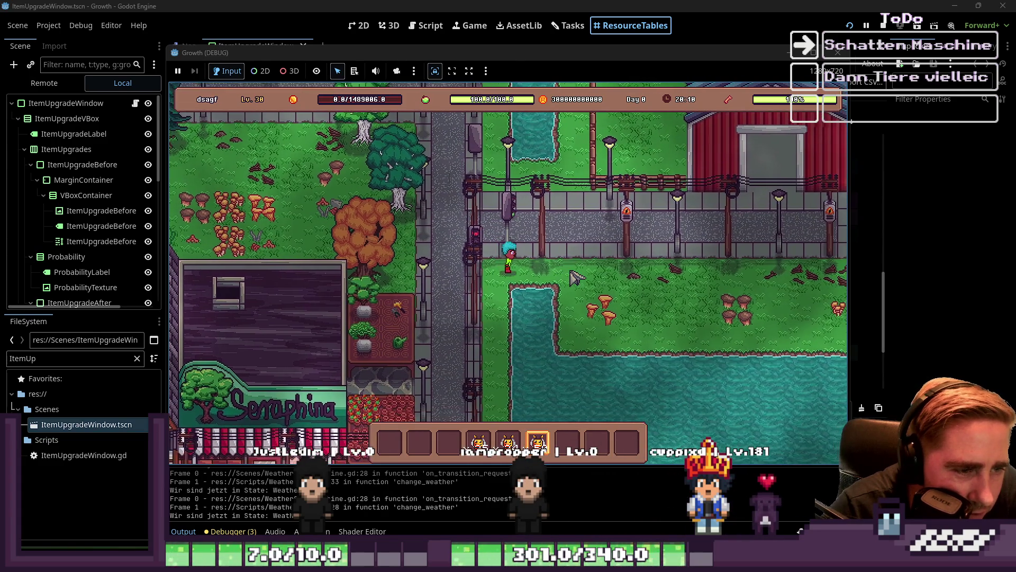
key("s")
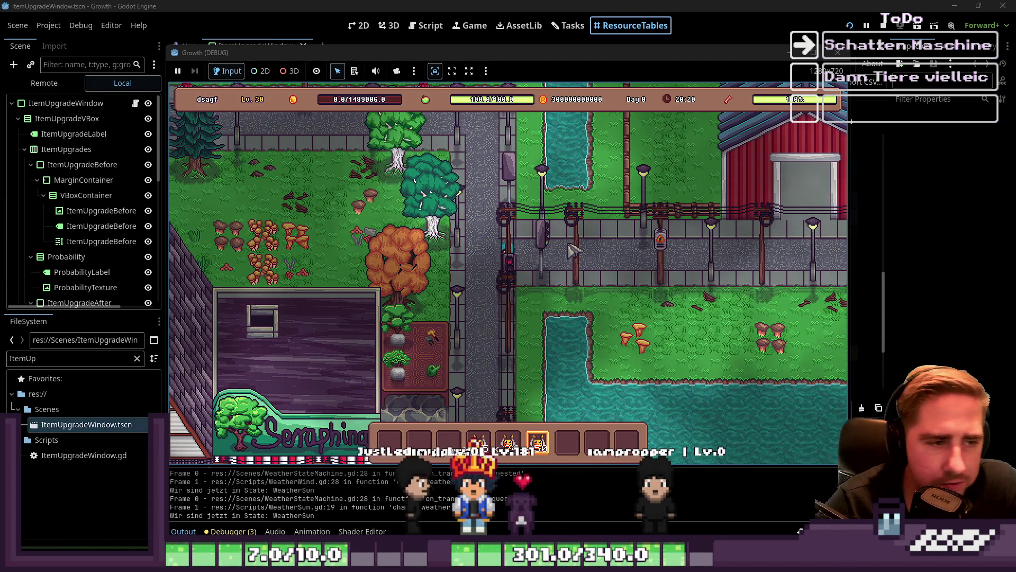
- Walk the character up to the pond, left past the benches, down to the garden, then along the road
key("w")
key("a")
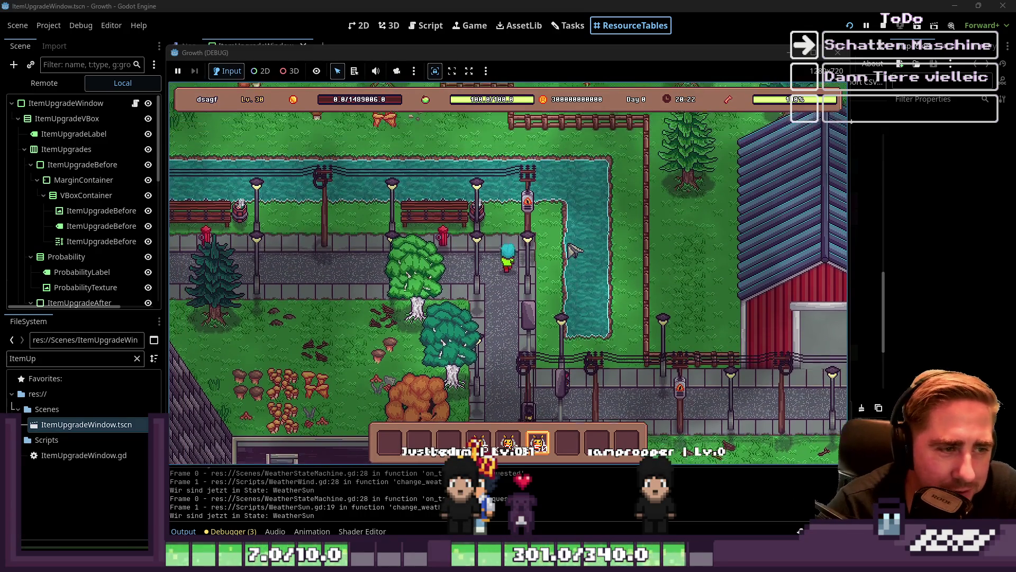
key("a")
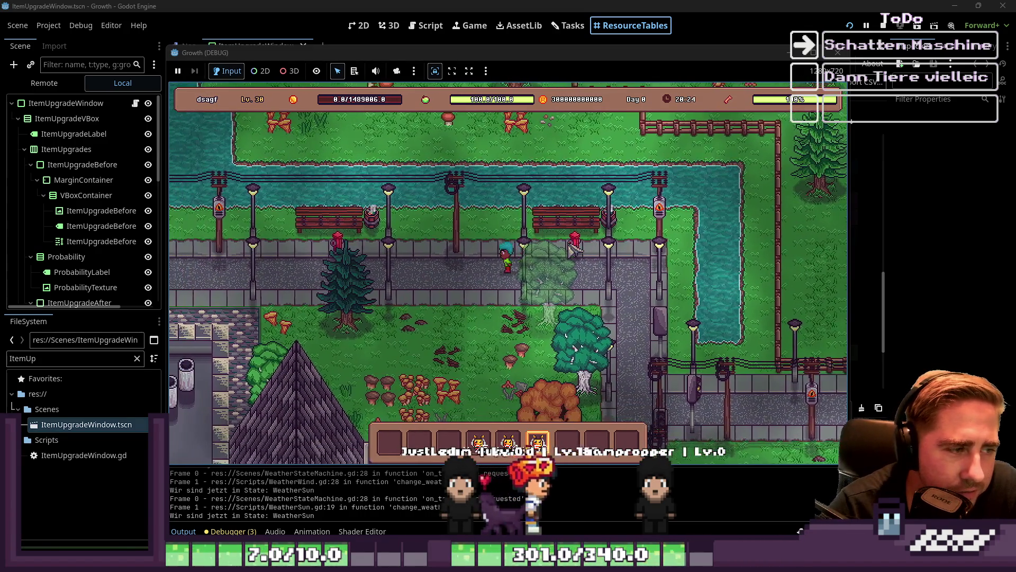
key("a")
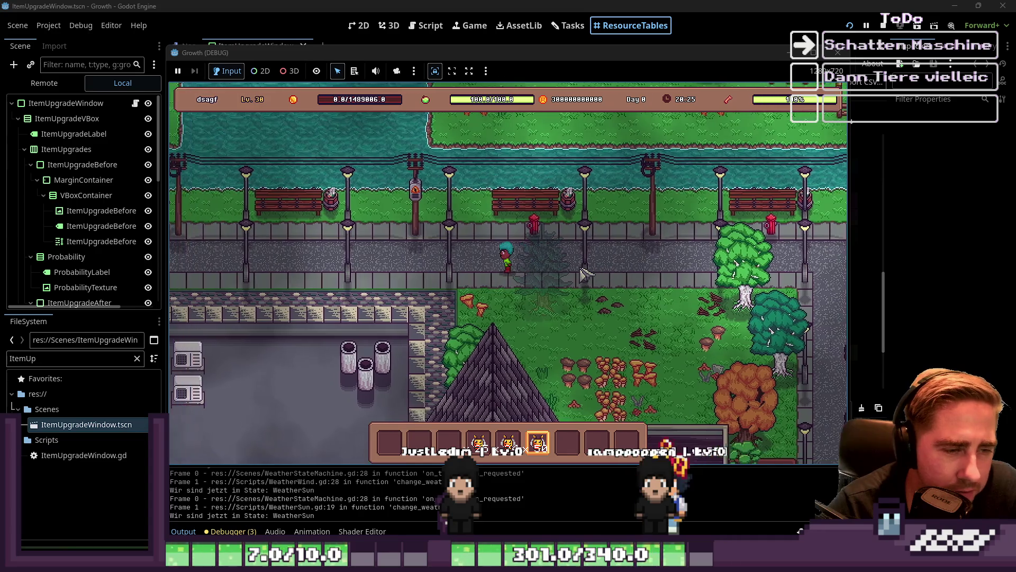
key("a")
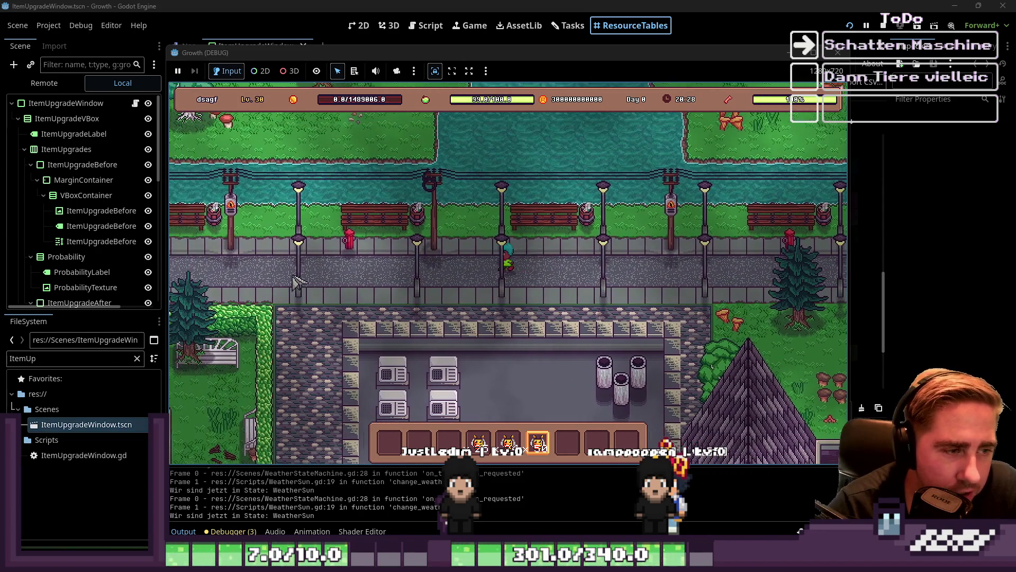
key("a")
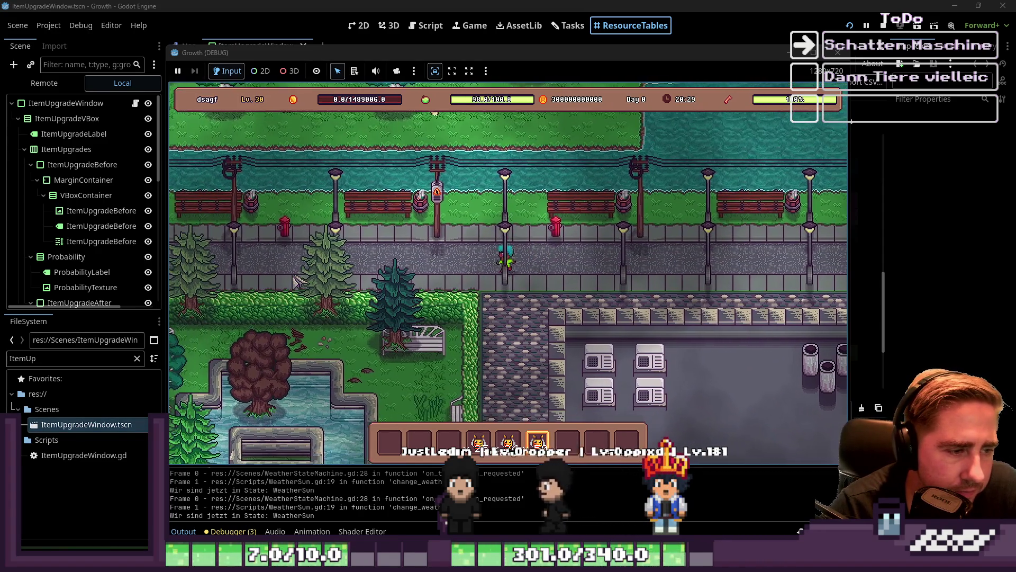
key("s")
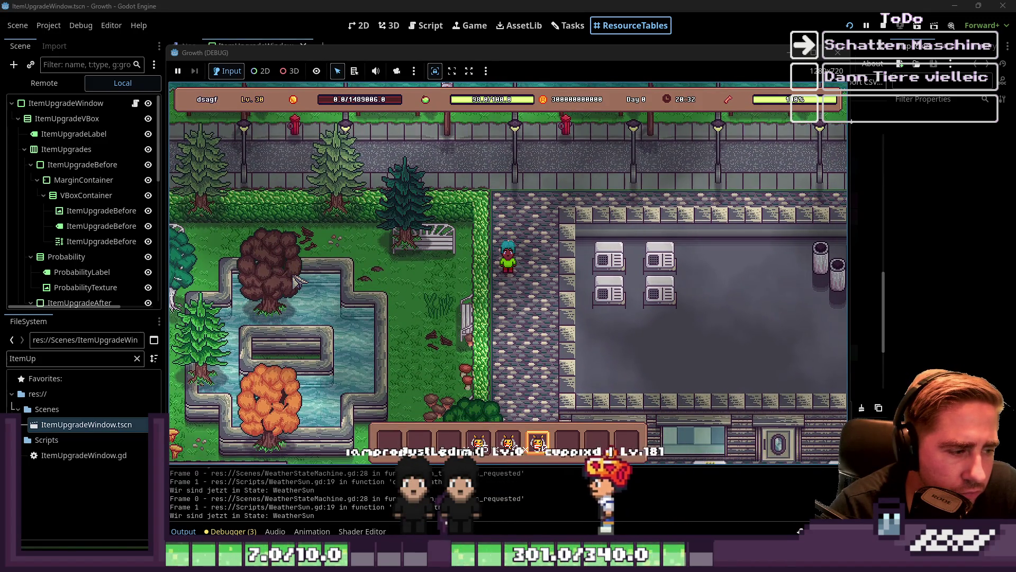
key("w")
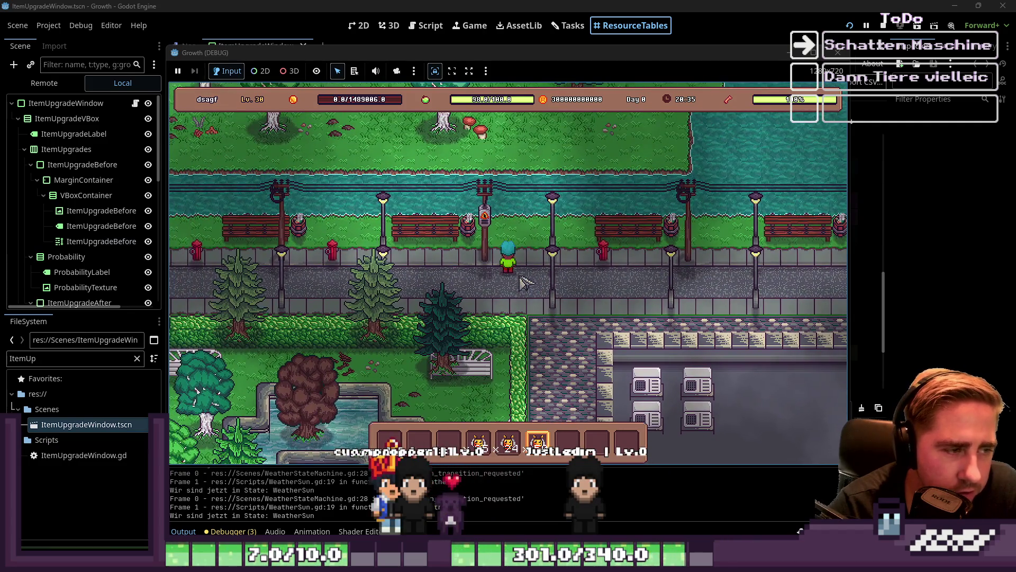
key("a")
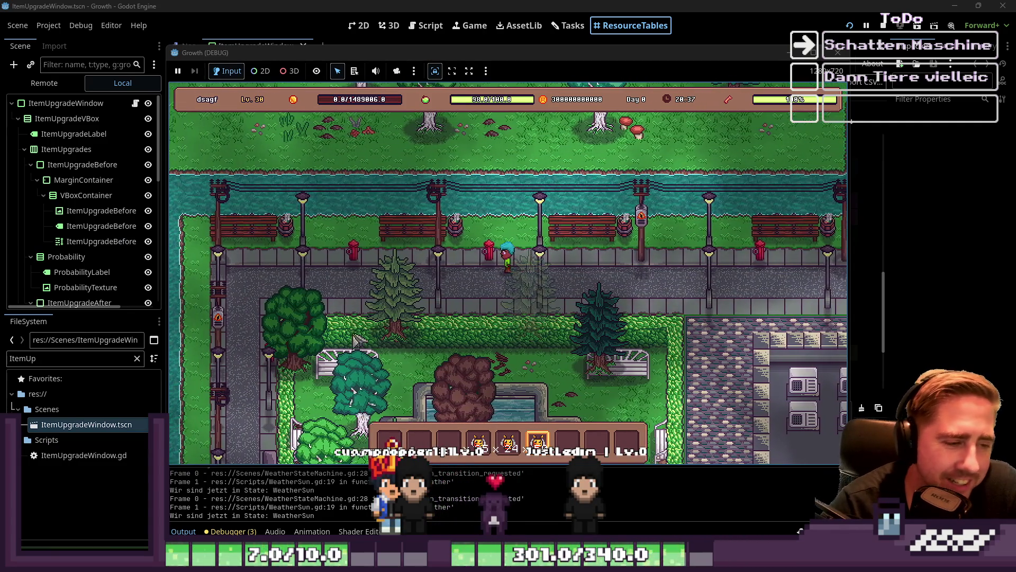
key("a")
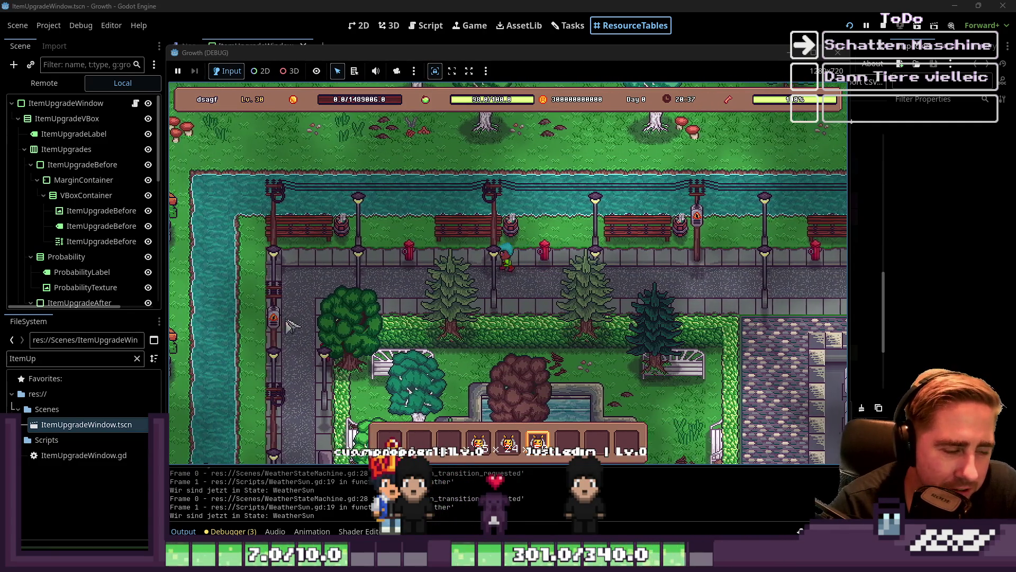
key("s")
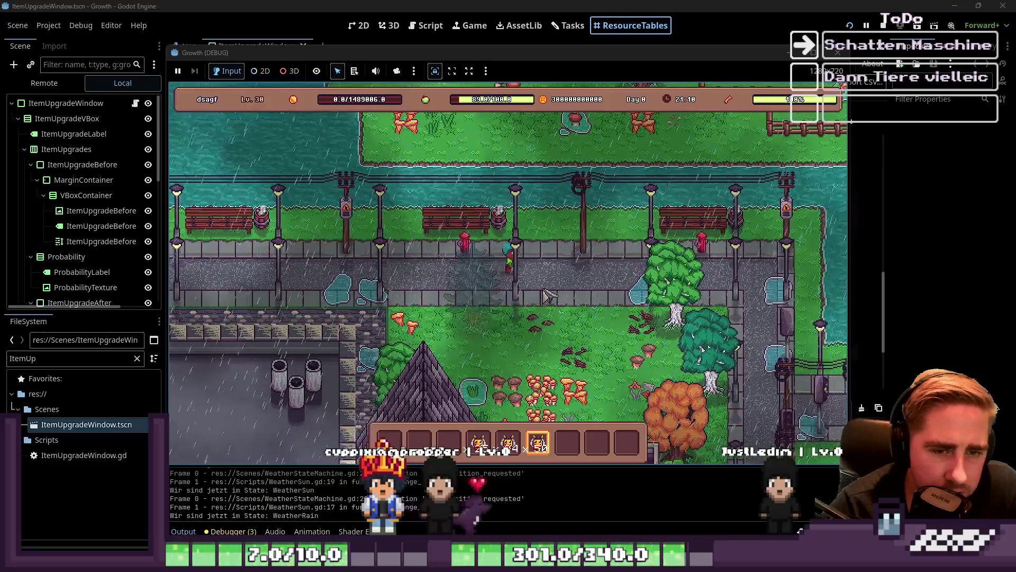
- Walk the character around the village streets, then stop the running game
key("d")
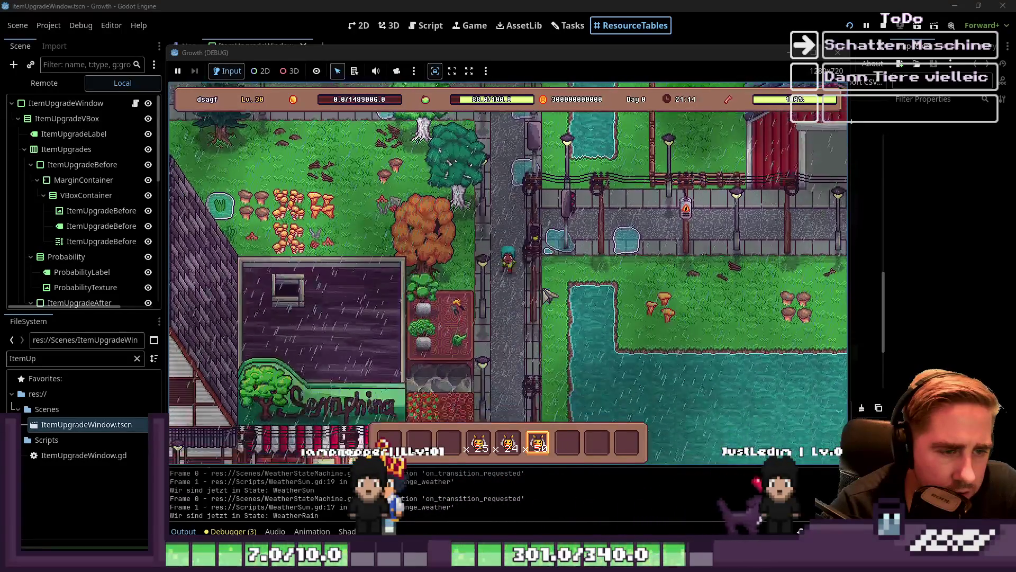
key("s")
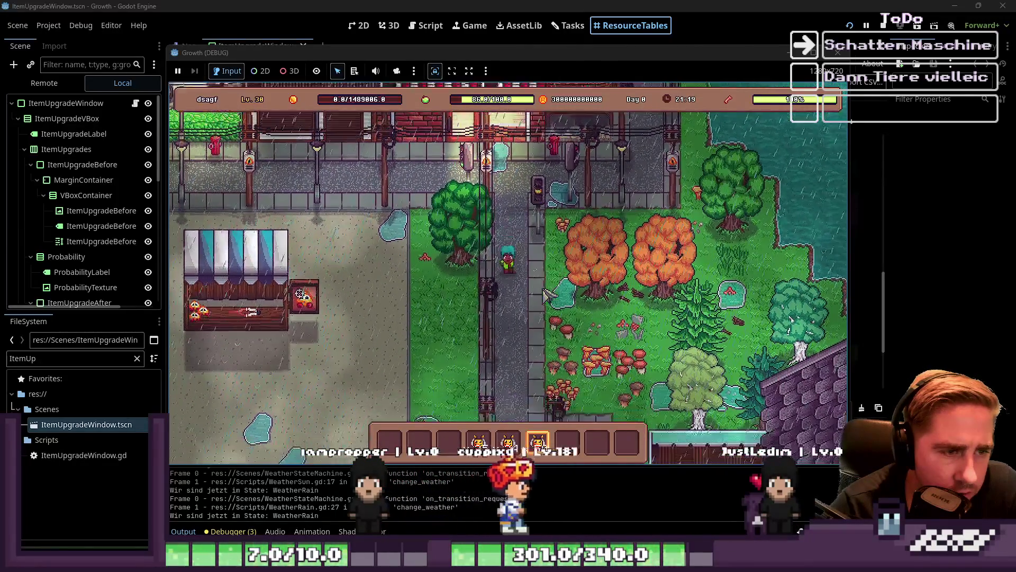
key("s")
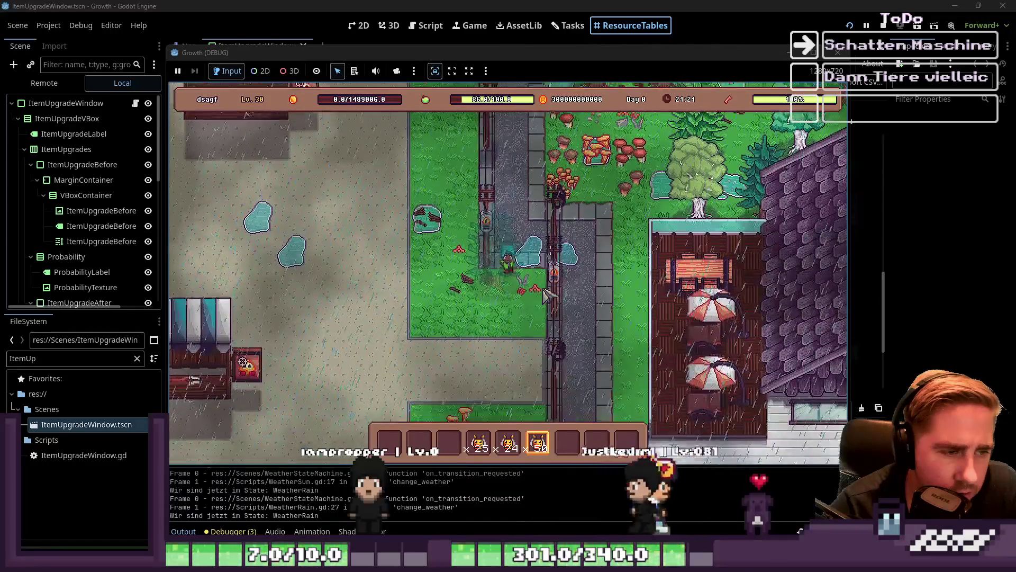
key("w")
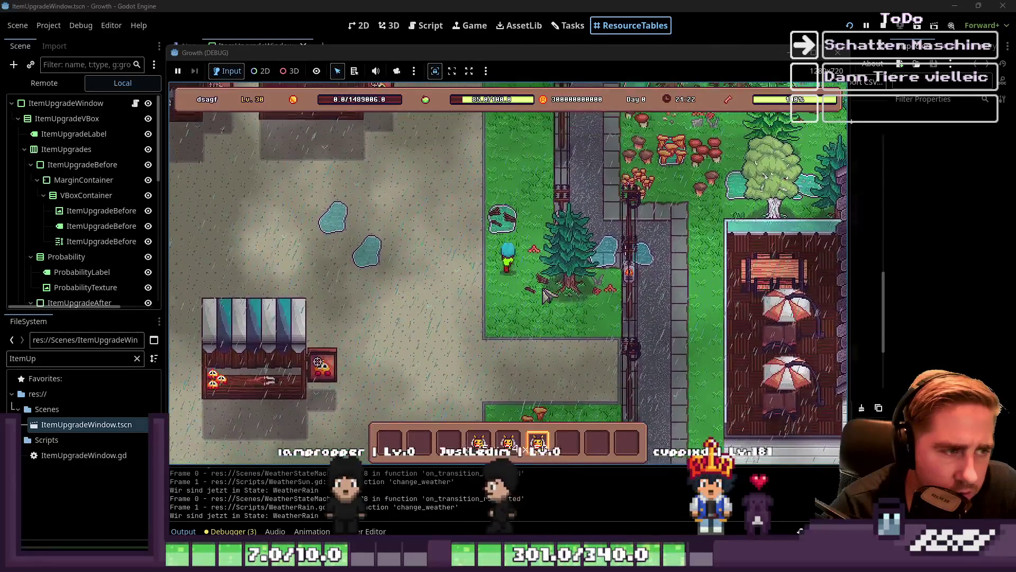
key("w")
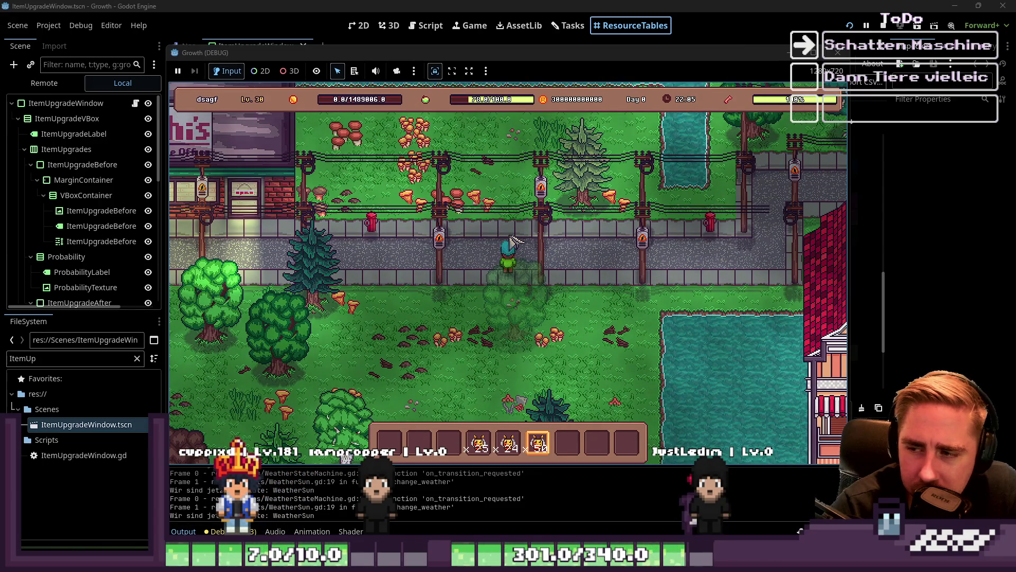
key("d")
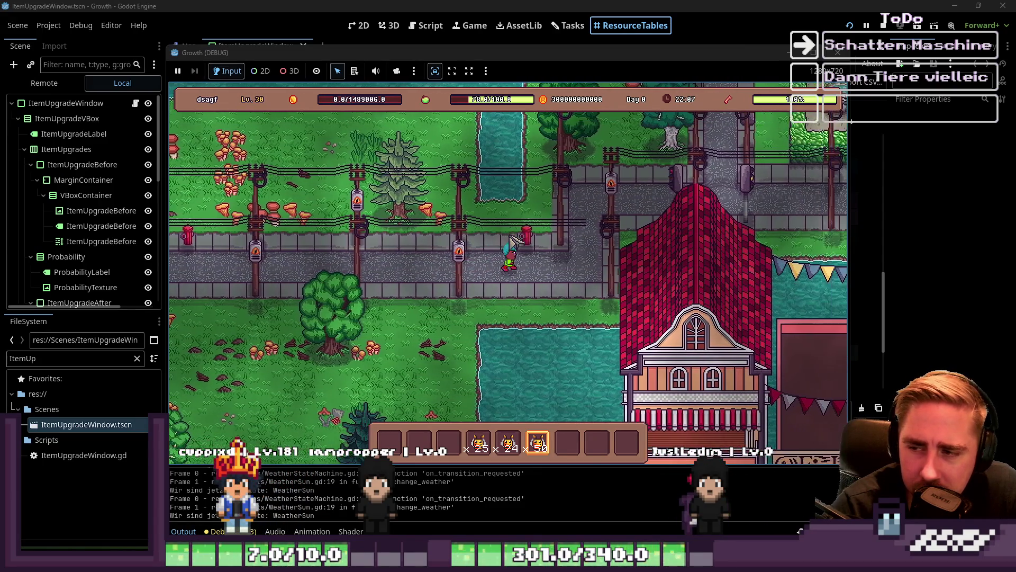
key("w")
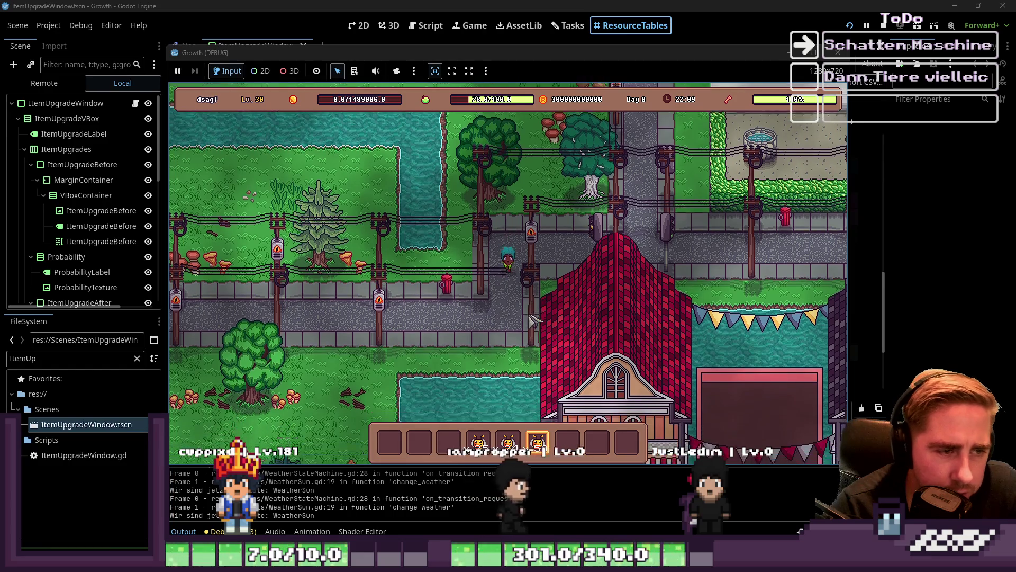
key("s")
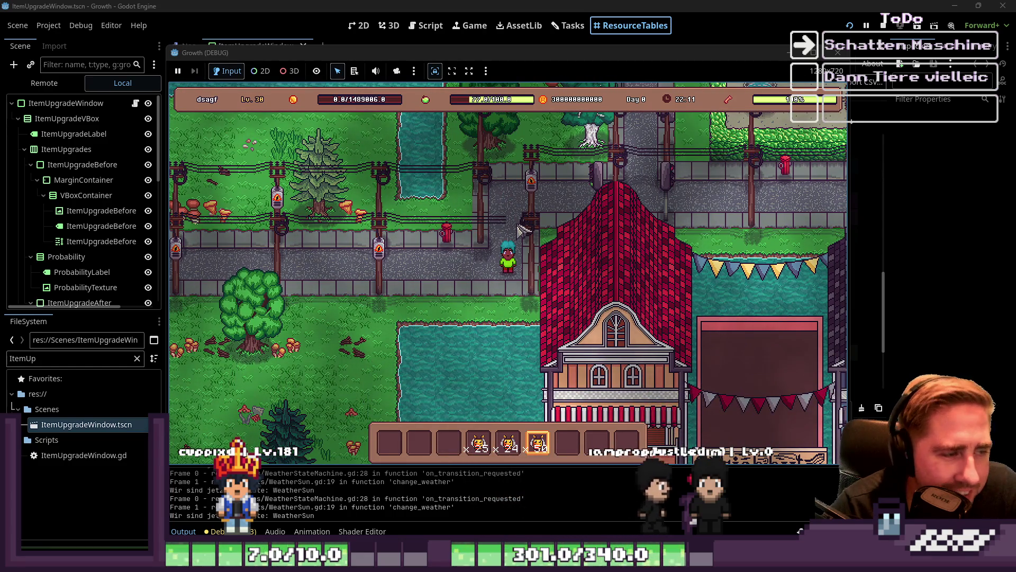
left_click(844, 58)
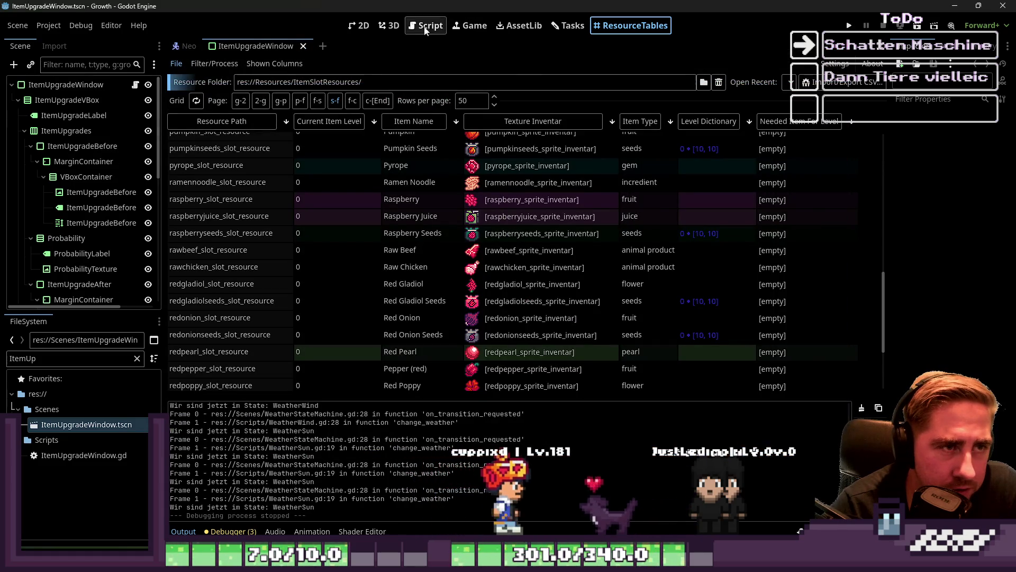
- Return to the 2D editor and filter the FileSystem files by 'world'
left_click(359, 25)
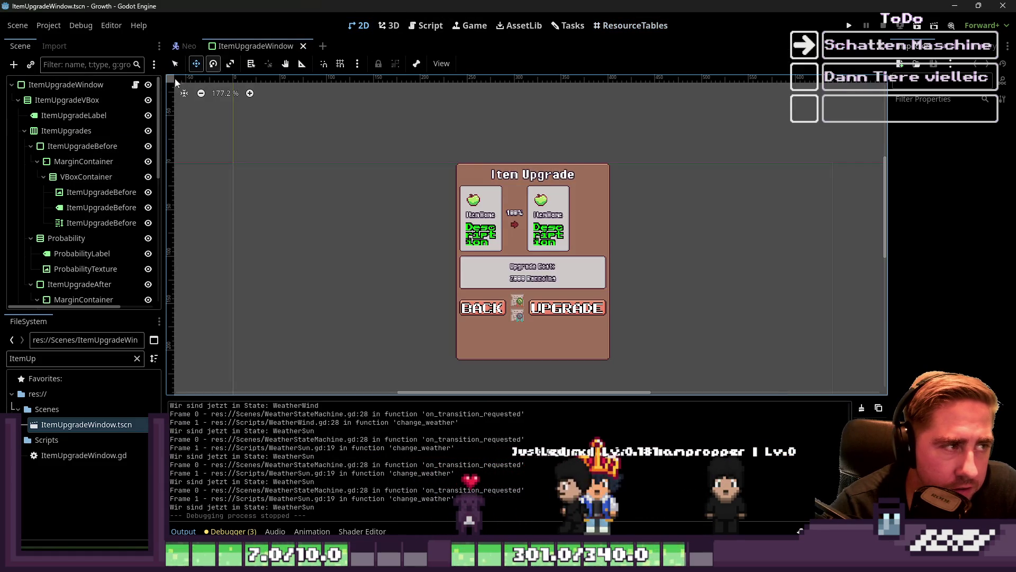
double_click(51, 358)
type("world")
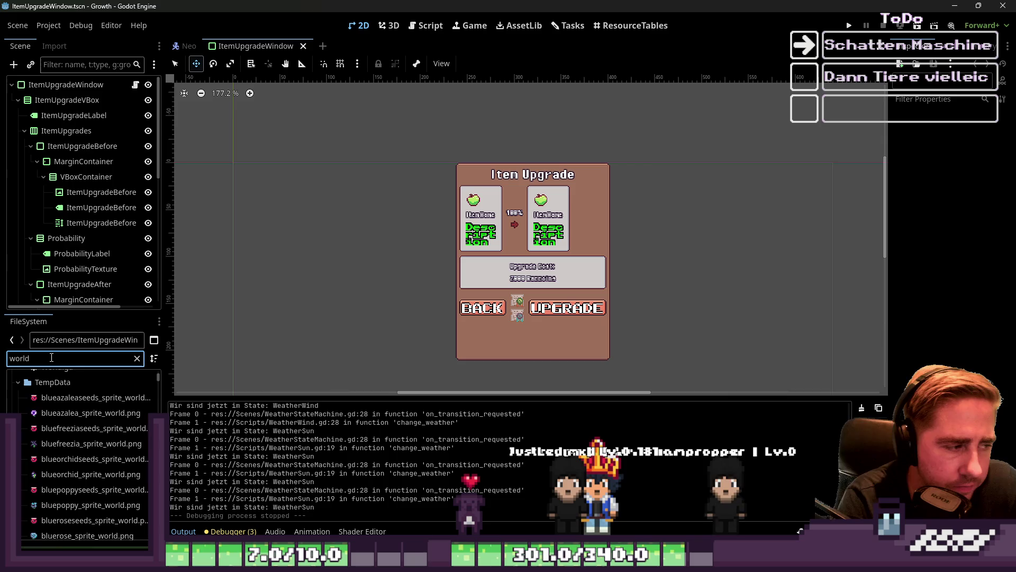
scroll(57, 433, "up", 3)
double_click(57, 439)
scroll(549, 149, "down", 4)
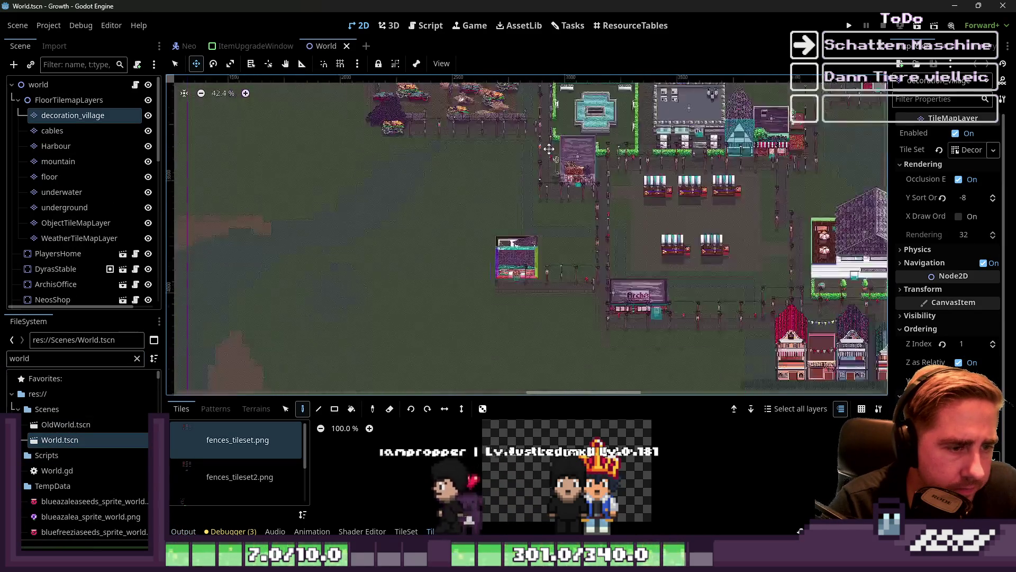
scroll(613, 295, "up", 9)
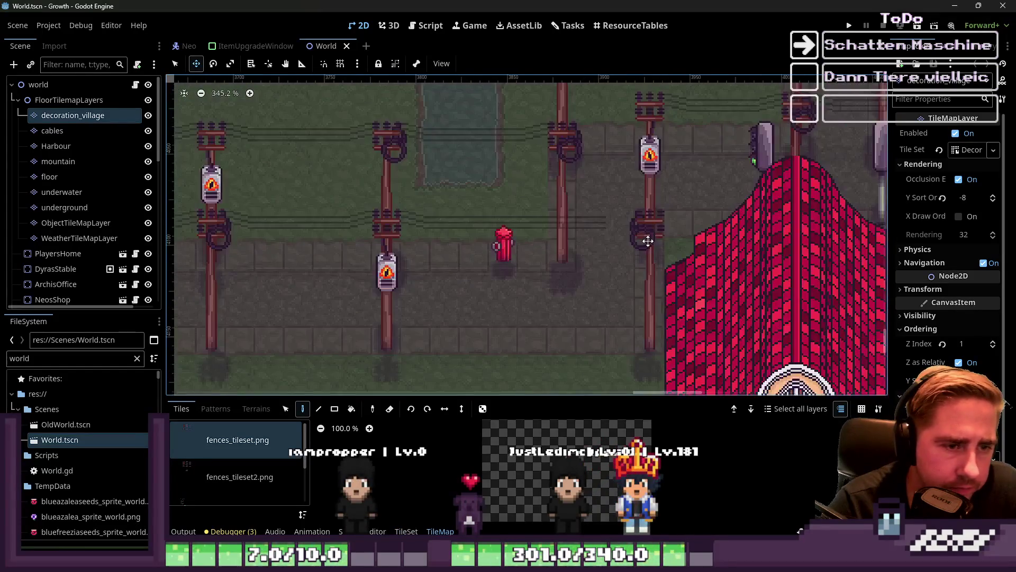
scroll(648, 242, "up", 2)
left_click(62, 132)
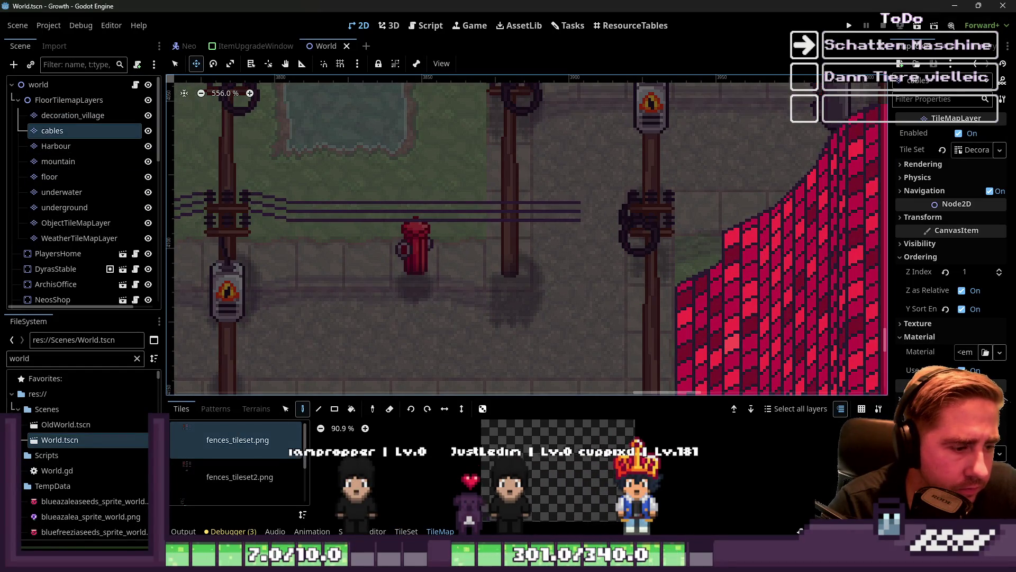
scroll(238, 473, "down", 1)
left_click(266, 478)
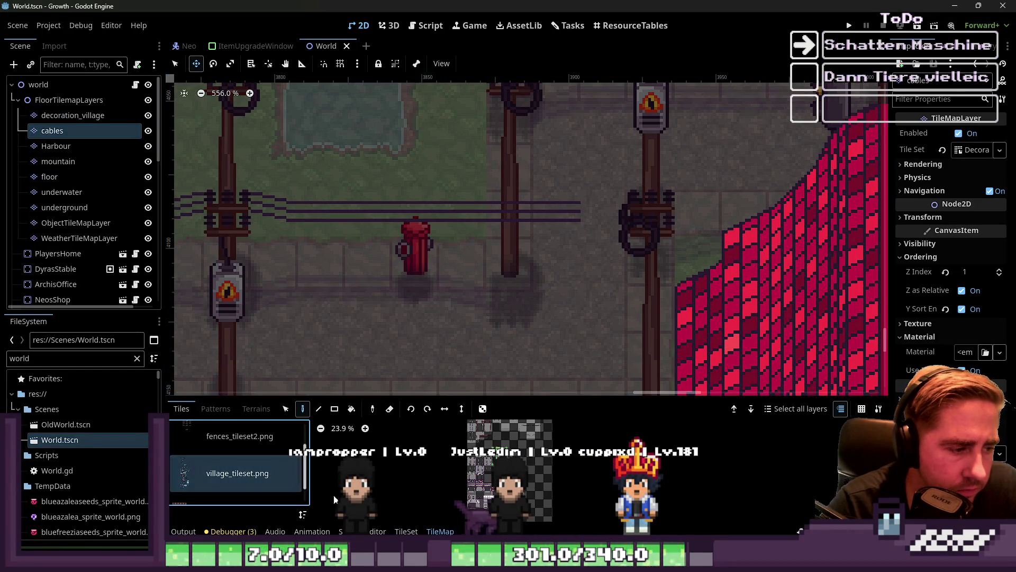
scroll(602, 469, "up", 6)
scroll(602, 469, "up", 4)
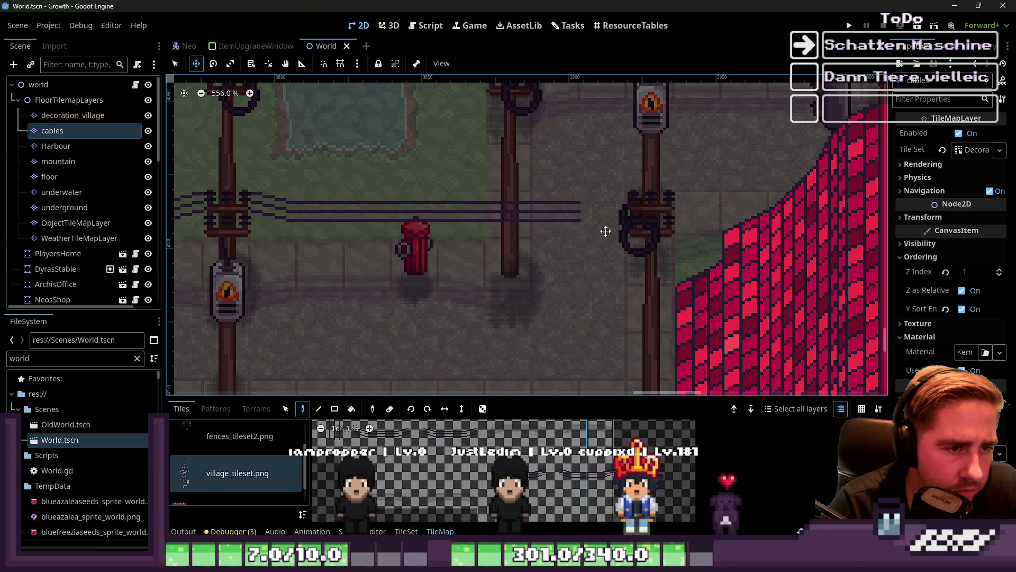
left_click(176, 64)
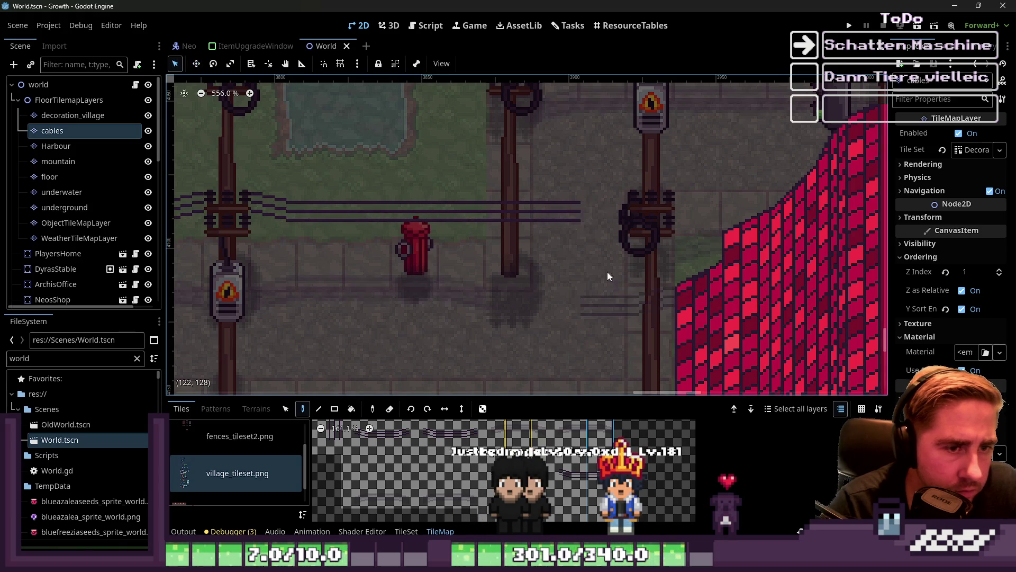
left_click(595, 215)
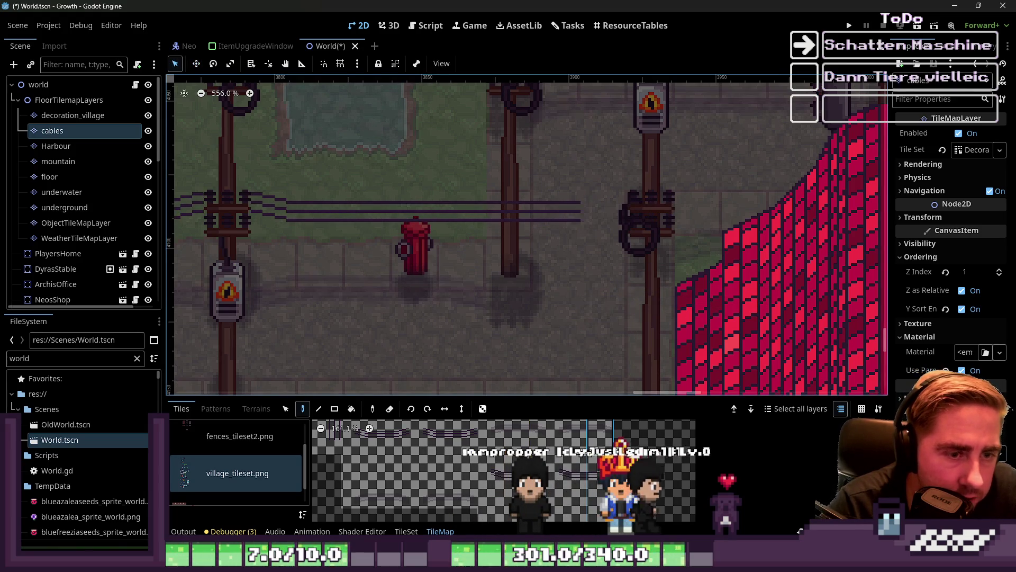
scroll(514, 438, "down", 3)
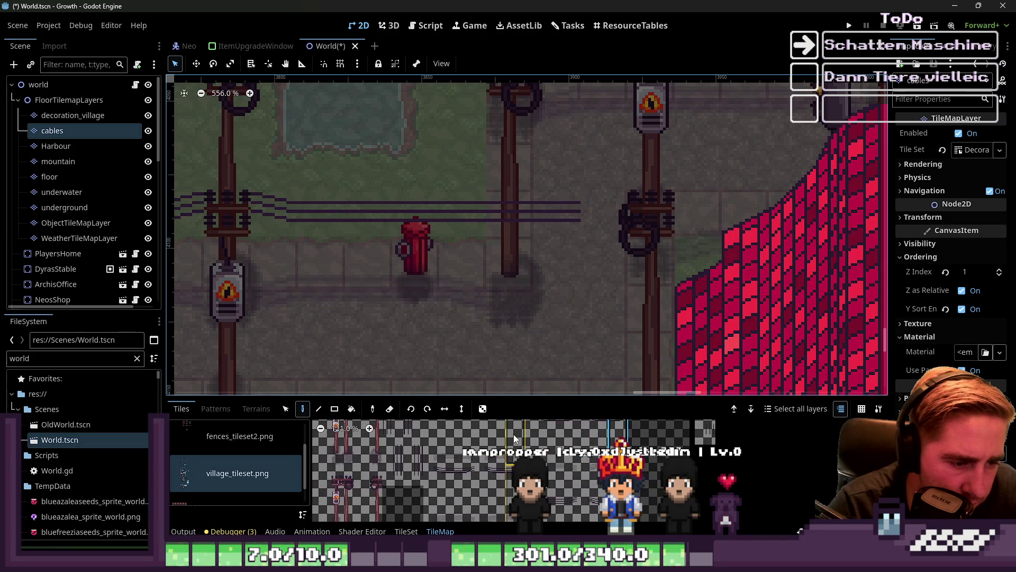
scroll(581, 495, "down", 1)
scroll(581, 495, "up", 4)
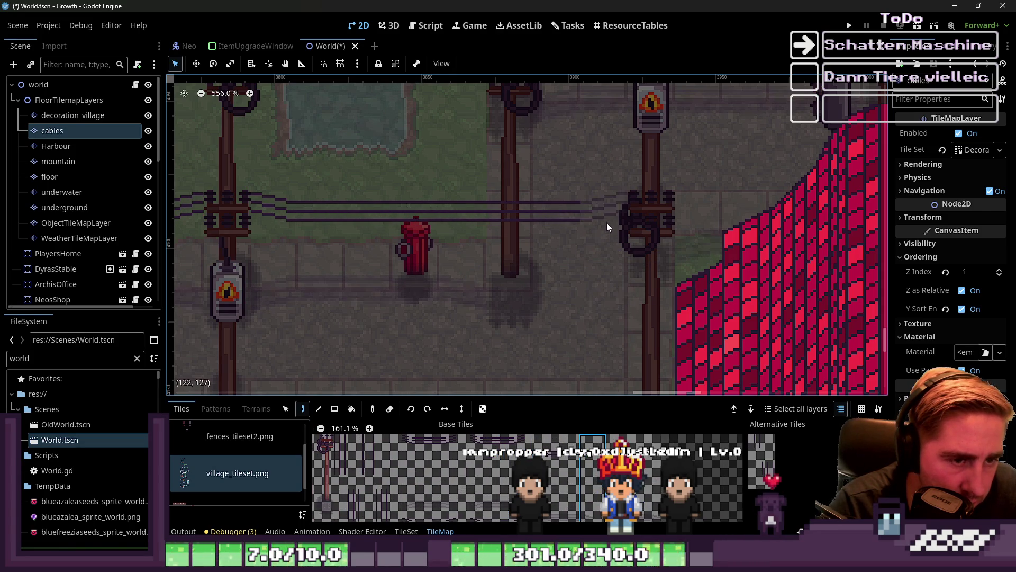
scroll(607, 228, "down", 10)
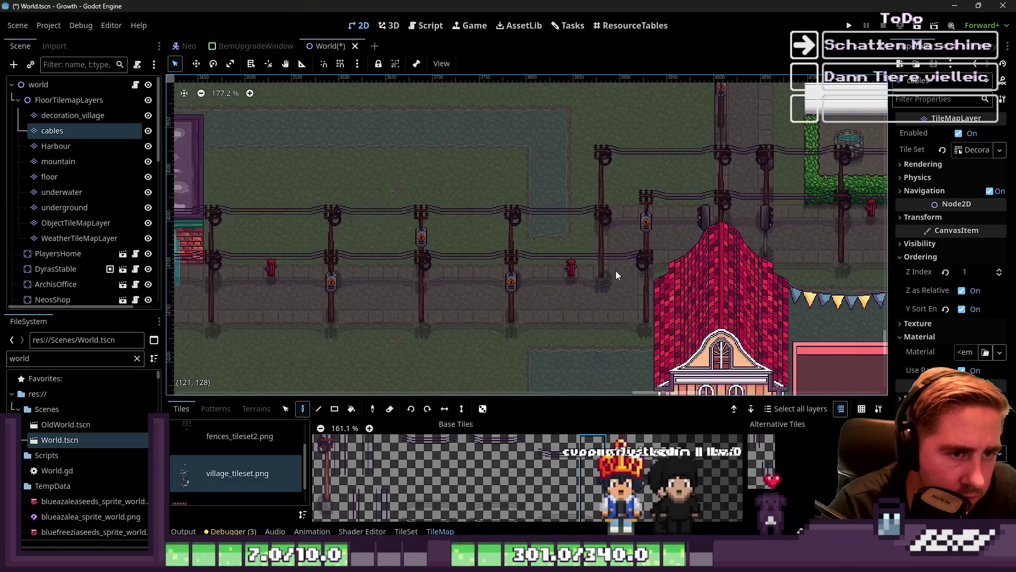
scroll(529, 228, "down", 10)
left_click(38, 85)
scroll(564, 323, "down", 1)
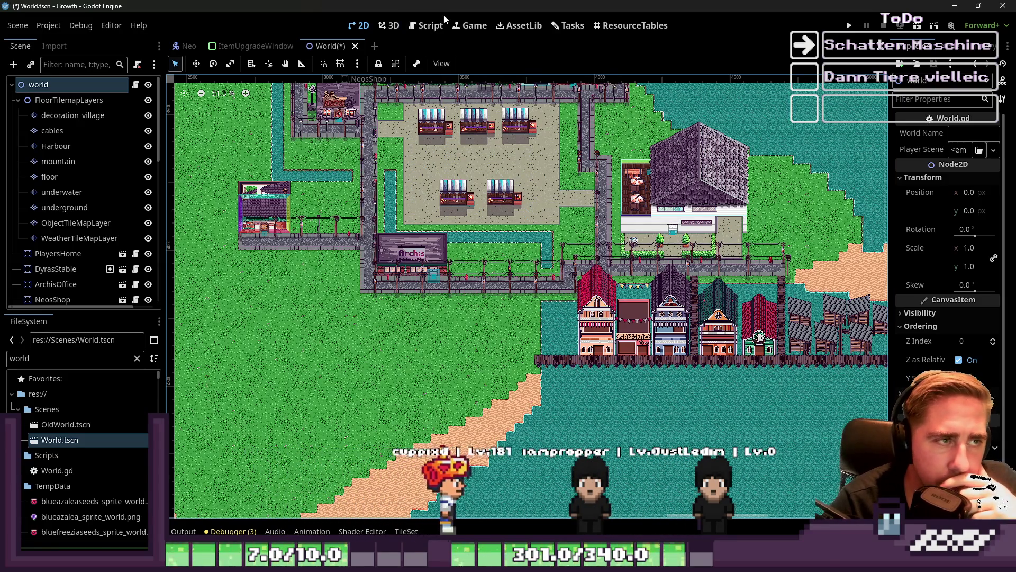
left_click(256, 46)
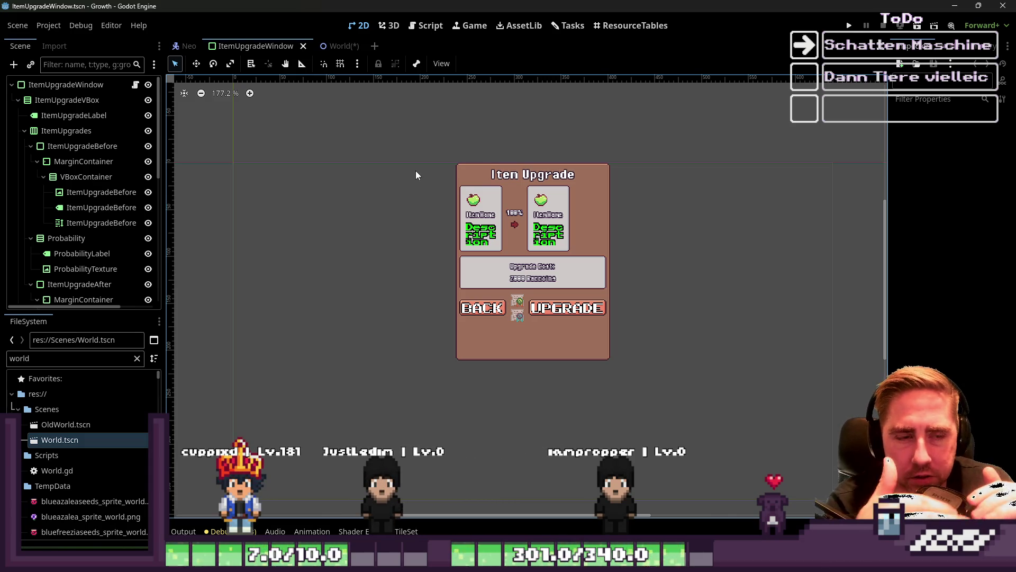
- Launch the game, name a new character 'dsa', and delete the old save slot
left_click(850, 26)
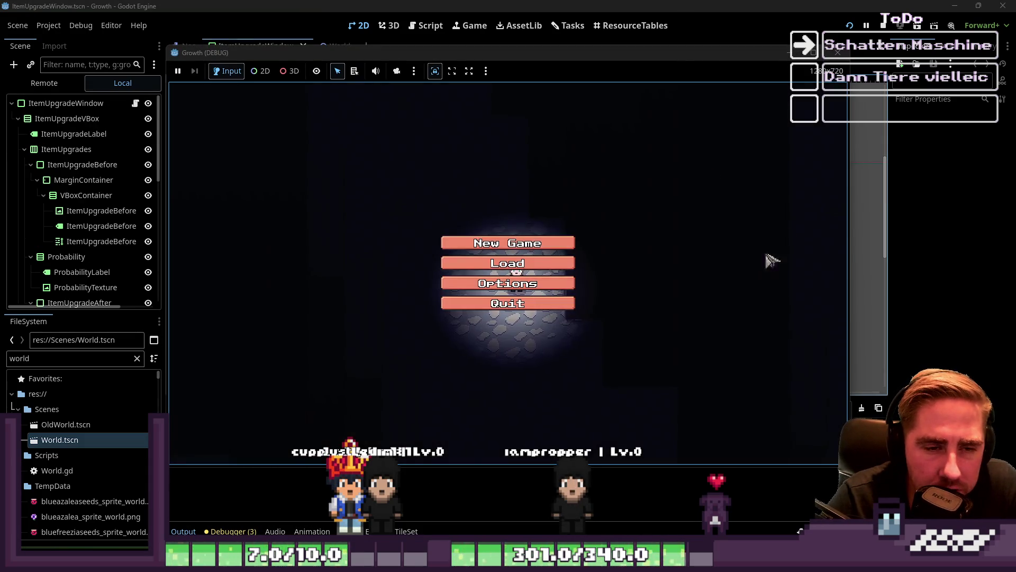
left_click(489, 245)
type("dsa")
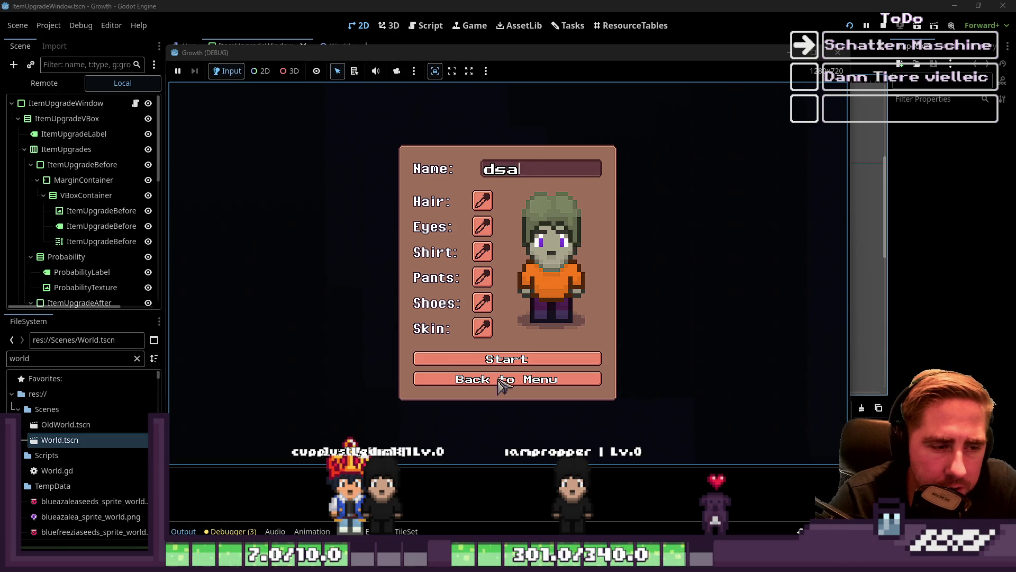
left_click(507, 385)
left_click(508, 261)
left_click(547, 217)
left_click(524, 351)
left_click(534, 241)
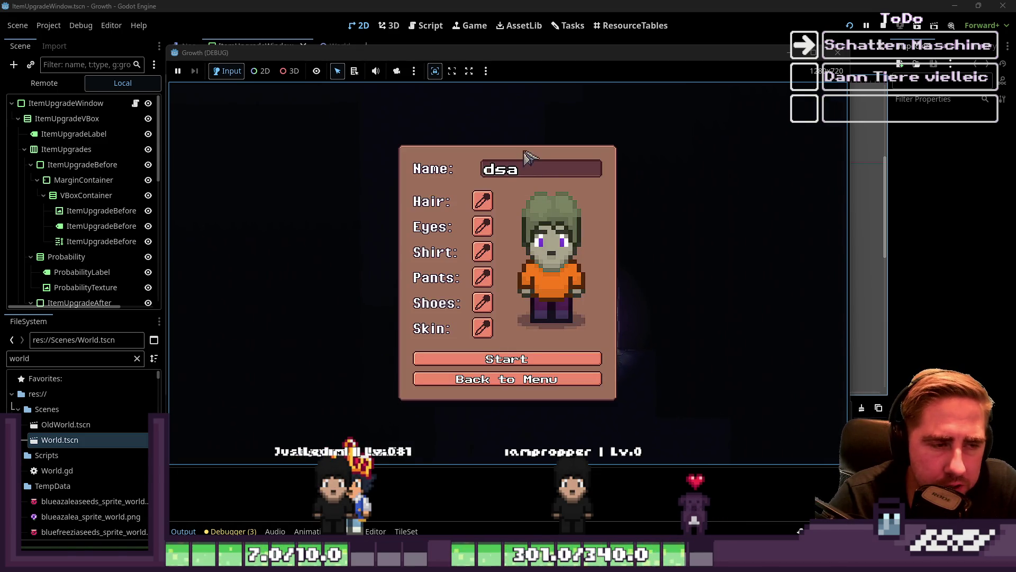
- Put beehives into three hotbar slots and interact with the barn for animal options
key("Return")
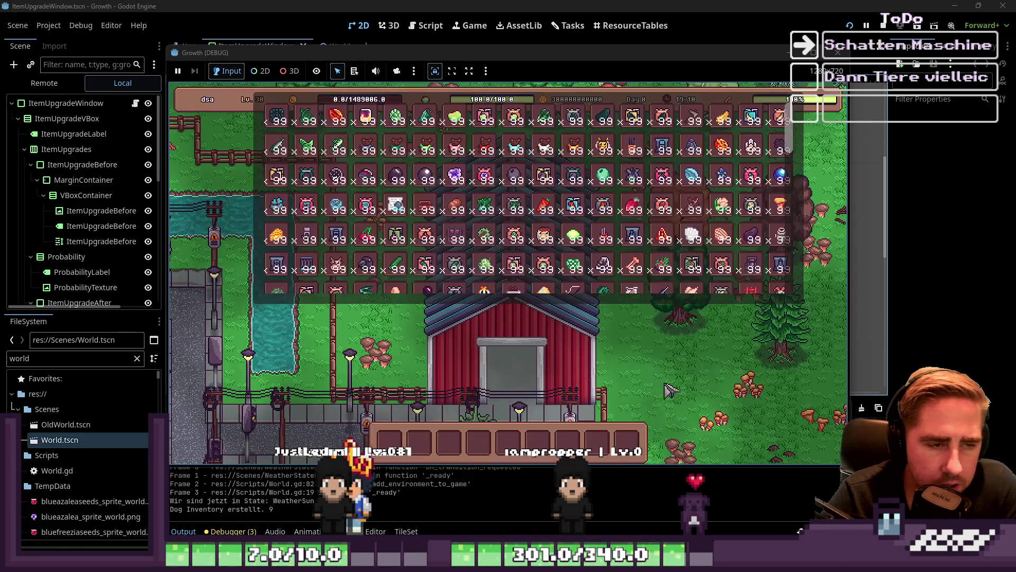
mouse_move(616, 155)
left_mouse_down()
mouse_move(546, 403)
mouse_move(518, 444)
mouse_move(571, 447)
left_mouse_up()
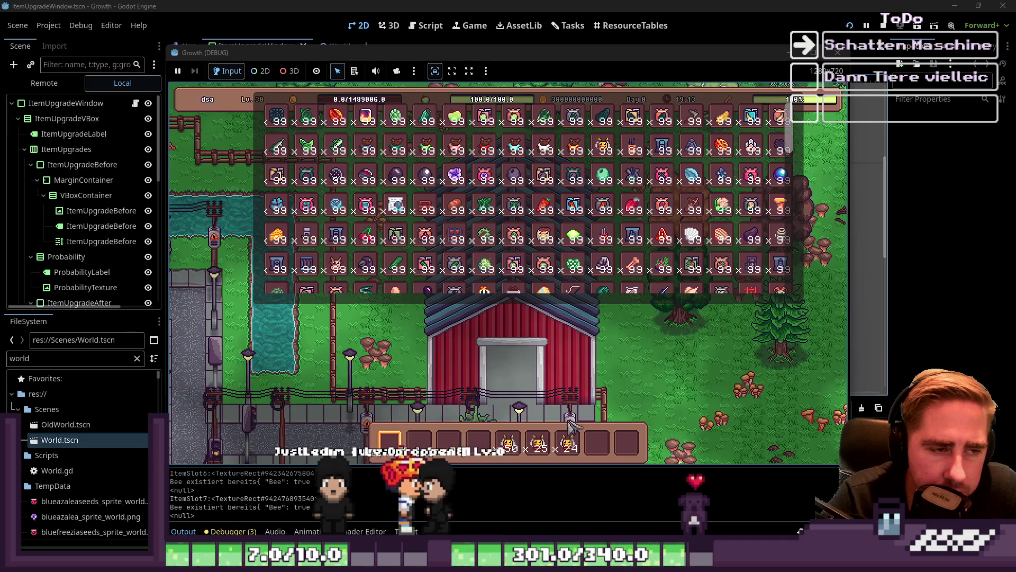
key("i")
key("Escape")
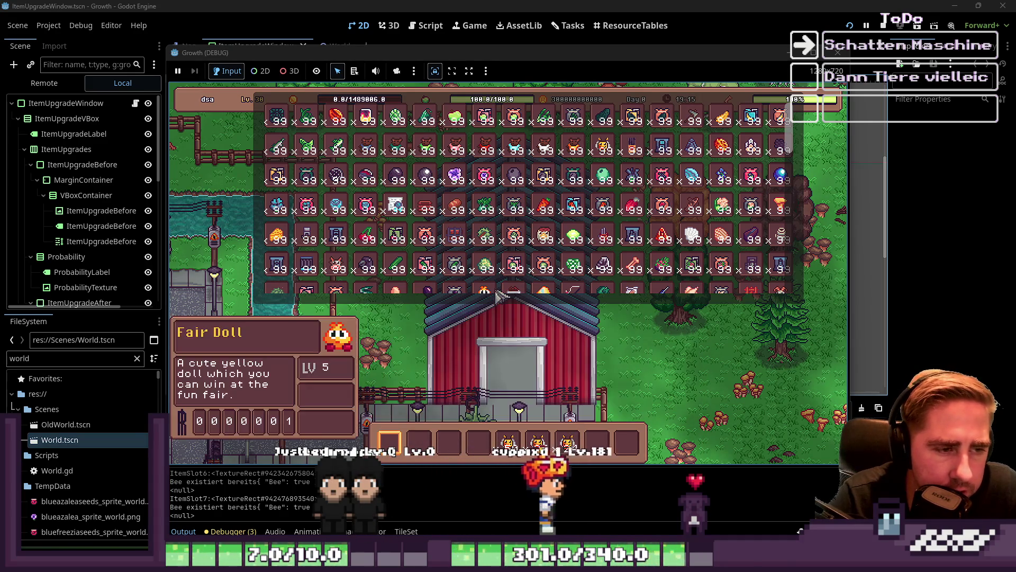
key("Escape")
left_click(521, 244)
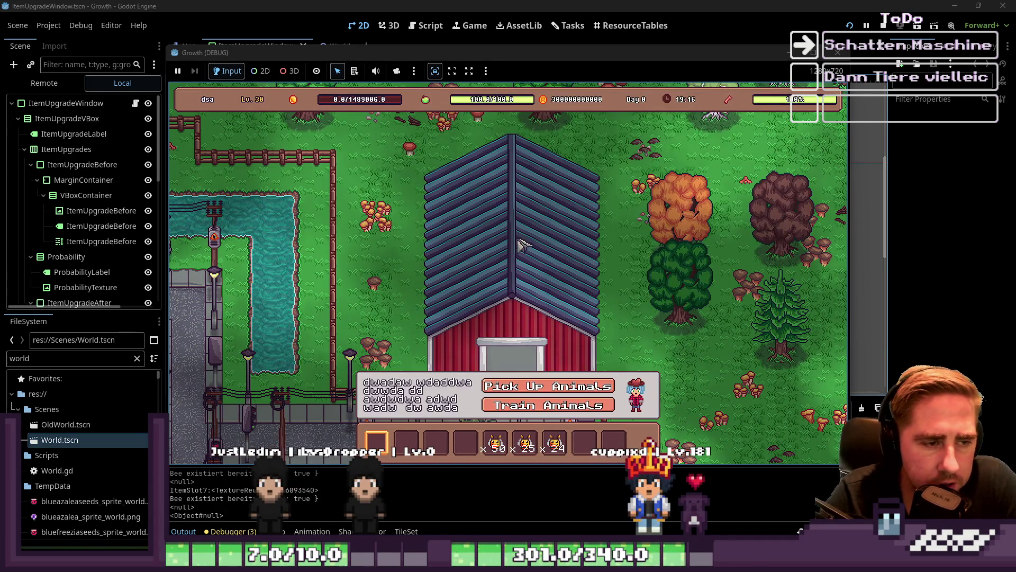
- Try the Train Animals panel, walk around the shop, then stop the game with F8
left_click(539, 405)
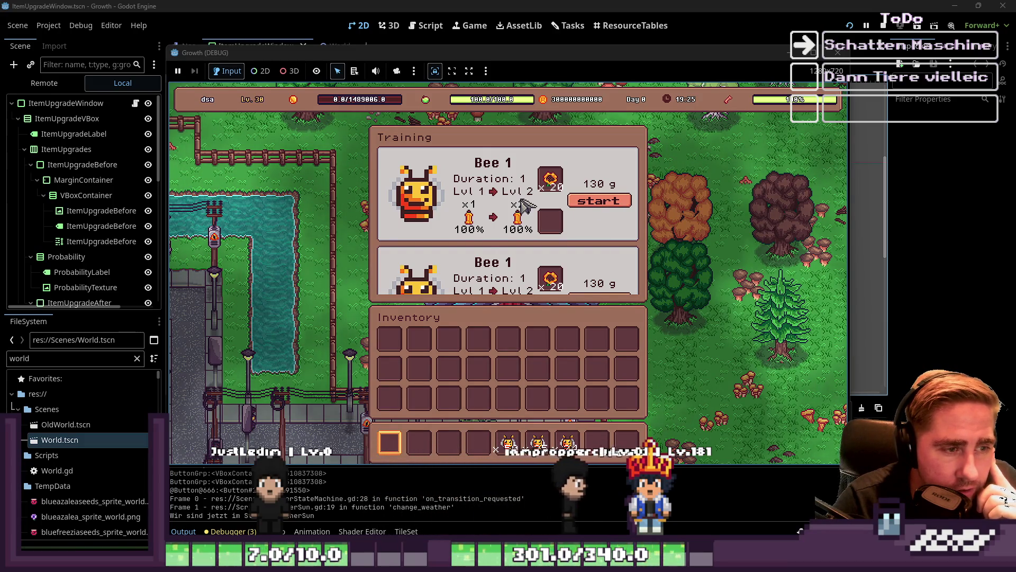
key("Escape")
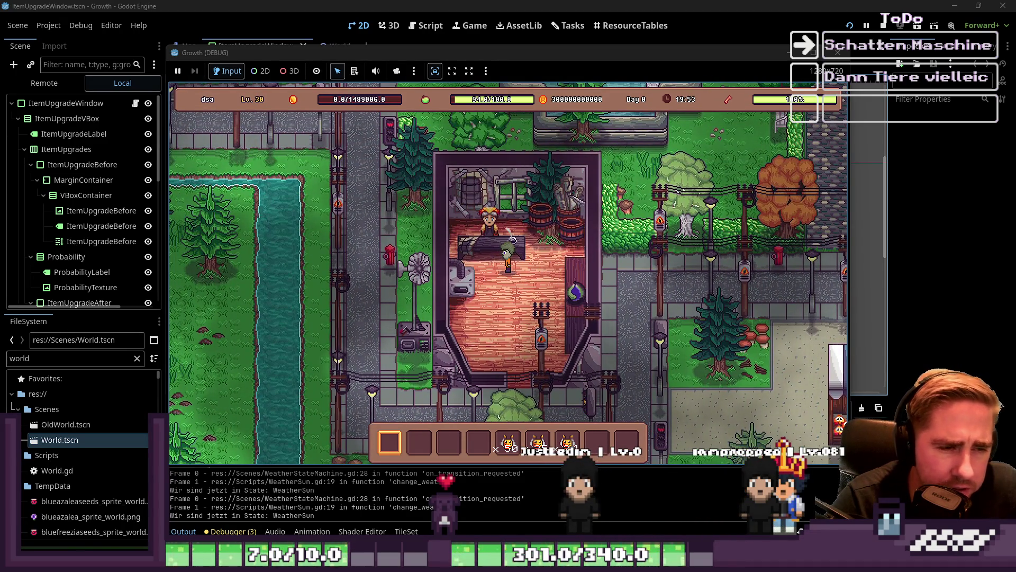
key("a")
key("s")
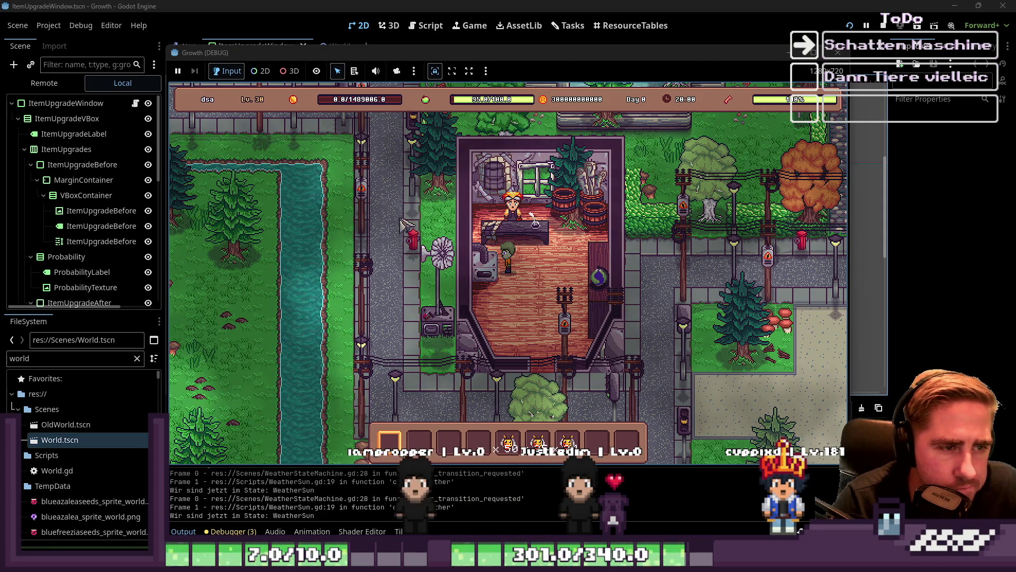
key("w")
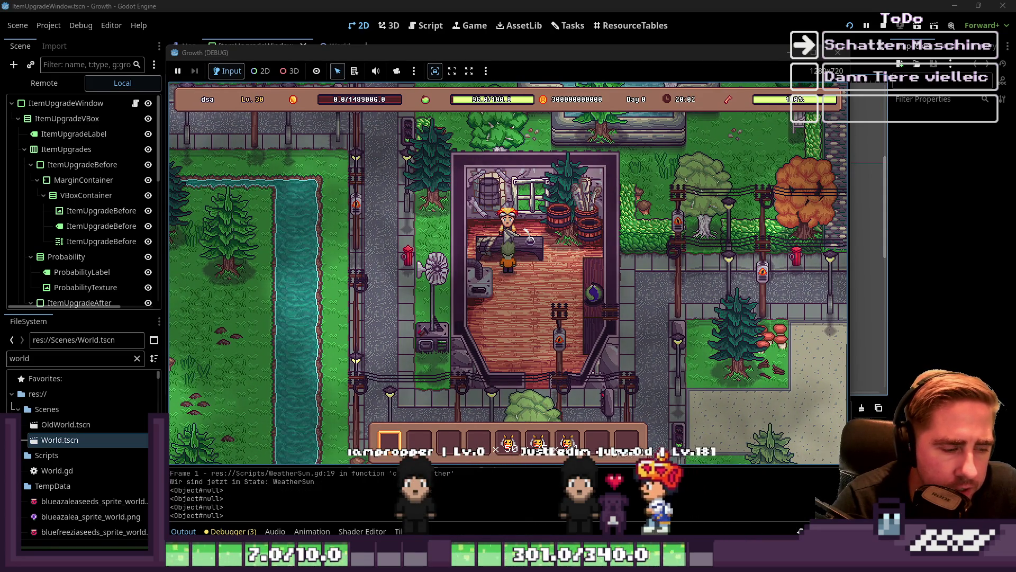
key("F8")
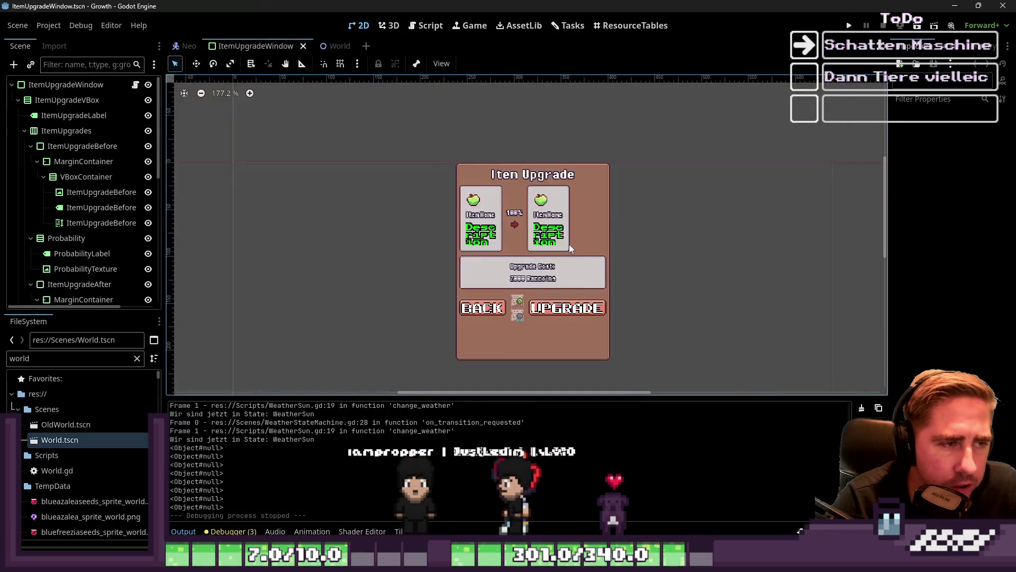
- Show the ItemUpgradeWindow script's upgrade_item function with a narrower script list
left_click(433, 21)
scroll(477, 212, "up", 5)
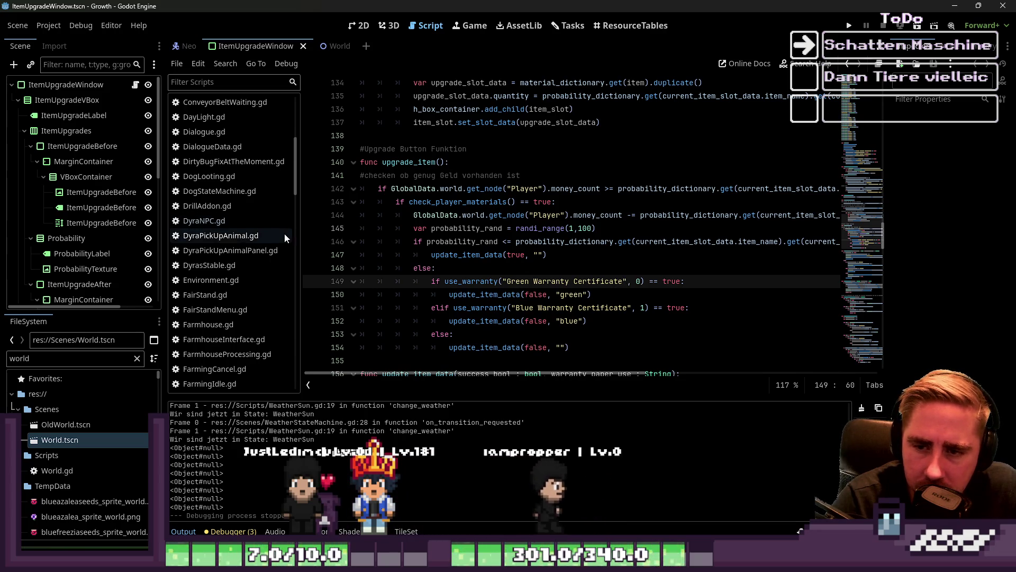
mouse_move(300, 216)
left_mouse_down()
mouse_move(123, 210)
mouse_move(231, 223)
left_mouse_up()
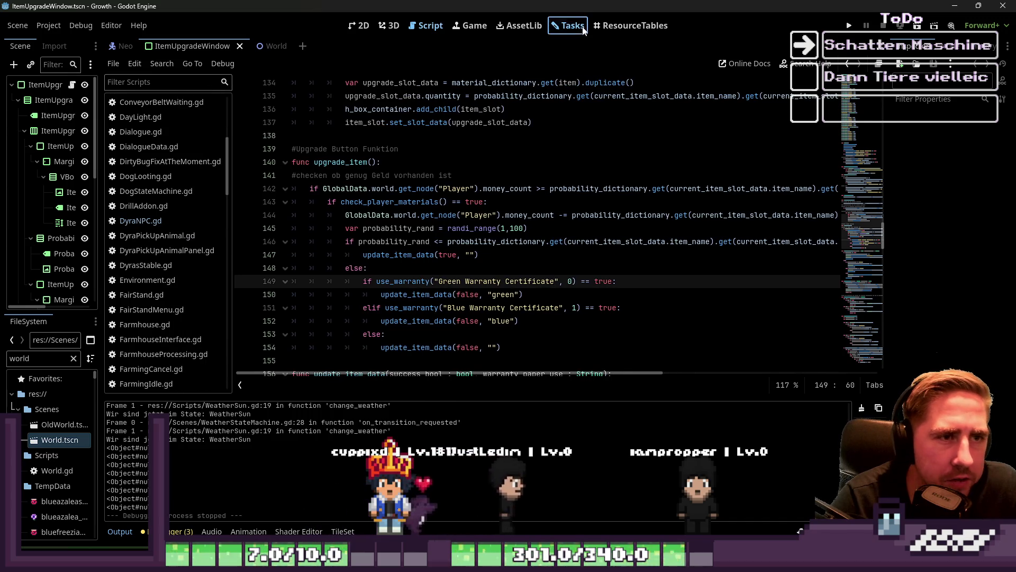
- Open the 'NPCs ansprechen Funktion' task details and move the dialog right
left_click(568, 26)
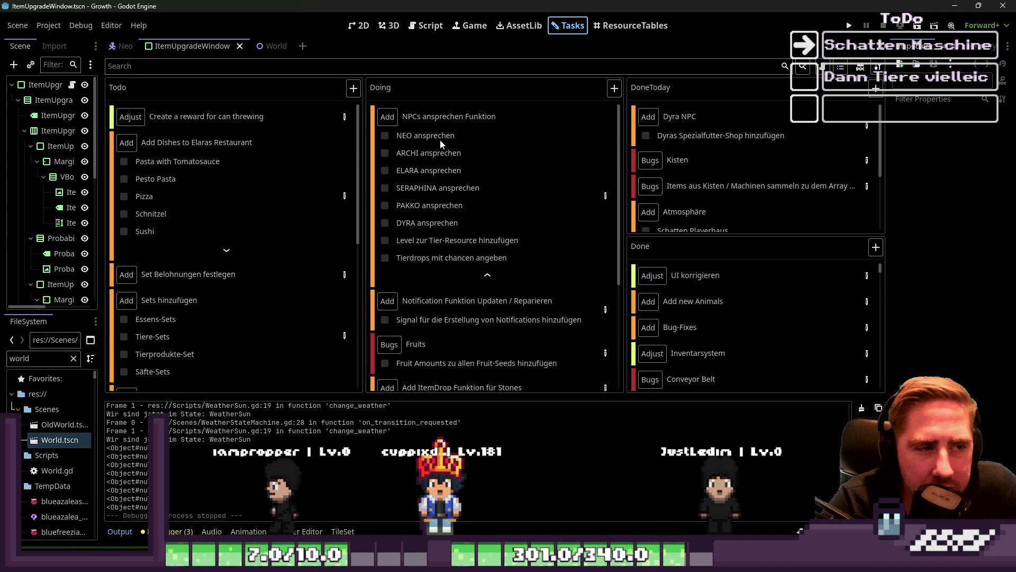
left_click(421, 141)
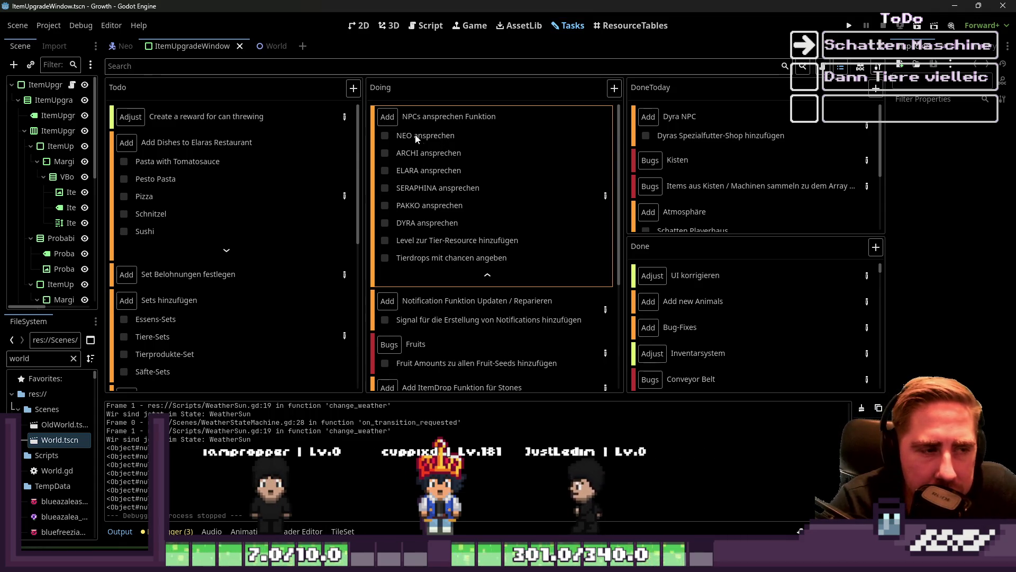
double_click(576, 221)
mouse_move(405, 130)
left_mouse_down()
mouse_move(408, 73)
mouse_move(692, 130)
mouse_move(527, 114)
left_mouse_up()
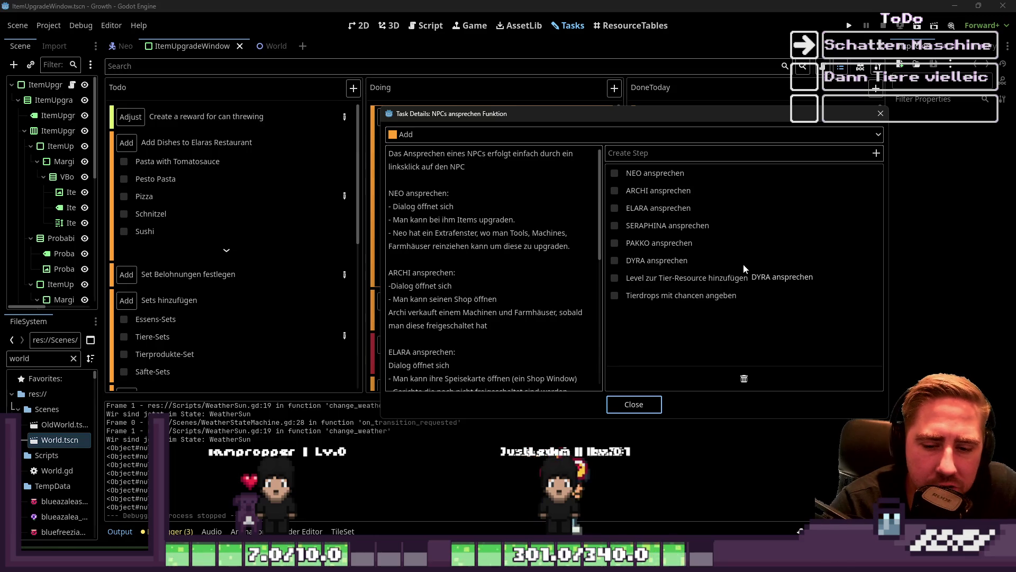
- Highlight the NEO ansprechen notes and make the Task Details window taller
left_click_drag(460, 186, 449, 292)
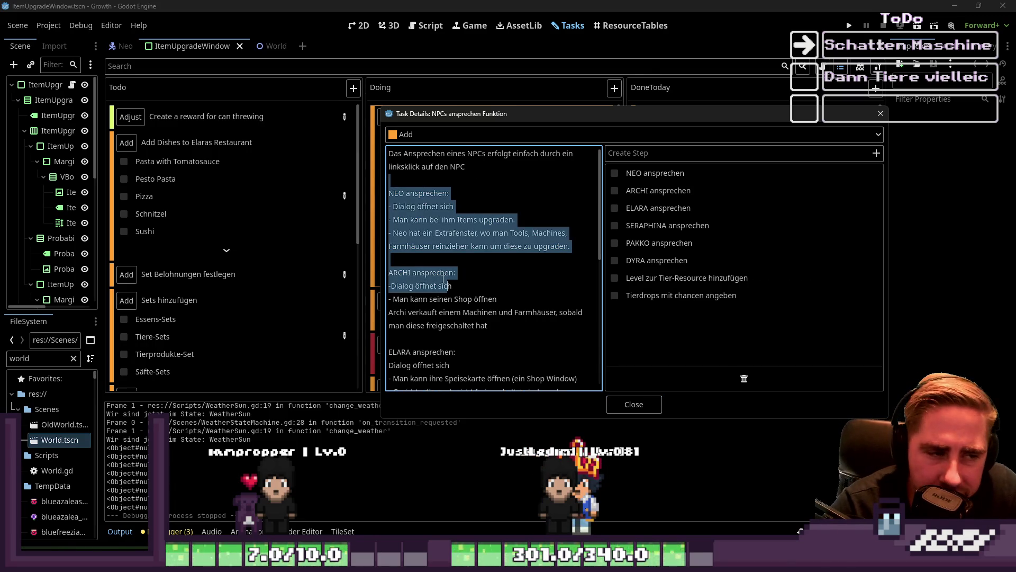
left_click_drag(467, 255, 380, 188)
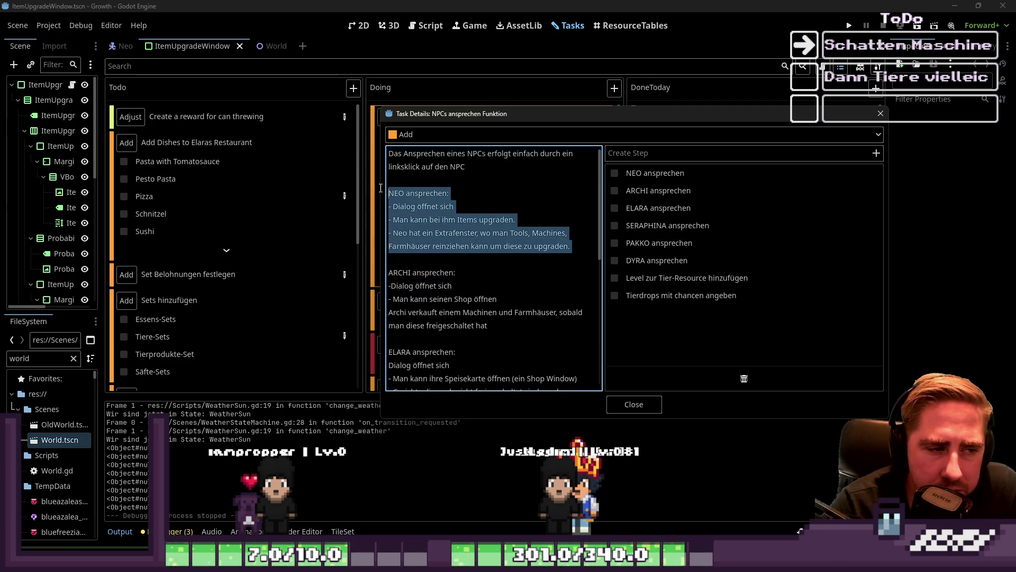
left_click(448, 233)
left_click_drag(536, 238, 381, 196)
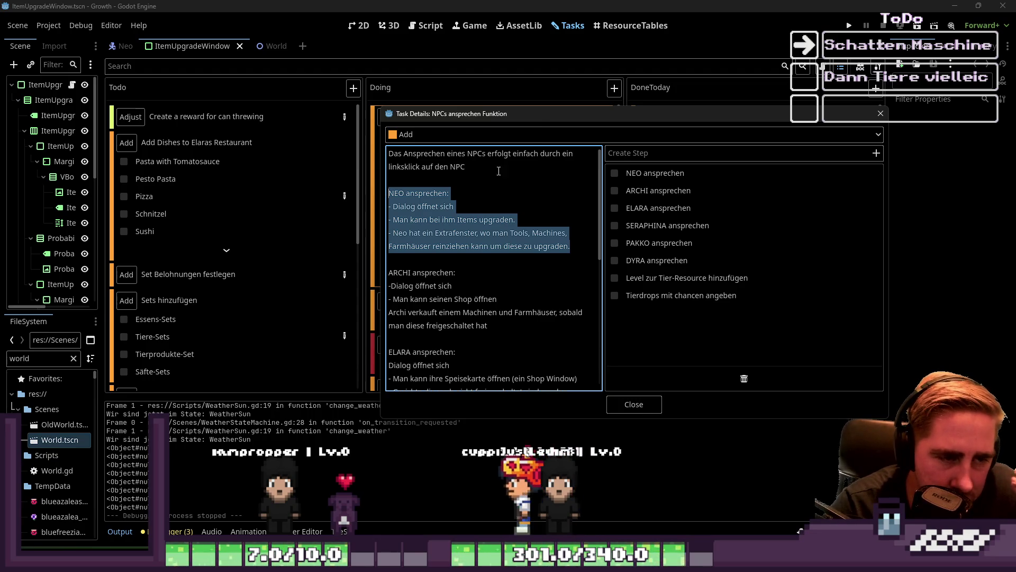
mouse_move(519, 105)
left_mouse_down()
mouse_move(506, 30)
mouse_move(503, 53)
left_mouse_up()
left_click(466, 116)
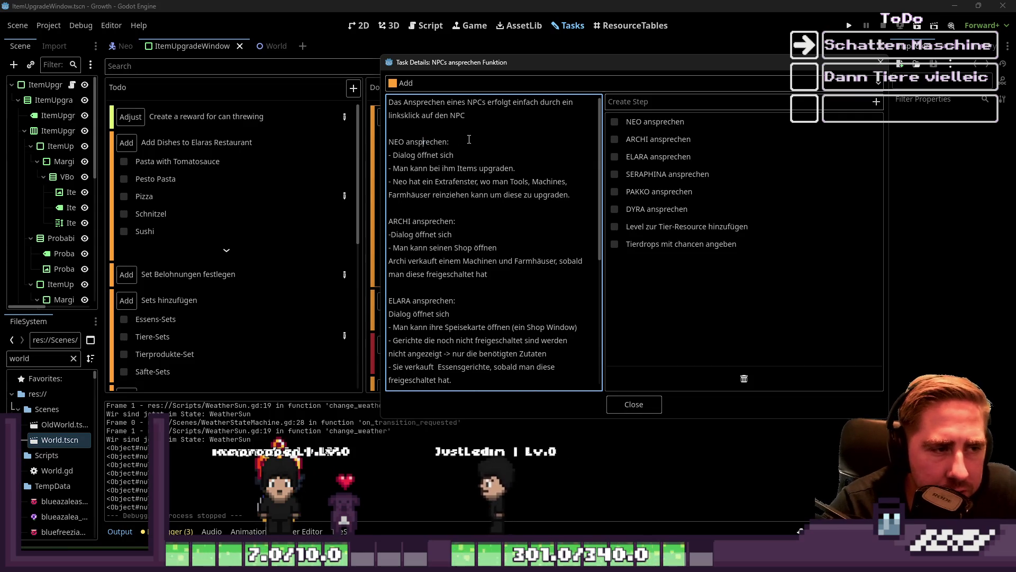
- Highlight the NEO bullet lines and the ARCHI ansprechen block
double_click(434, 140)
left_click(578, 207)
left_click_drag(579, 206, 370, 142)
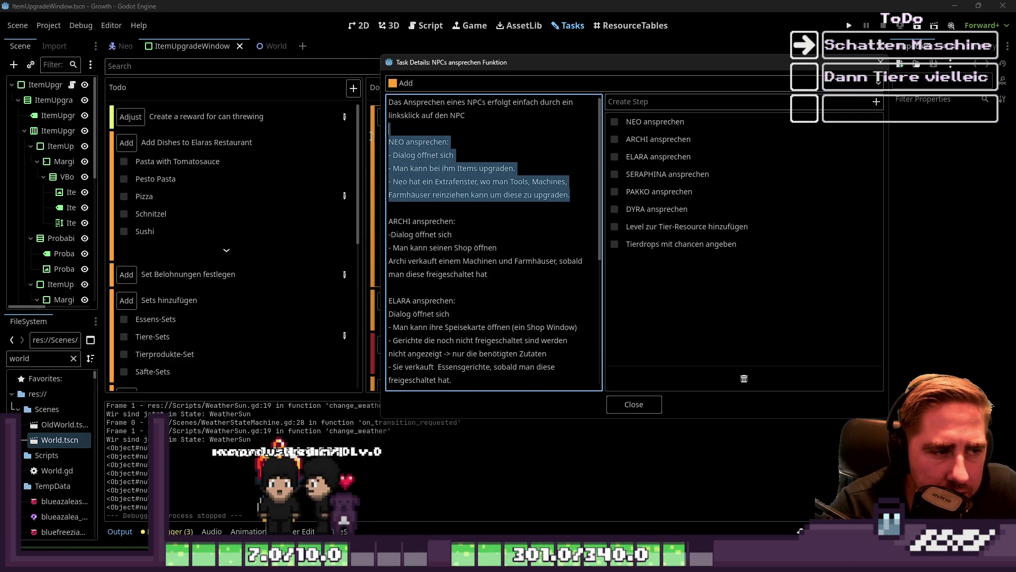
left_click(480, 182)
left_click_drag(580, 198, 388, 155)
mouse_move(488, 275)
left_mouse_down()
mouse_move(508, 261)
mouse_move(389, 220)
left_mouse_up()
left_click(535, 260)
mouse_move(488, 274)
left_mouse_down()
mouse_move(392, 247)
mouse_move(389, 220)
left_mouse_up()
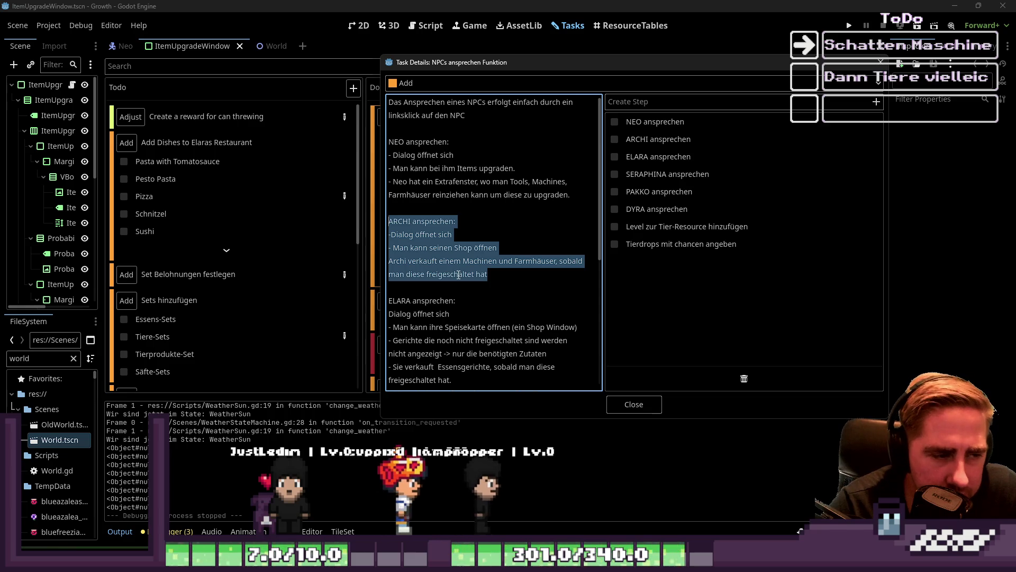
- Scroll down to the ELARA notes, then close the task details with Ctrl+F1
scroll(503, 307, "down", 1)
scroll(543, 335, "down", 1)
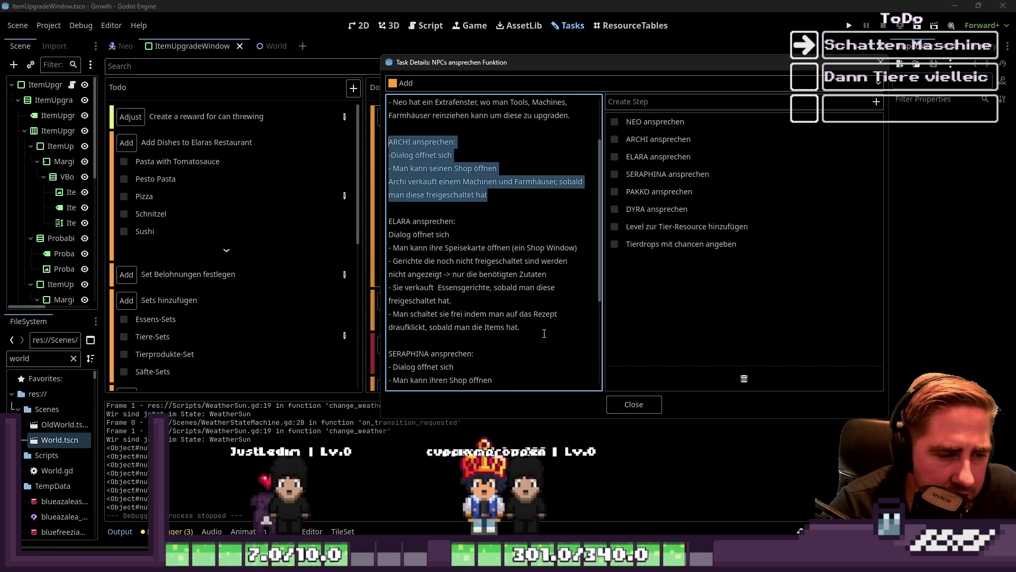
left_click_drag(543, 335, 382, 242)
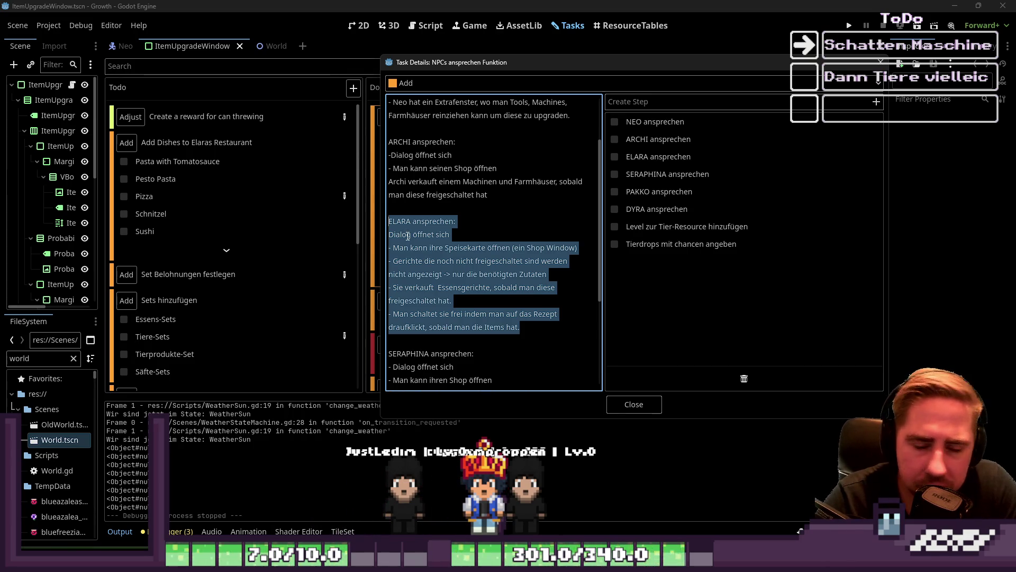
scroll(486, 226, "down", 2)
key("ctrl+F1")
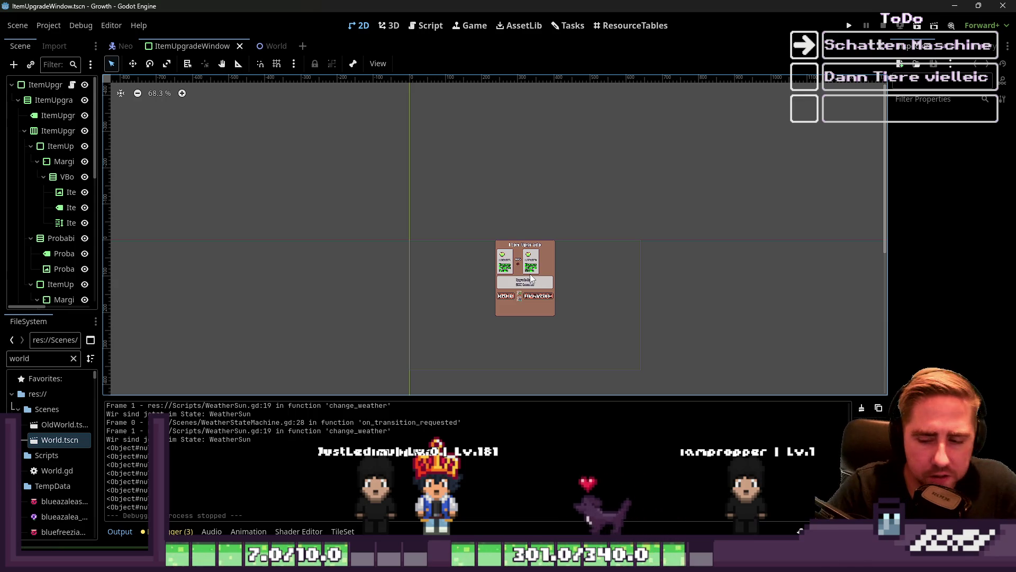
- Glance between the 2D and Script views, then open the Tasks kanban board
left_click(427, 26)
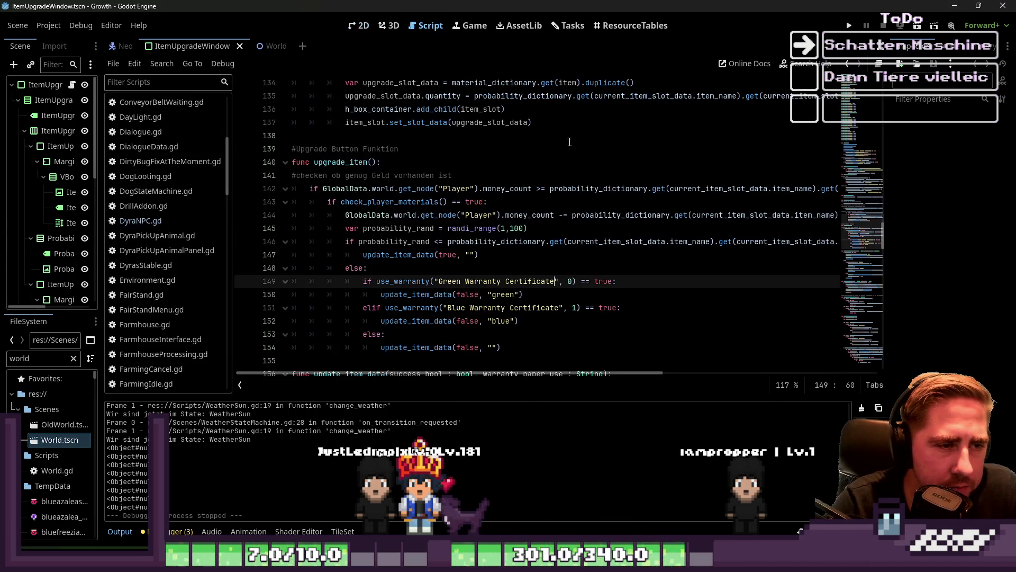
left_click(360, 31)
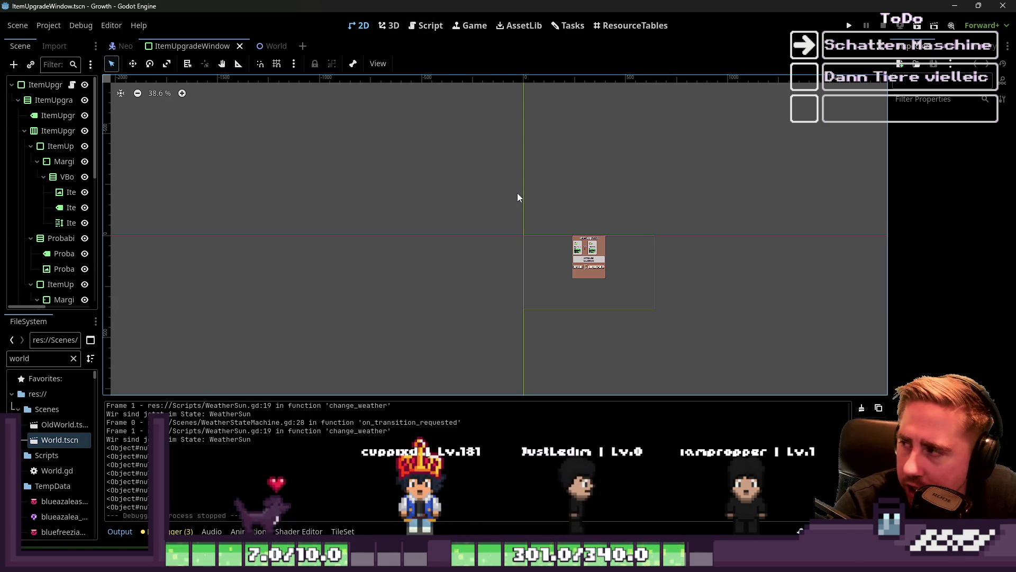
left_click(430, 24)
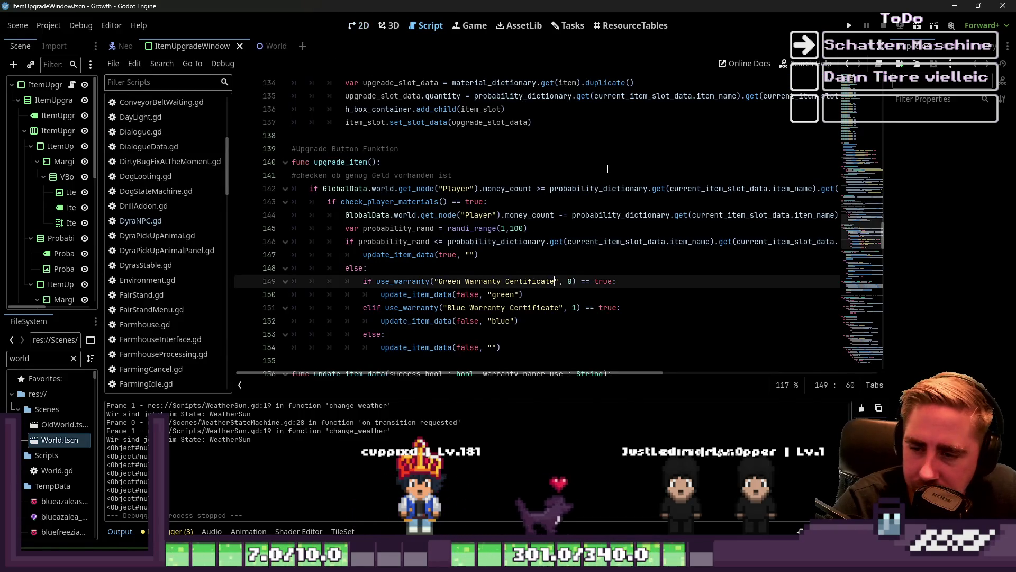
left_click(567, 25)
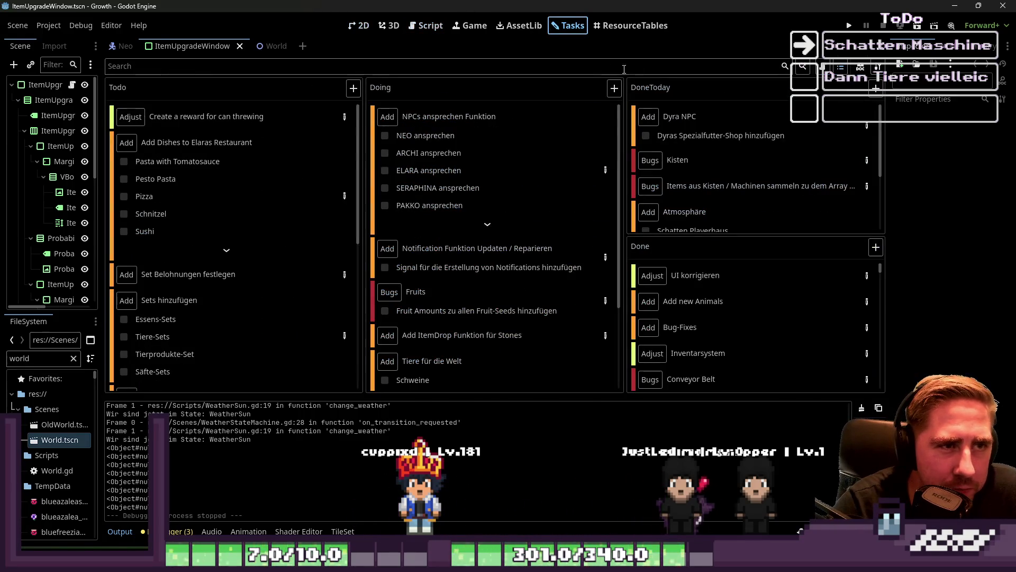
- Check the resource tables briefly, then scroll through the Doing column on the Tasks board
left_click(617, 31)
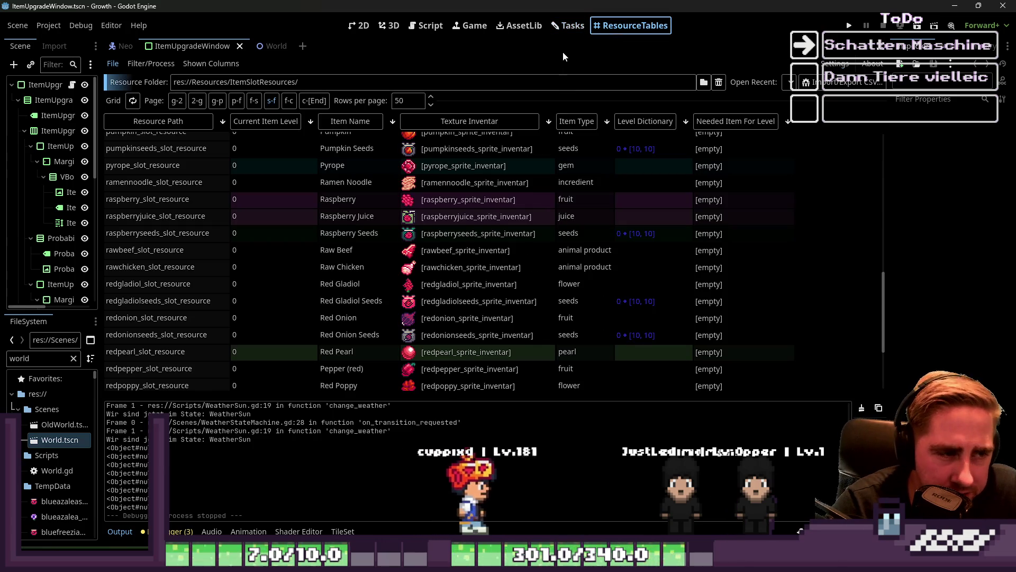
left_click(570, 30)
scroll(488, 273, "down", 5)
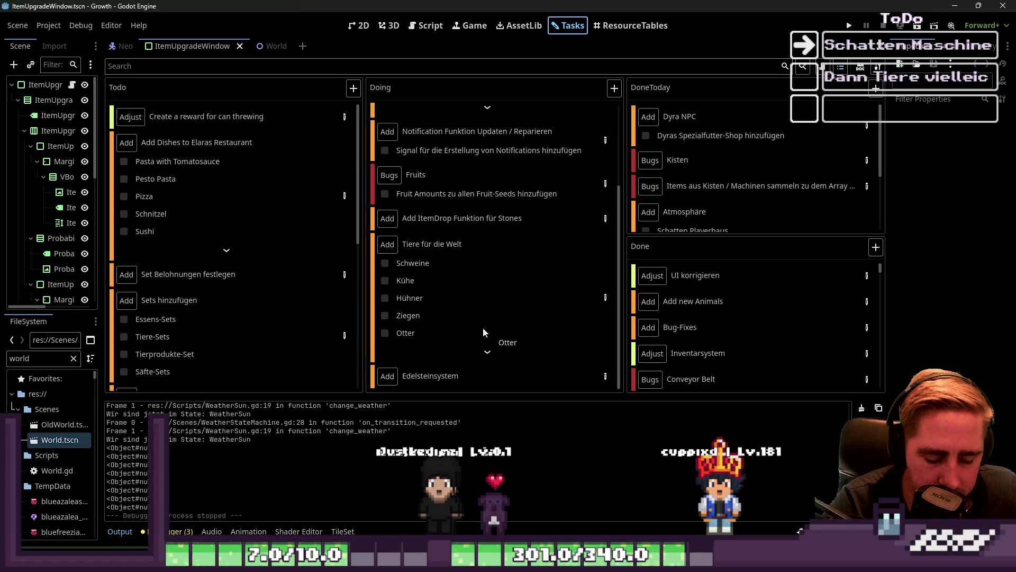
mouse_move(473, 325)
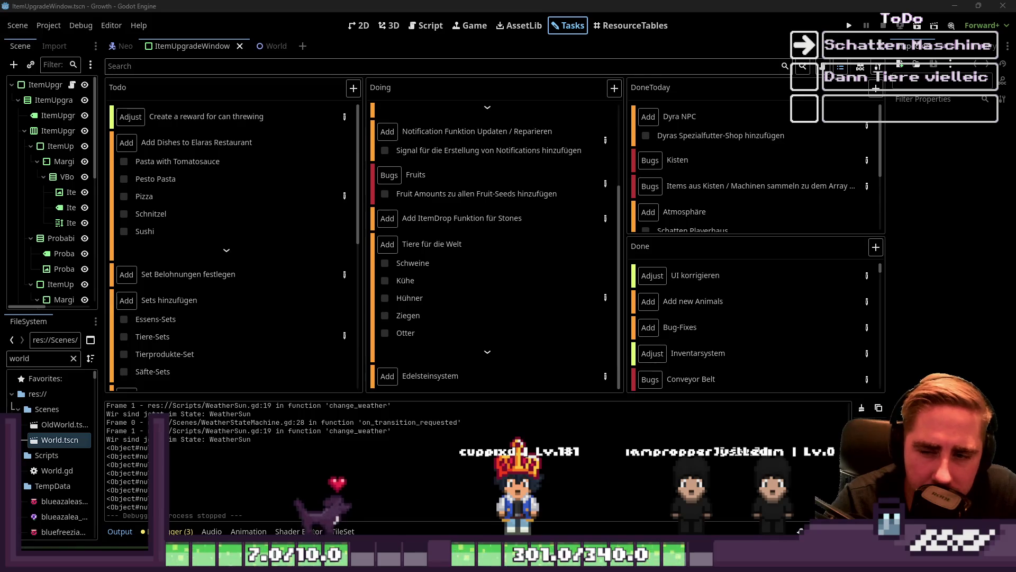
scroll(599, 153, "up", 5)
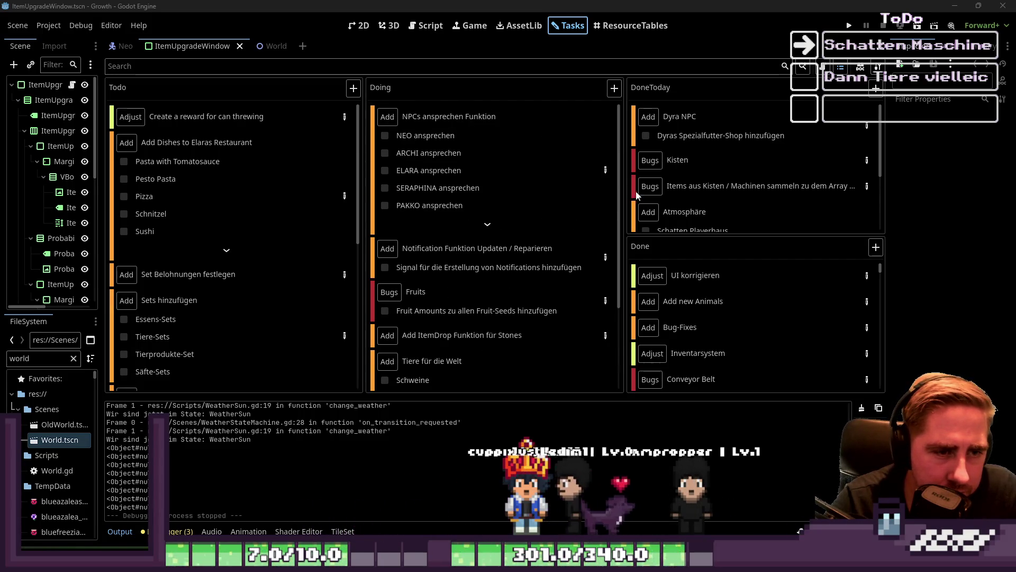
scroll(524, 243, "down", 3)
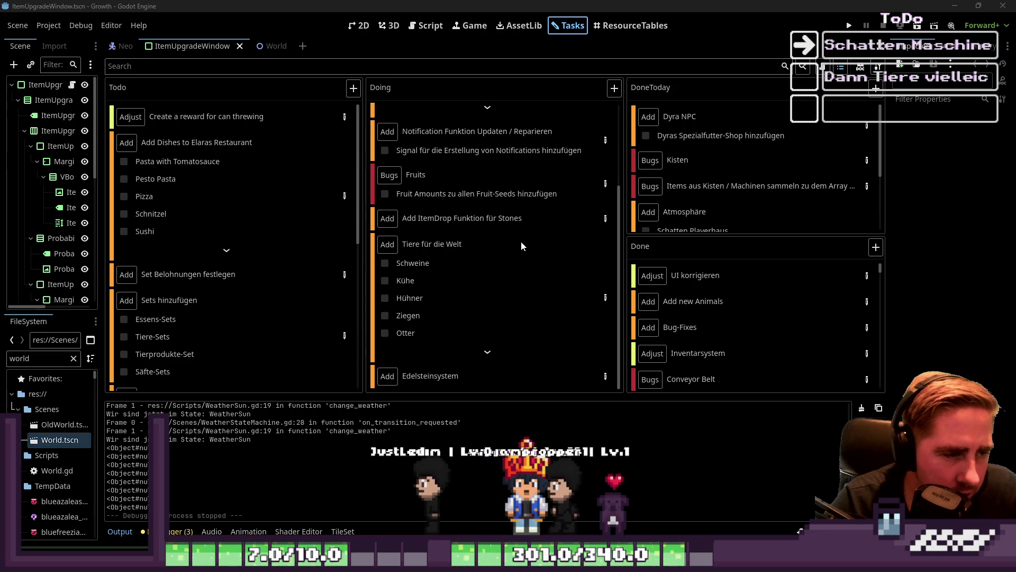
mouse_move(521, 253)
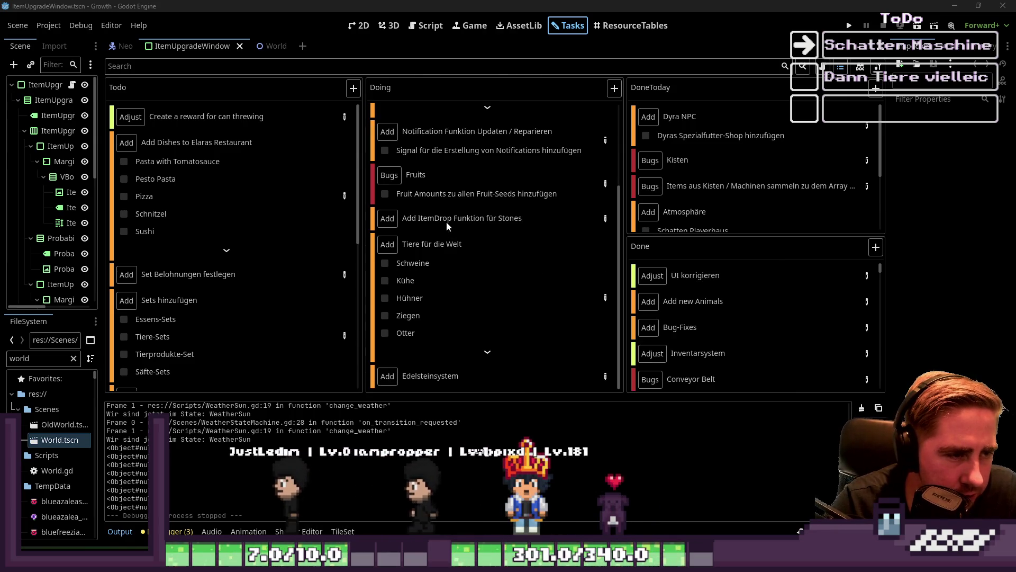
scroll(446, 221, "up", 1)
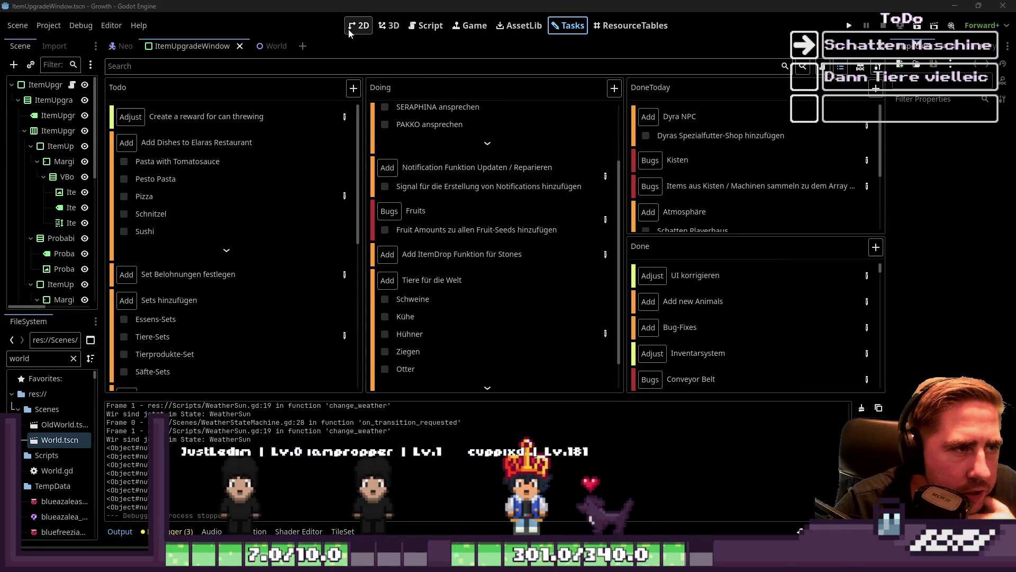
- Back in 2D, box-select the Item Upgrade panel and zoom in
left_click(350, 30)
mouse_move(526, 196)
left_mouse_down()
mouse_move(546, 236)
mouse_move(667, 360)
left_mouse_up()
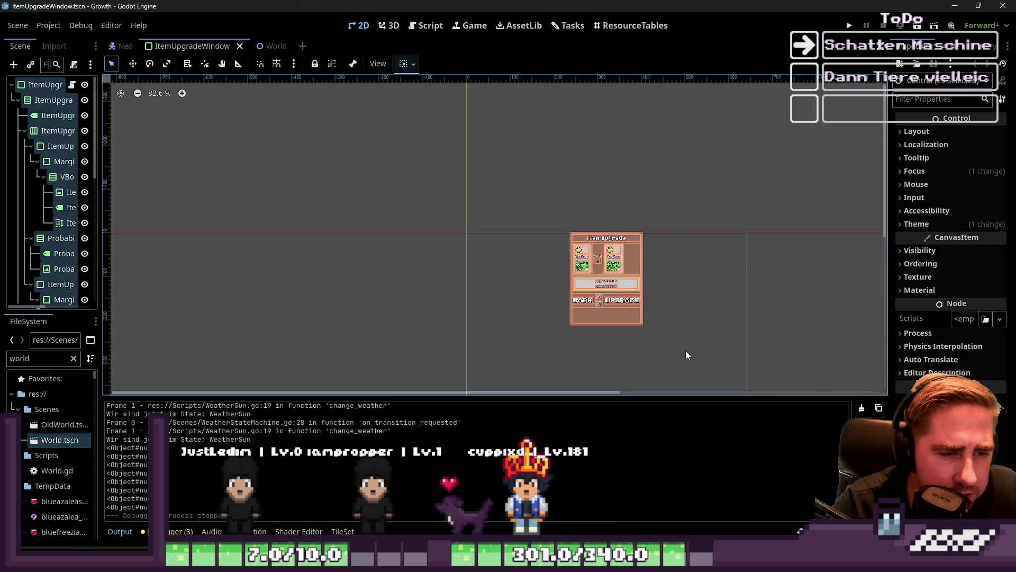
scroll(660, 345, "up", 3)
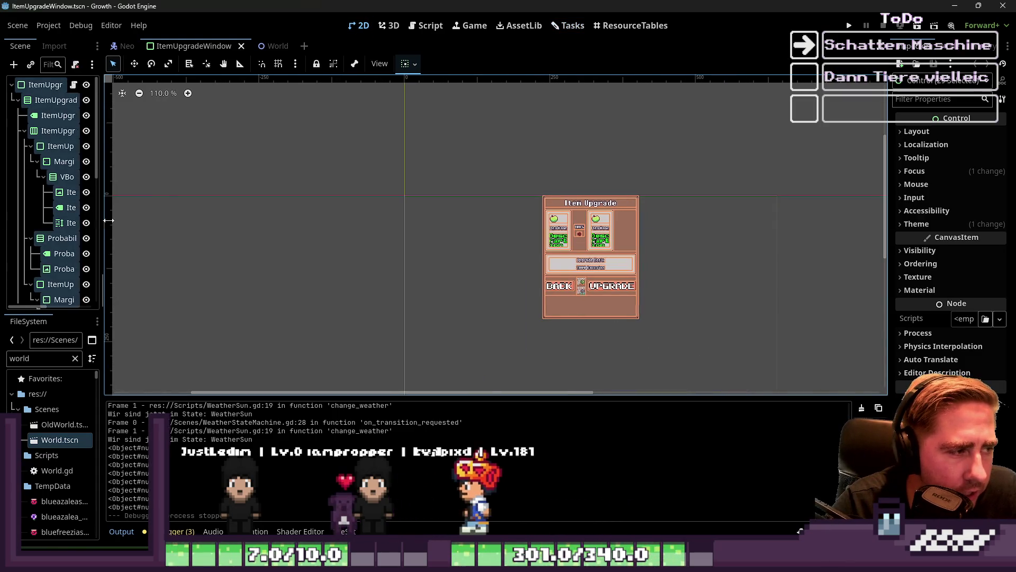
- Filter FileSystem for 'ItemUpgrade' and delete ItemUpgradeWindow.gd
left_click_drag(99, 216, 275, 175)
double_click(33, 359)
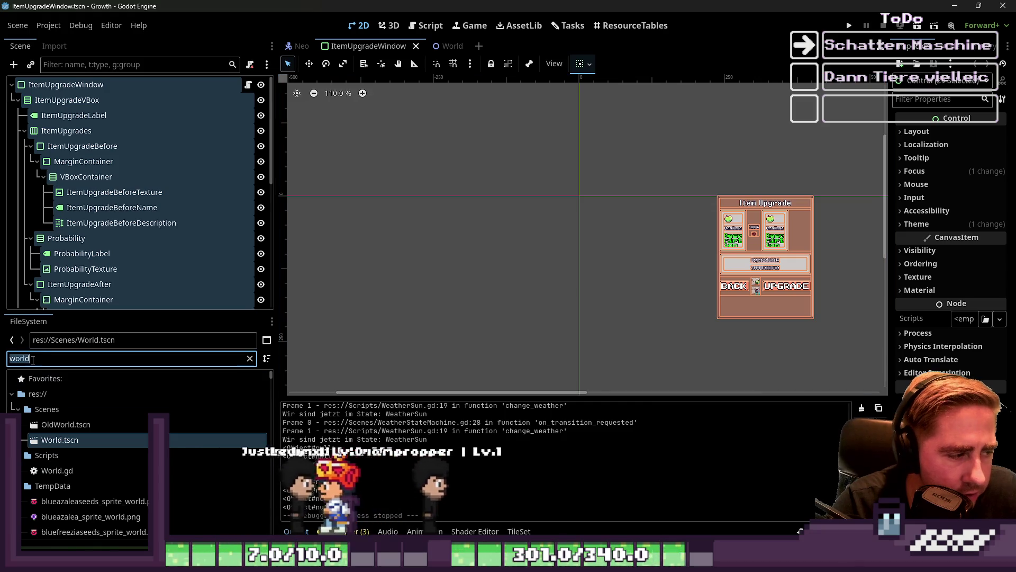
type("ItemUpgrade")
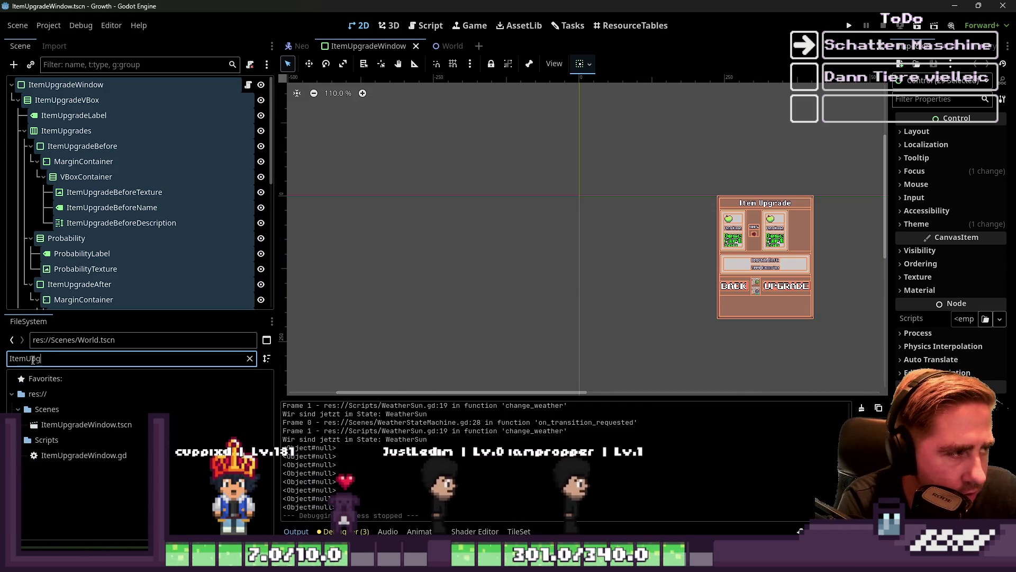
right_click(112, 456)
left_click(131, 467)
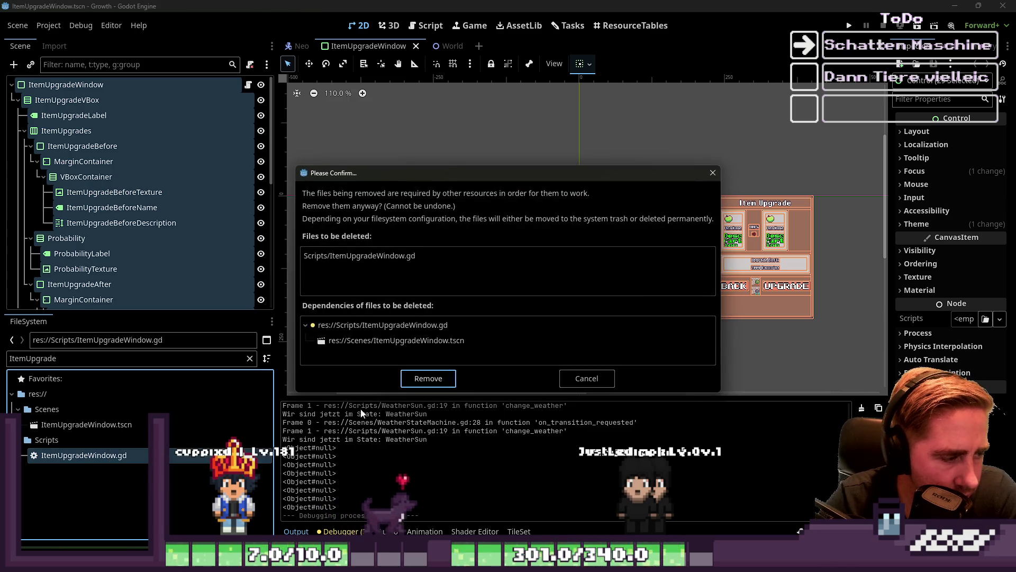
left_click(442, 381)
- Delete ItemUpgradeWindow.tscn and close its scene tab without saving
right_click(69, 425)
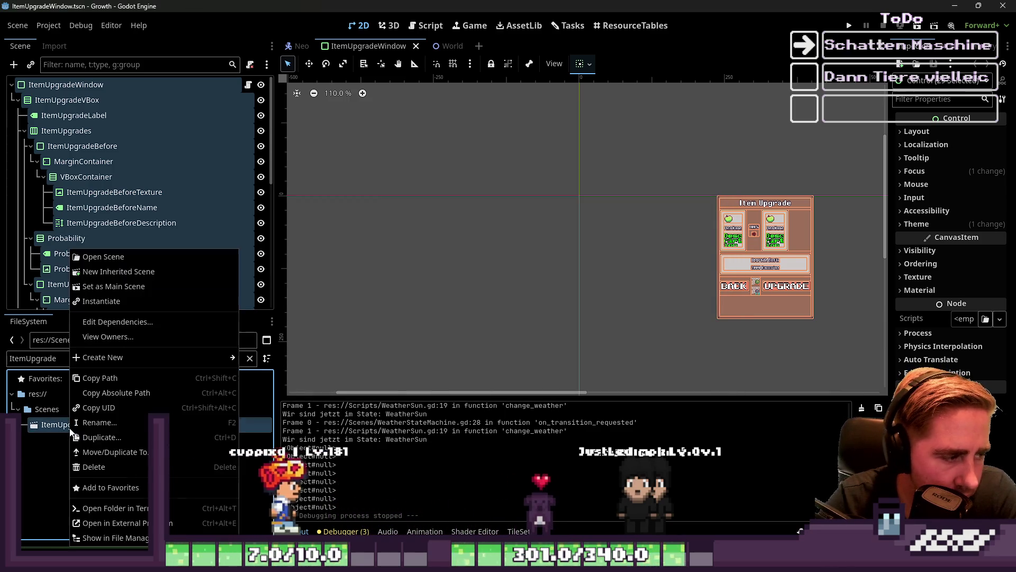
left_click(99, 466)
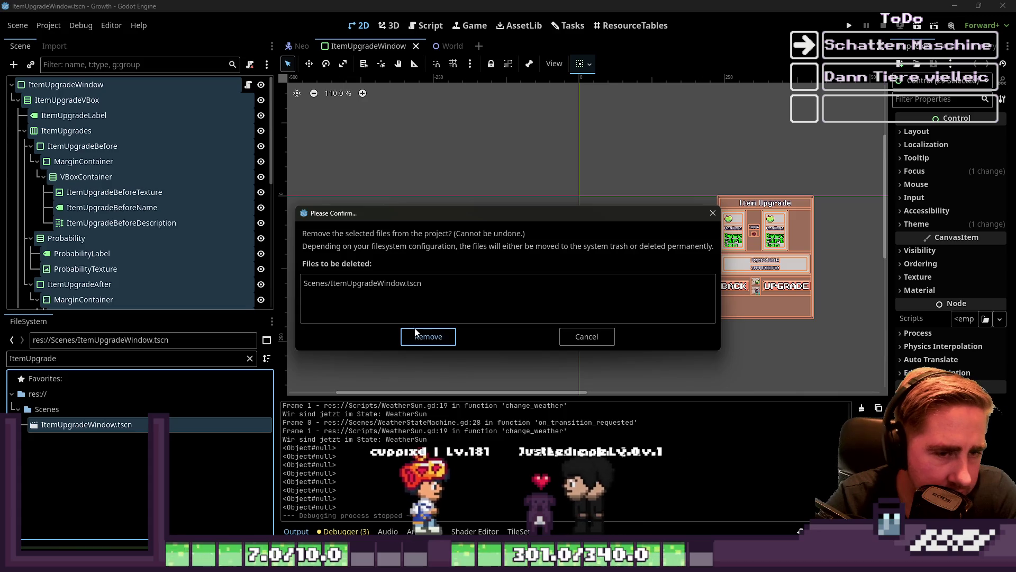
left_click(424, 334)
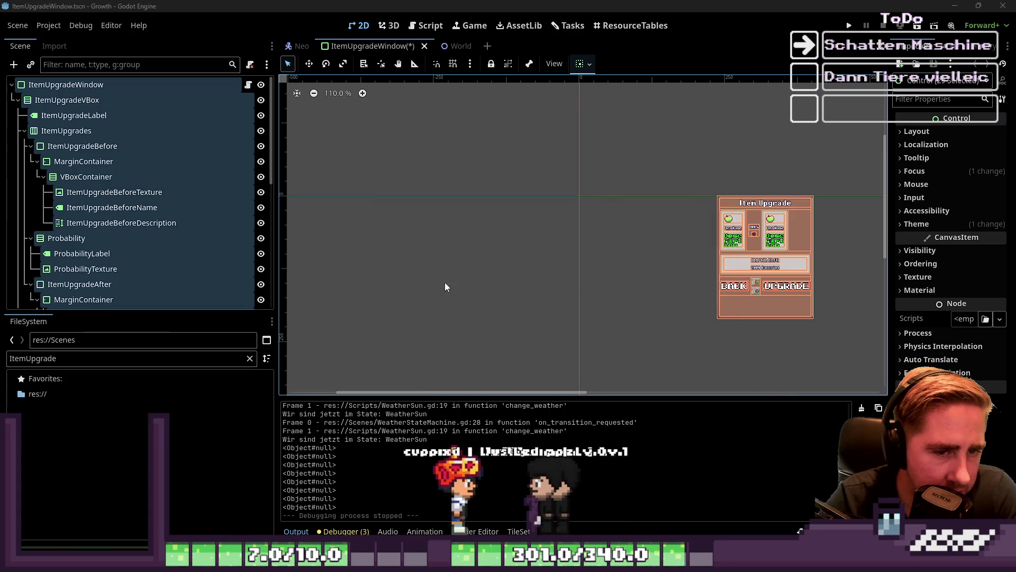
left_click(424, 46)
left_click(506, 315)
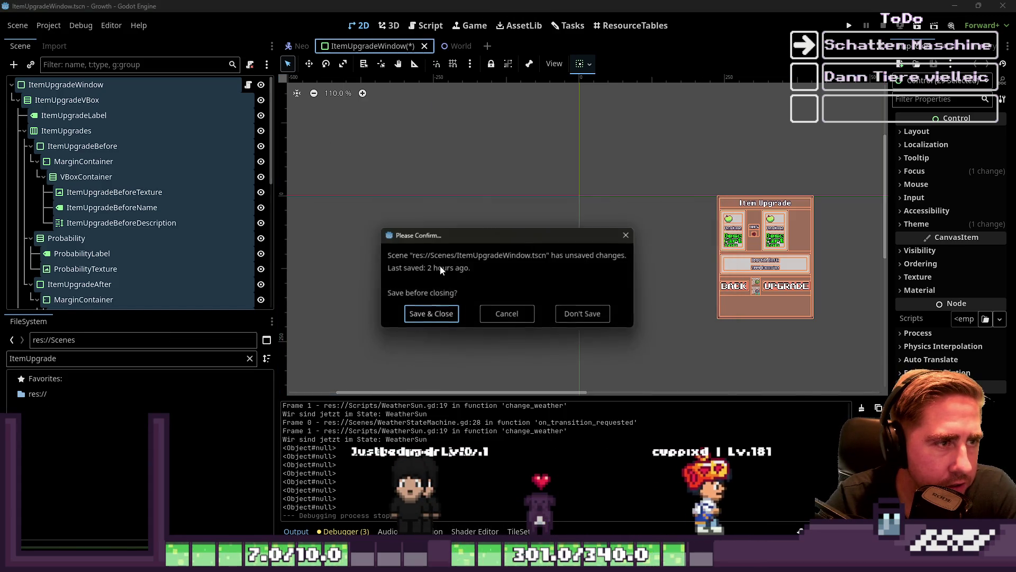
left_click(584, 314)
mouse_move(496, 151)
left_mouse_down()
mouse_move(685, 283)
mouse_move(575, 171)
mouse_move(747, 328)
left_mouse_up()
- Remove the existing NPC script from the Neo node
left_click(523, 260)
left_click(253, 85)
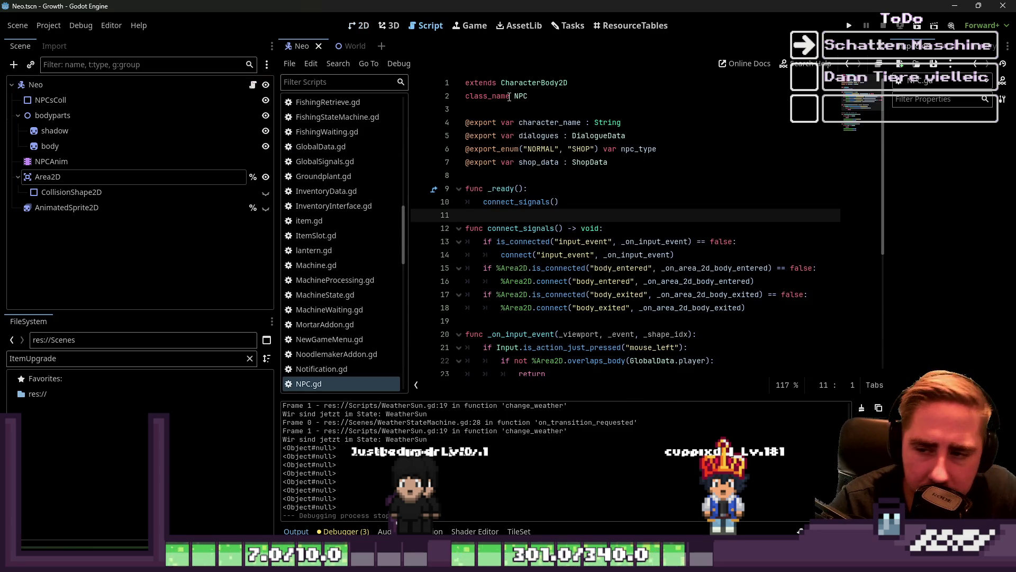
right_click(137, 90)
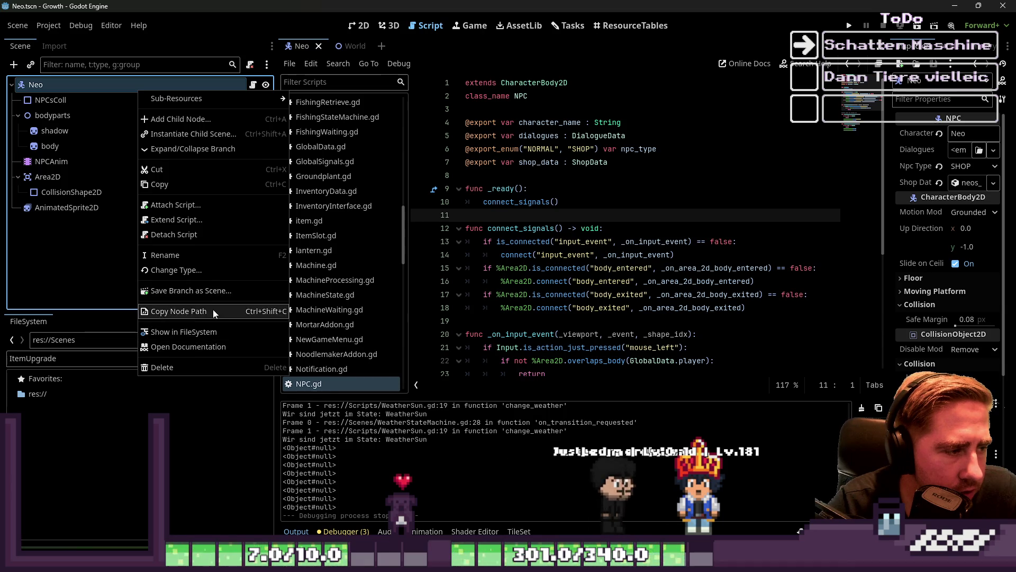
left_click(183, 237)
- Attach a new script named NeoNPC.gd in the Scripts folder to Neo
left_click(250, 66)
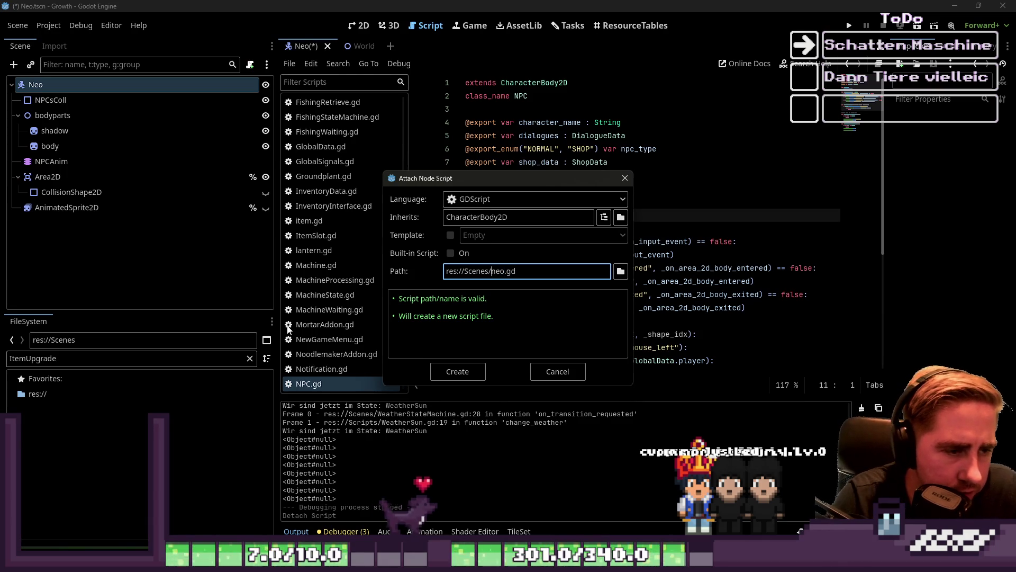
key("BackSpace")
key("BackSpace")
key("BackSpace")
type("rs/")
key("Left")
key("Left")
type("ipt")
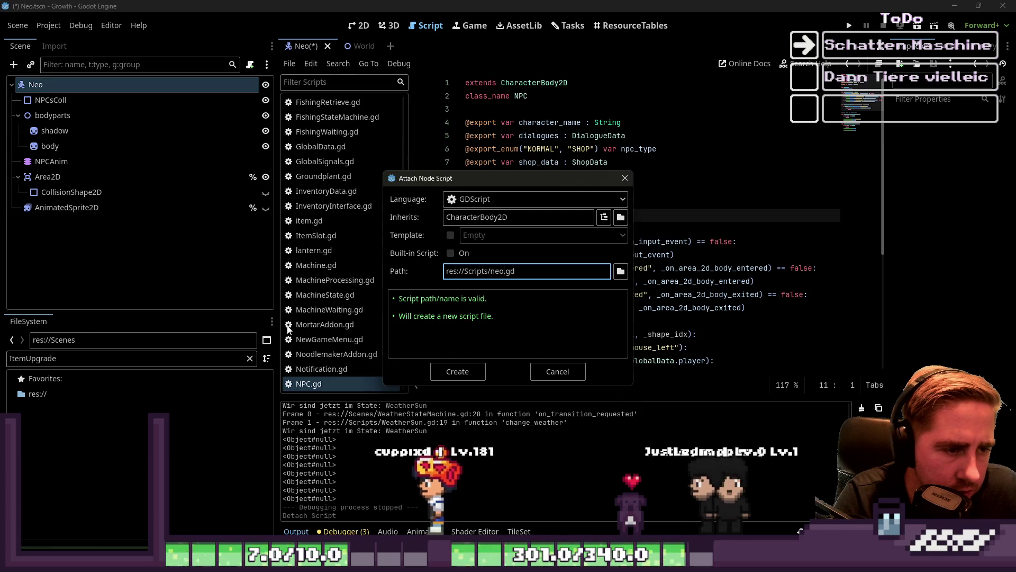
key("BackSpace")
key("BackSpace")
key("BackSpace")
type("NeoNPÜ")
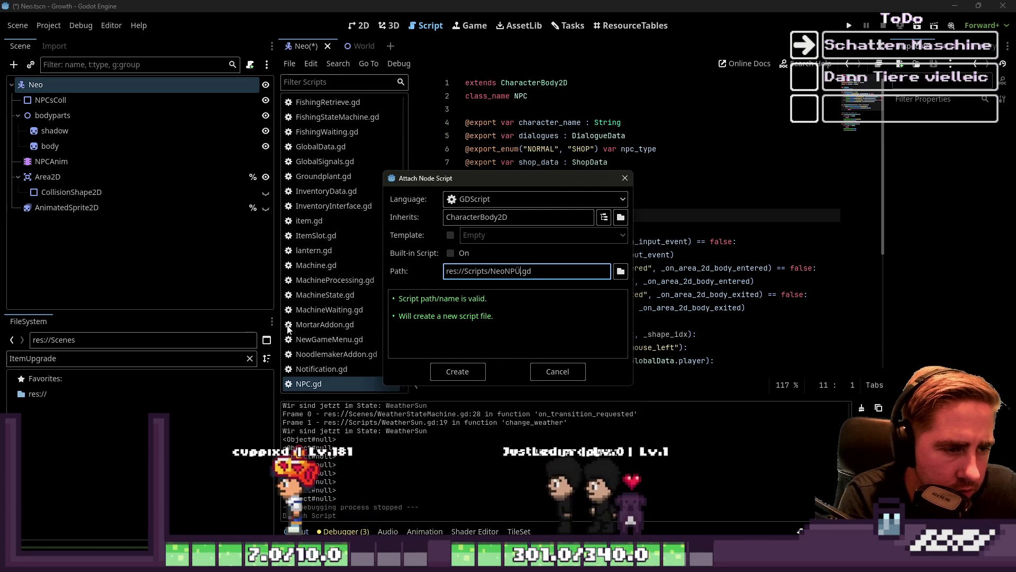
key("BackSpace")
type("C")
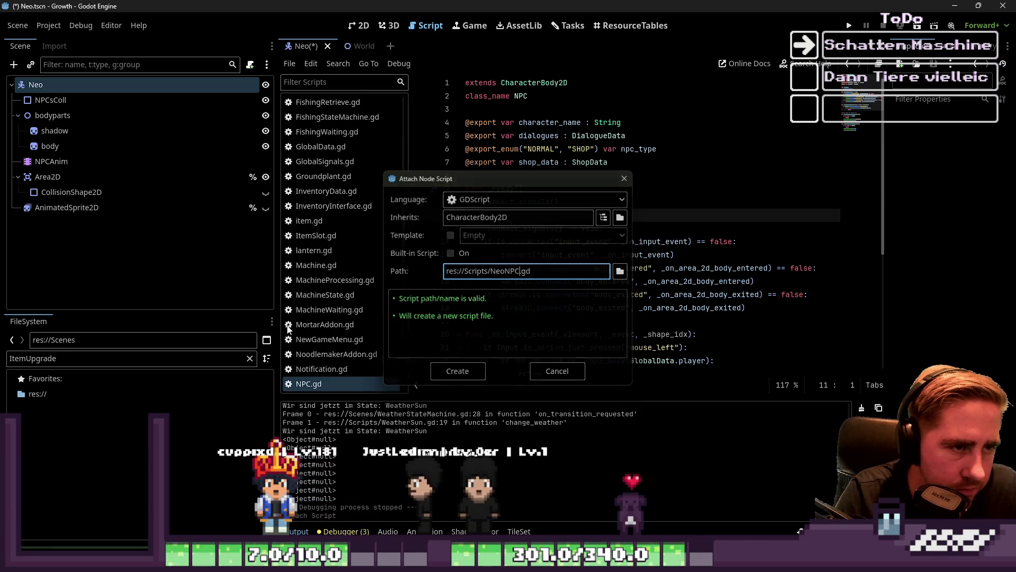
key("Return")
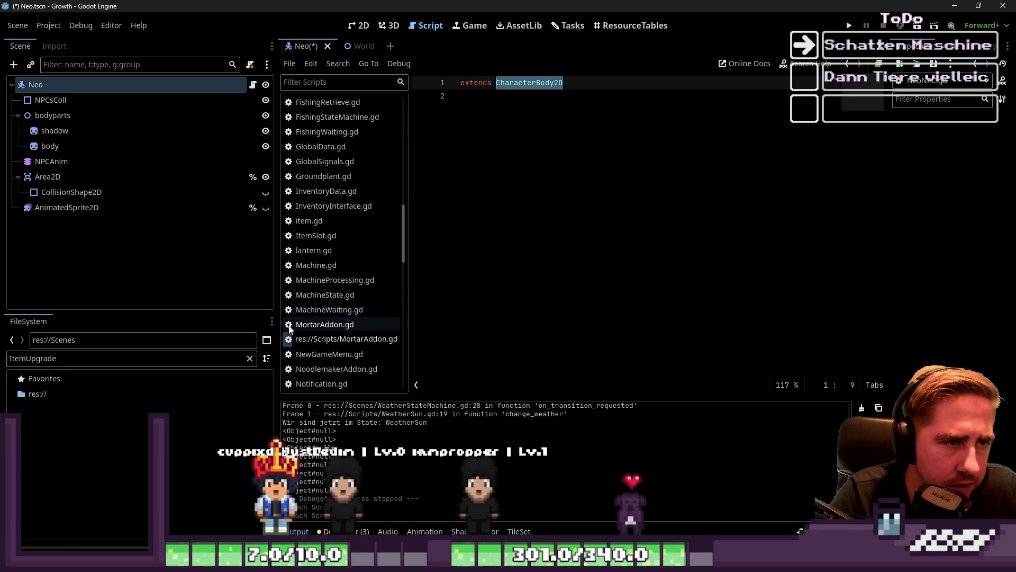
- Add 'class_name NeoNPC' to the script and save the Neo scene
key("Return")
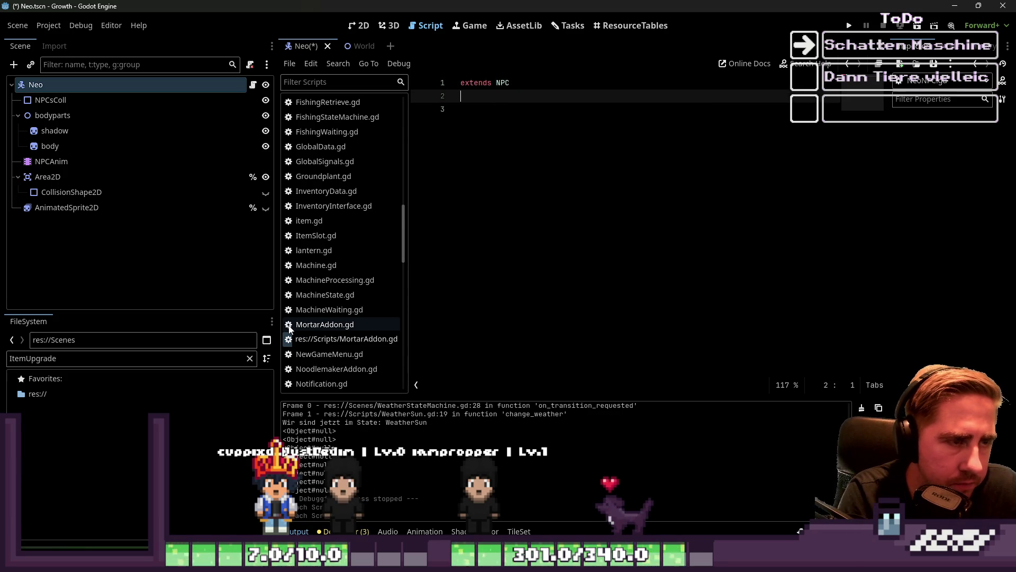
key("BackSpace")
key("BackSpace")
type("ass_n")
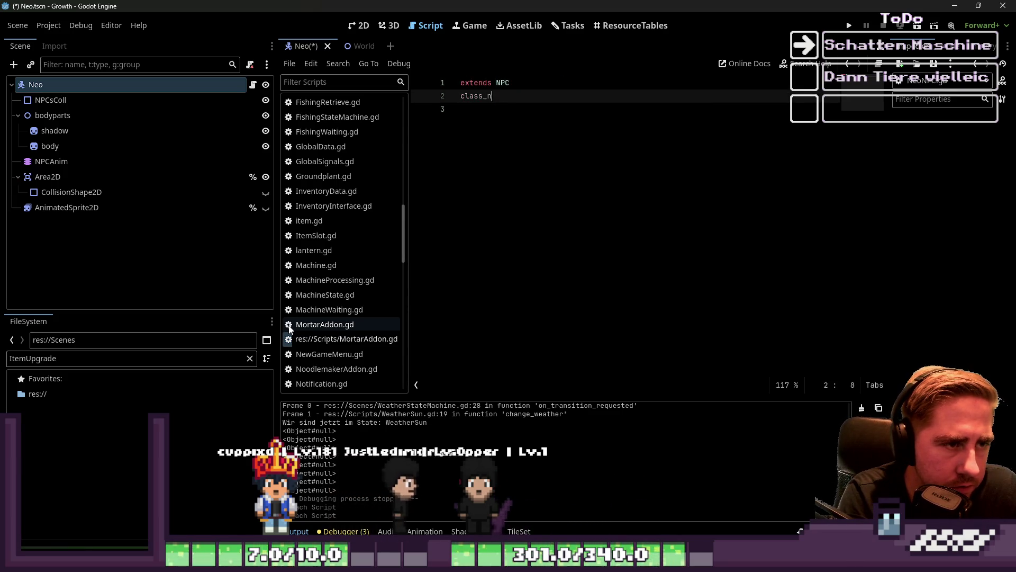
type("ame NeoNPC")
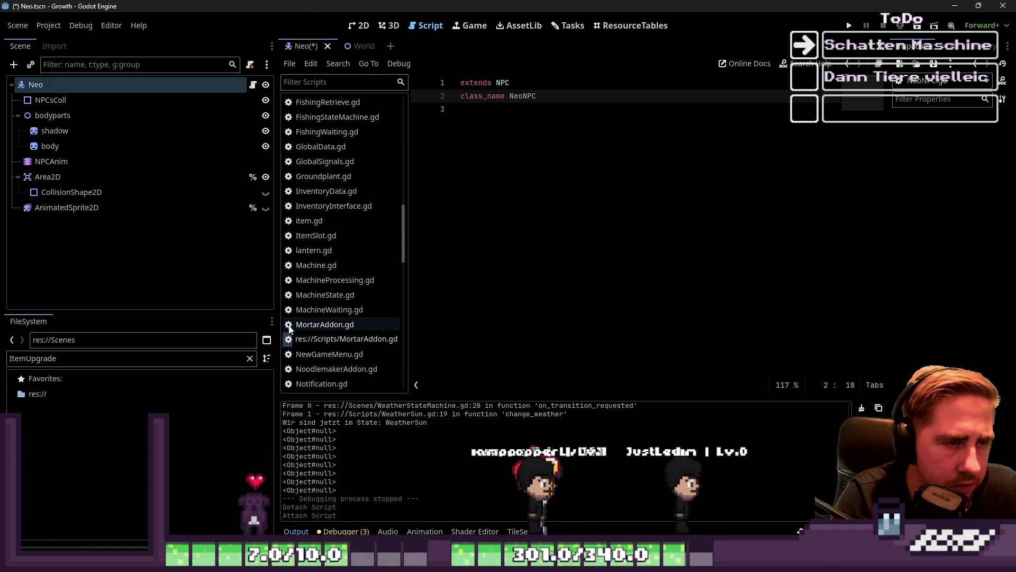
key("Down")
key("Return")
key("Return")
type("f")
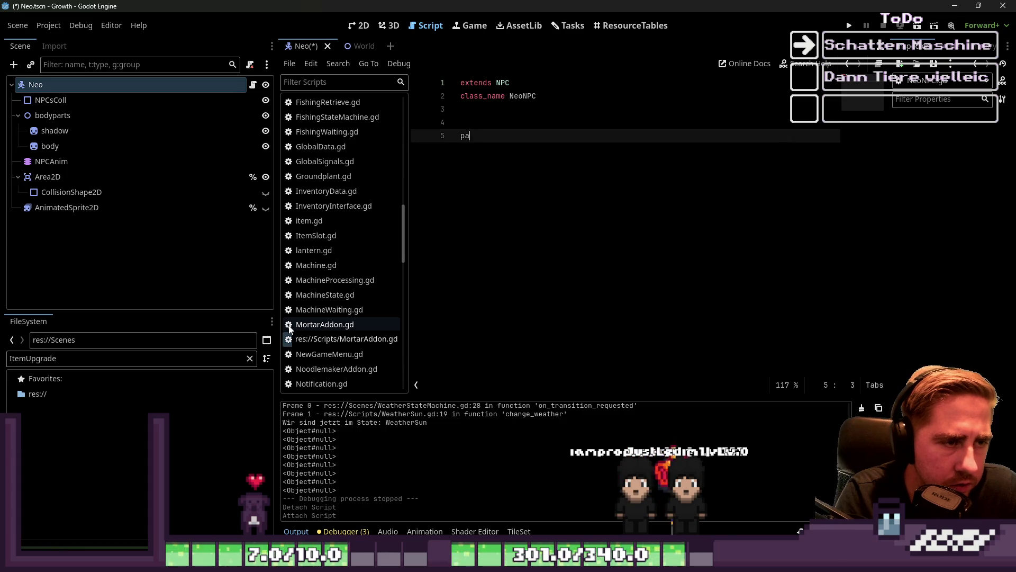
key("BackSpace")
key("BackSpace")
key("BackSpace")
key("ctrl+s")
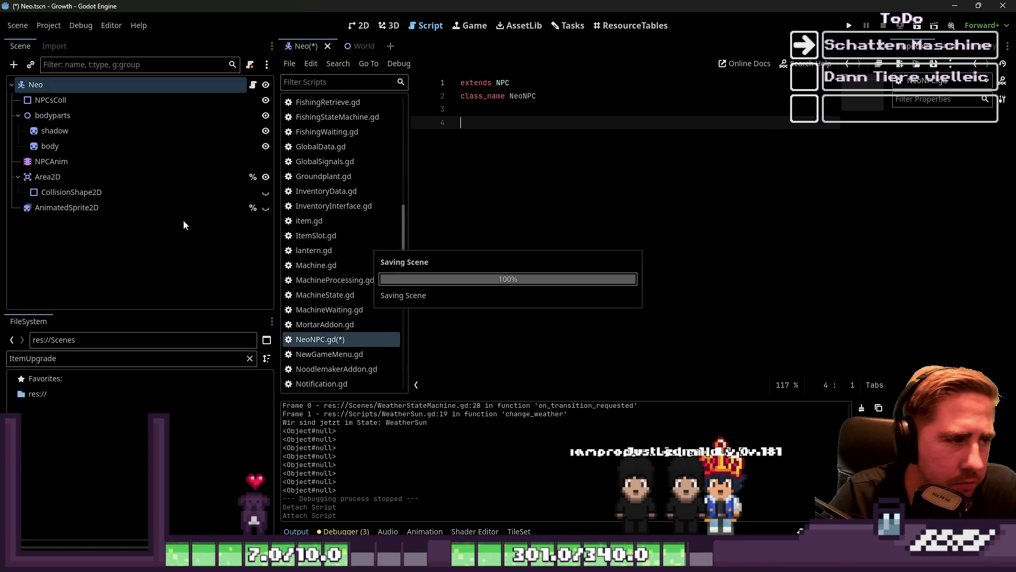
scroll(370, 296, "down", 5)
scroll(348, 271, "up", 15)
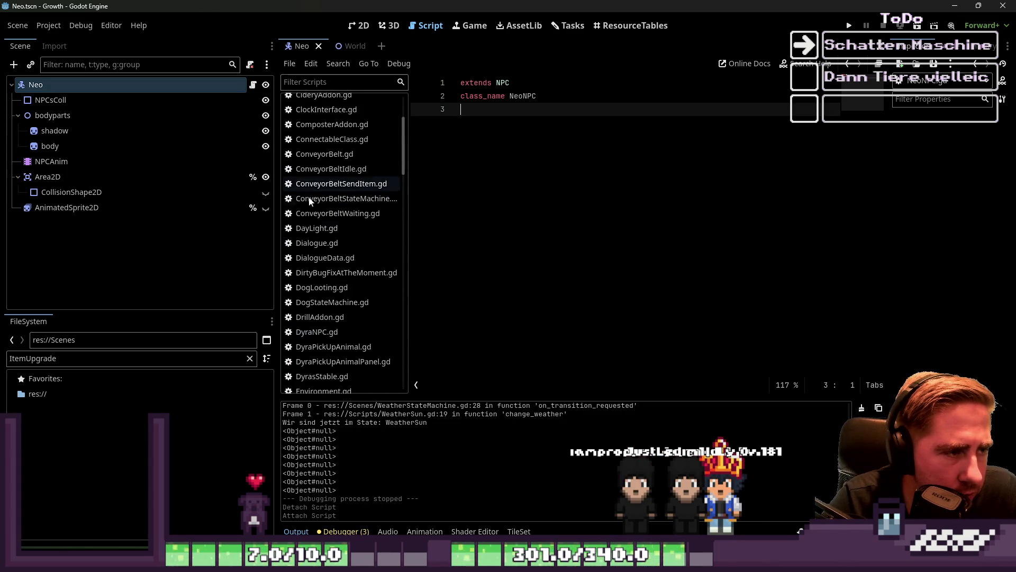
- Open DyraNPC.gd and select its level_training_needed_resources dictionary to review the item, gold and day costs
left_click(318, 259)
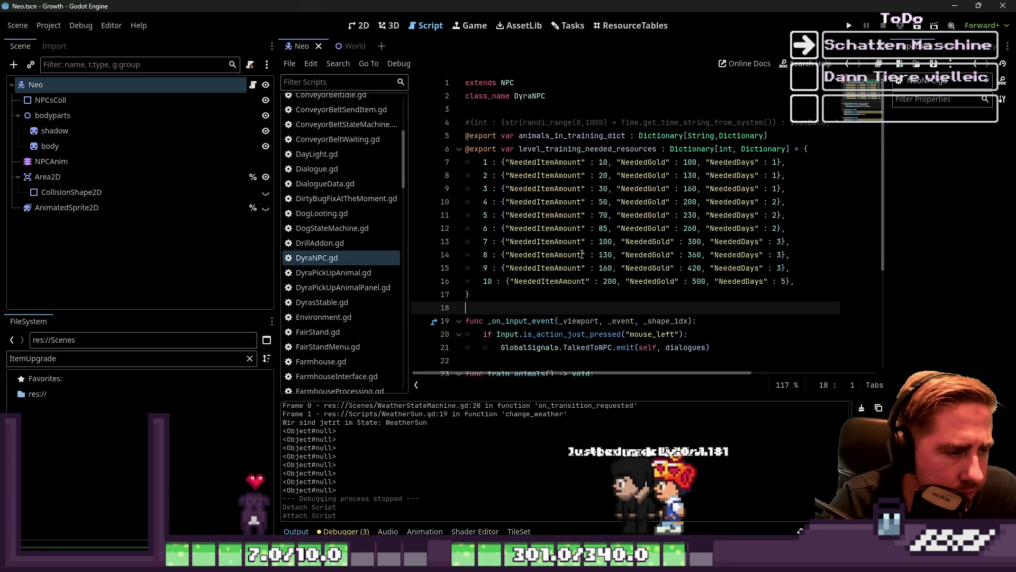
left_click_drag(469, 294, 445, 112)
left_click(477, 202)
left_click_drag(469, 295, 446, 115)
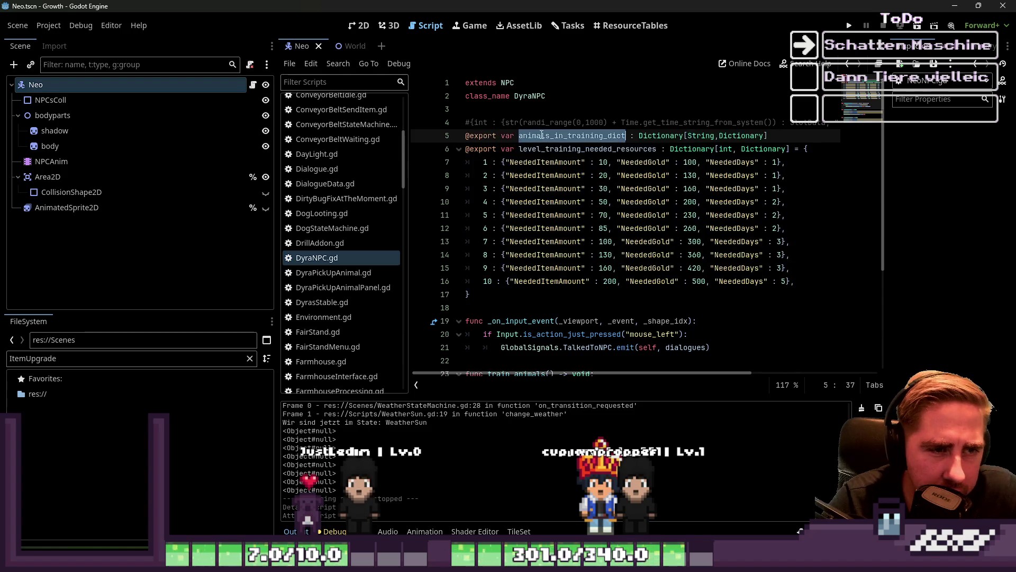
left_click(663, 148)
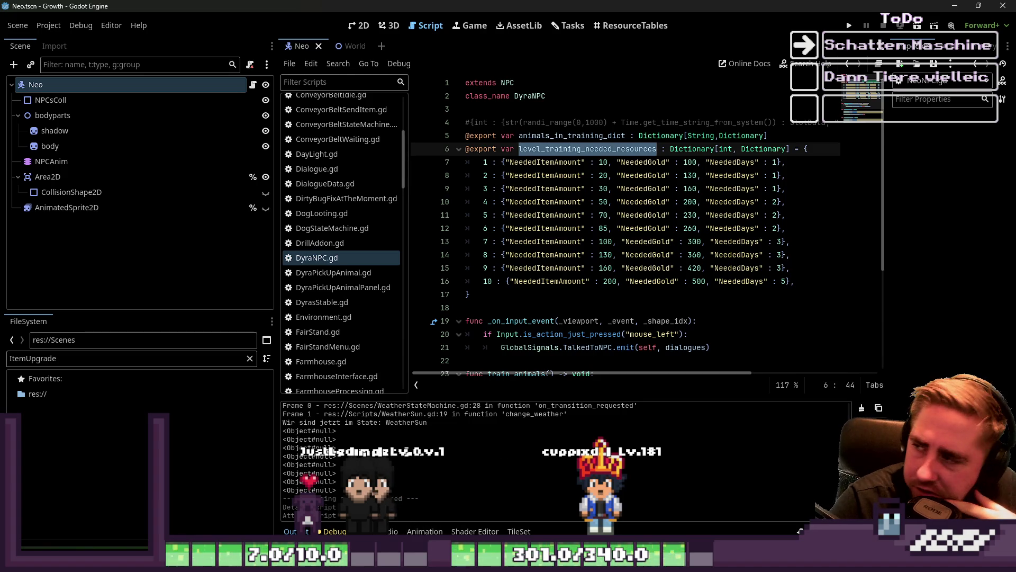
mouse_move(525, 288)
left_mouse_down()
mouse_move(508, 281)
mouse_move(503, 228)
left_mouse_up()
left_click(493, 281)
left_click(485, 294)
mouse_move(485, 295)
left_mouse_down()
mouse_move(448, 136)
mouse_move(446, 151)
left_mouse_up()
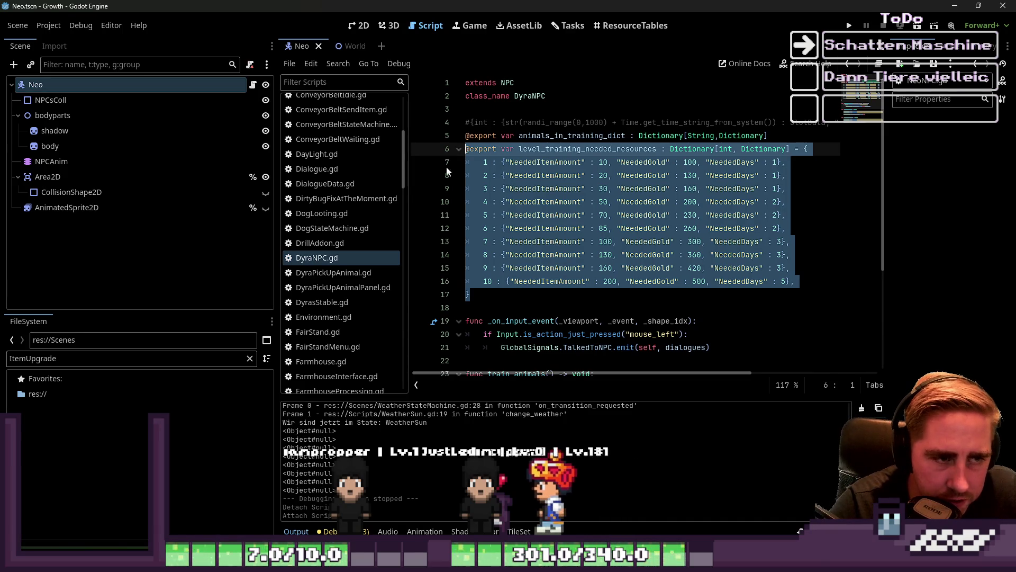
left_click(642, 175)
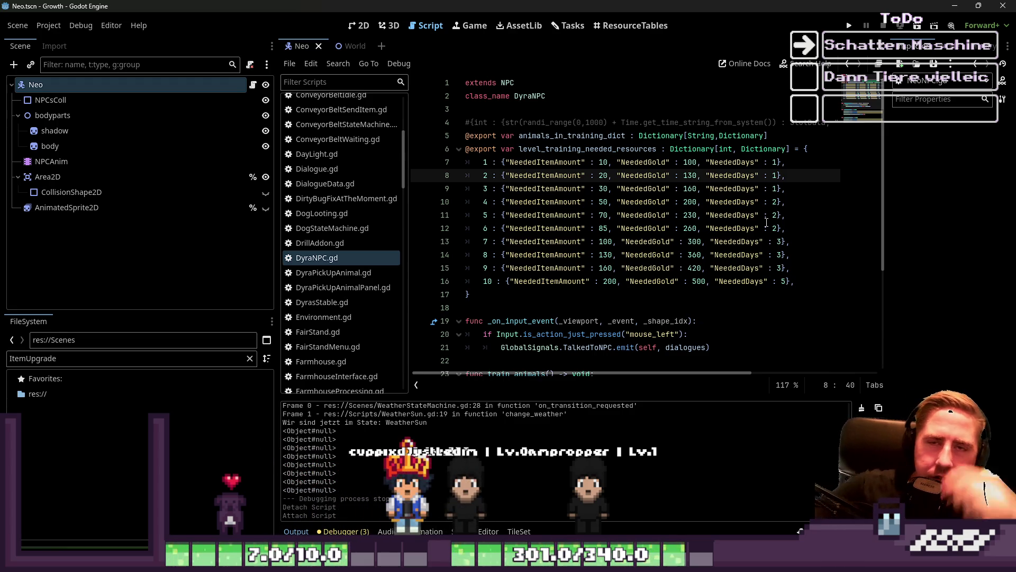
- Open the details of the NPCs ansprechen Funktion task on the Tasks board
left_click(566, 26)
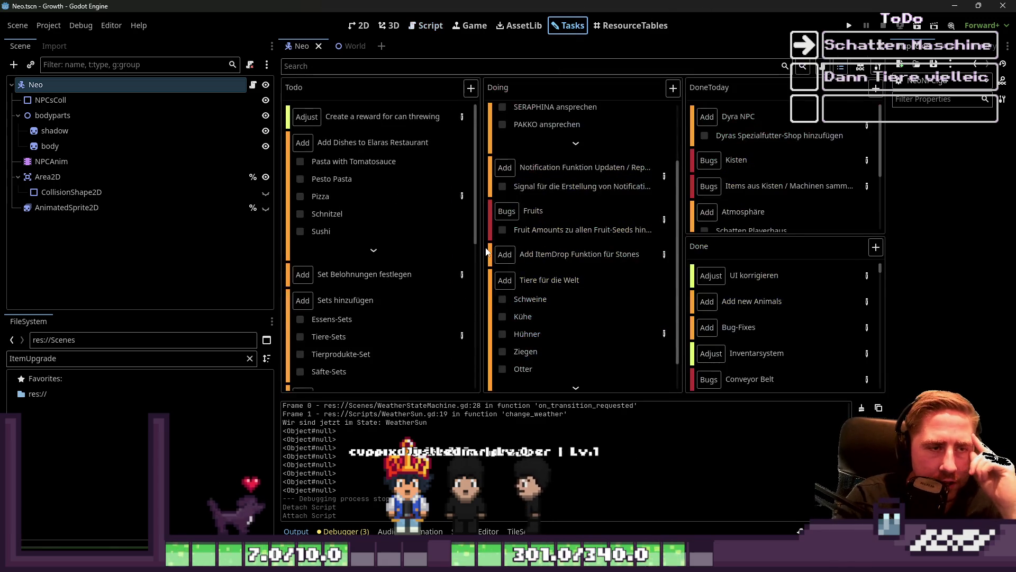
scroll(605, 322, "up", 3)
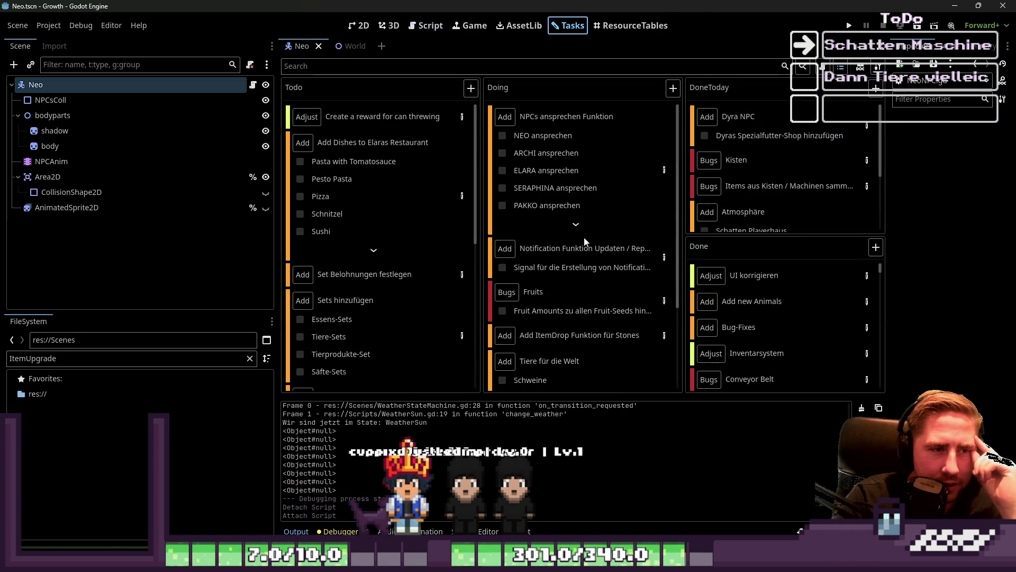
left_click(575, 224)
double_click(585, 227)
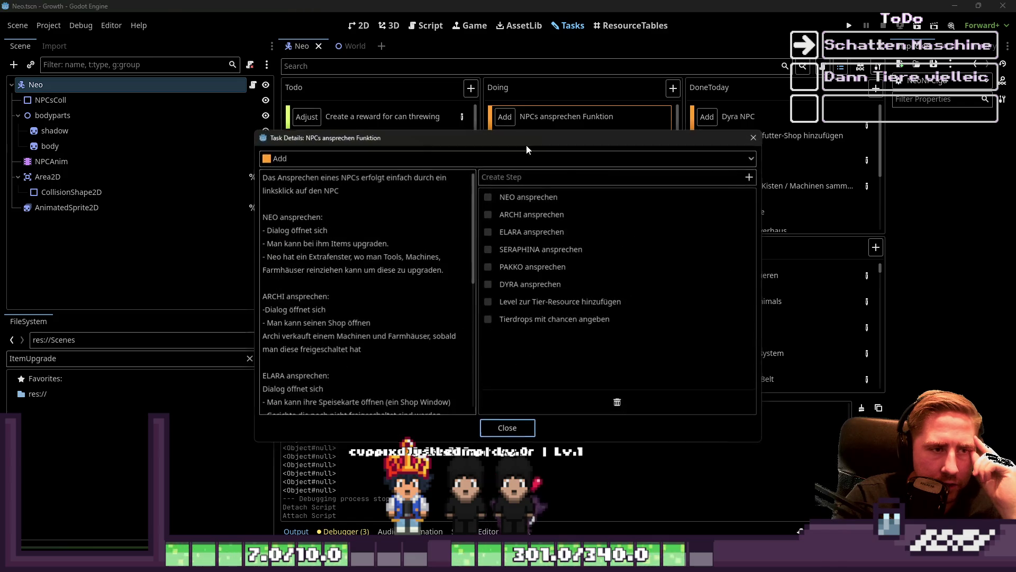
- Delete the NEO ansprechen notes from its description and check off the DYRA ansprechen step
left_click_drag(445, 270, 284, 210)
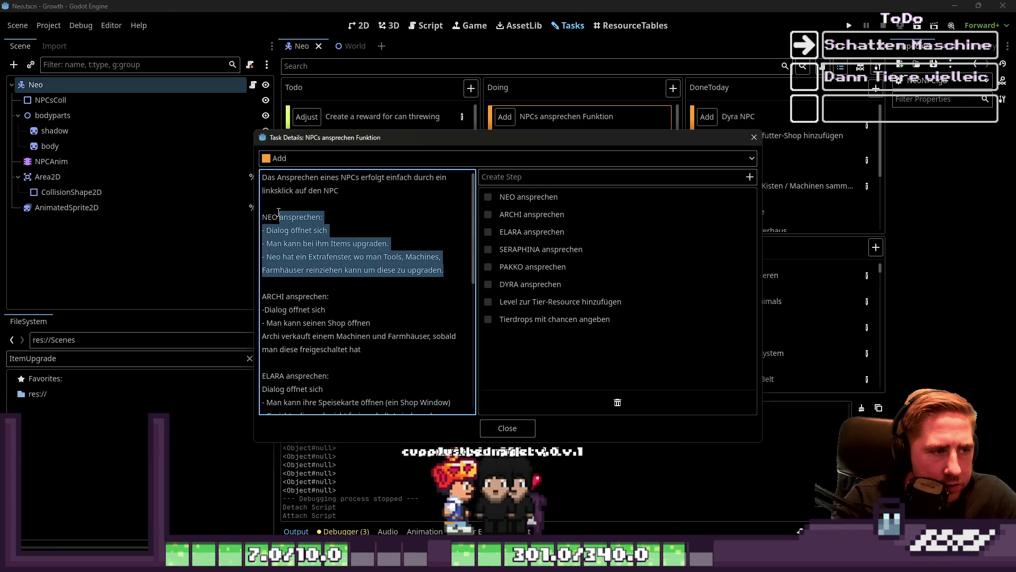
key("BackSpace")
key("BackSpace")
key("BackSpace")
left_click(488, 284)
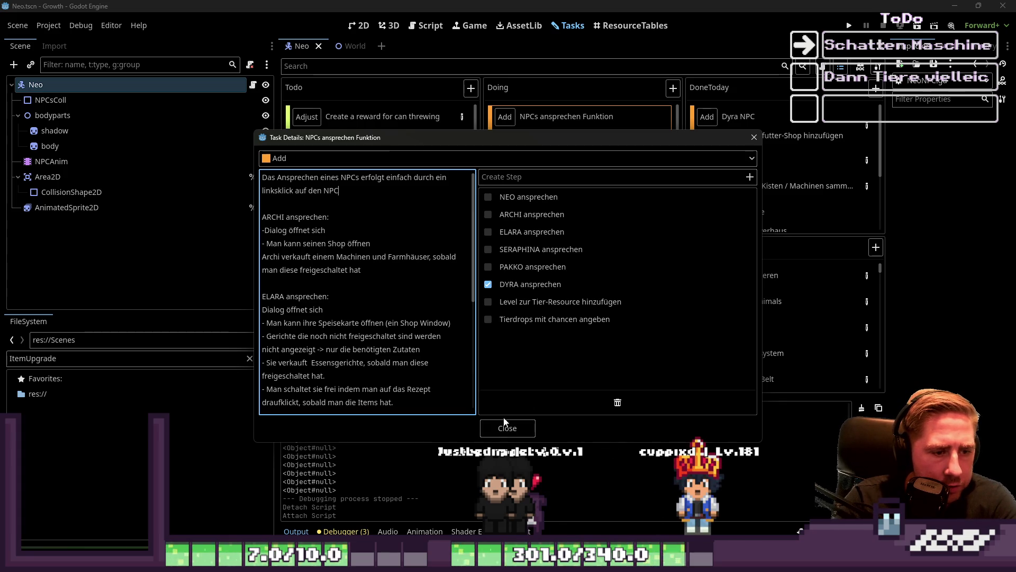
left_click(505, 424)
scroll(555, 349, "down", 3)
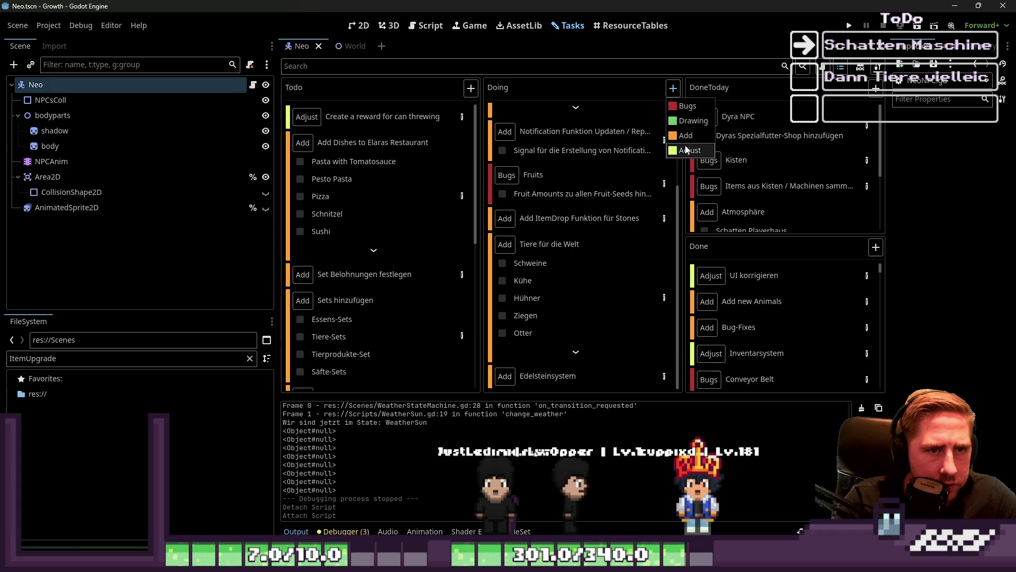
- Name the new task in the Doing column Neo
scroll(665, 167, "up", 2)
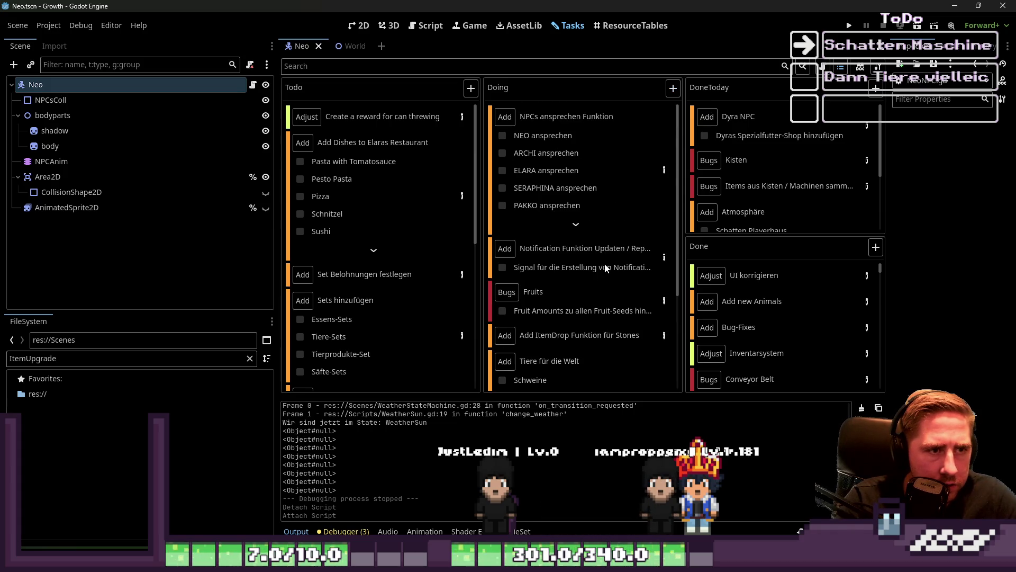
scroll(604, 281, "down", 2)
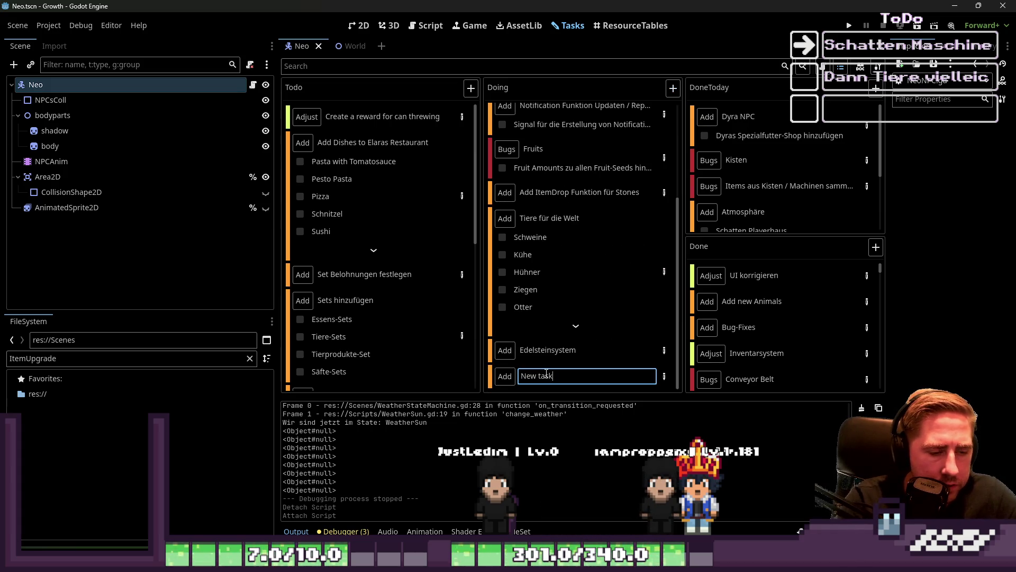
key("BackSpace")
key("BackSpace")
key("BackSpace")
type("o")
key("Return")
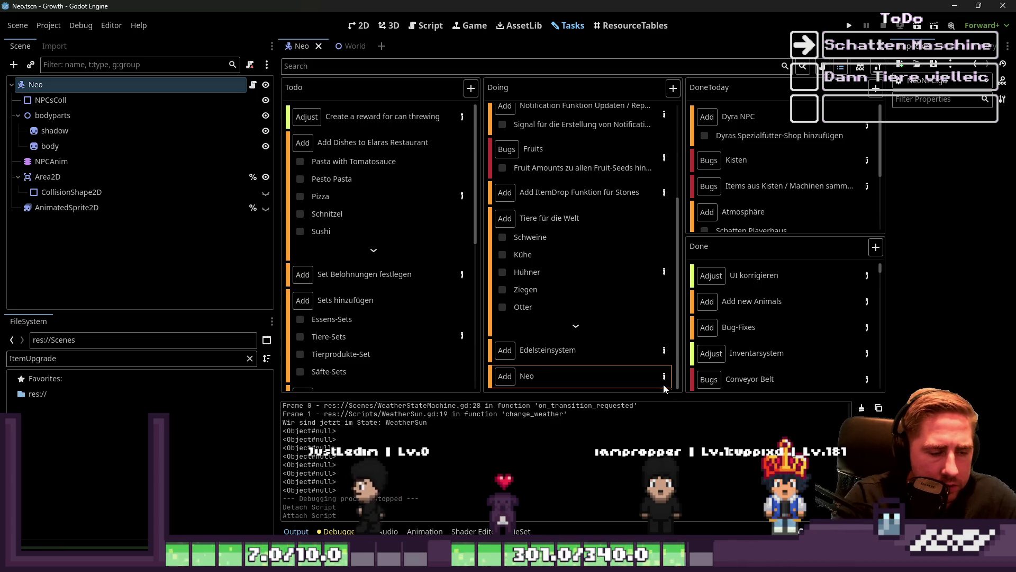
- Add a 'Dialogue erstellen' step to the Neo task
left_click(665, 376)
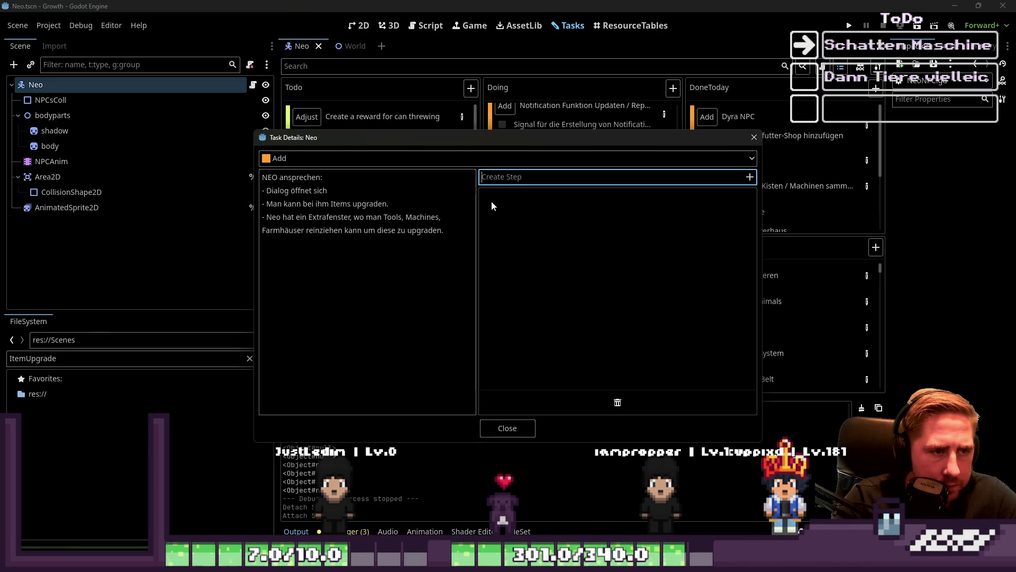
type("Di")
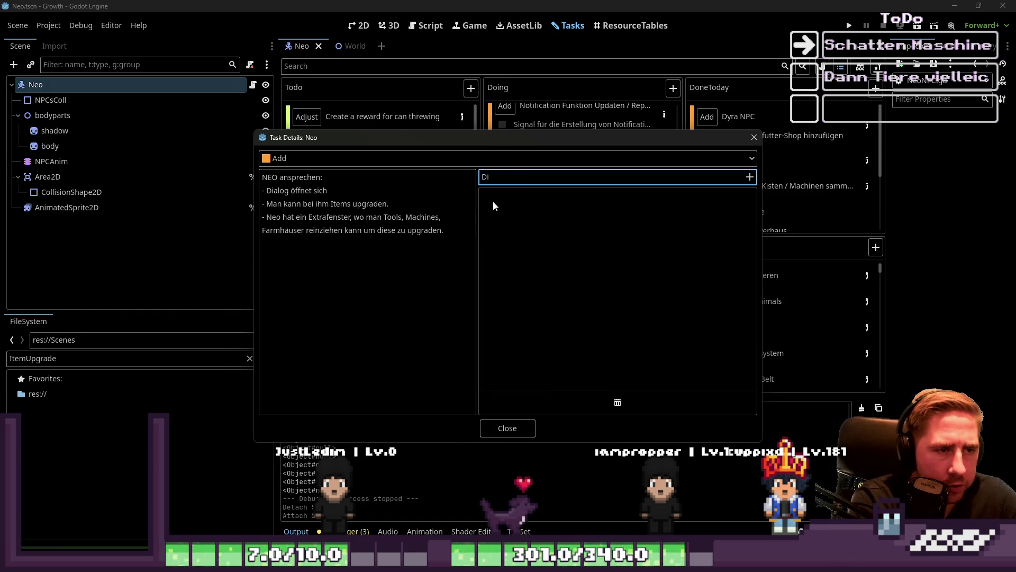
type("alogue erstellen")
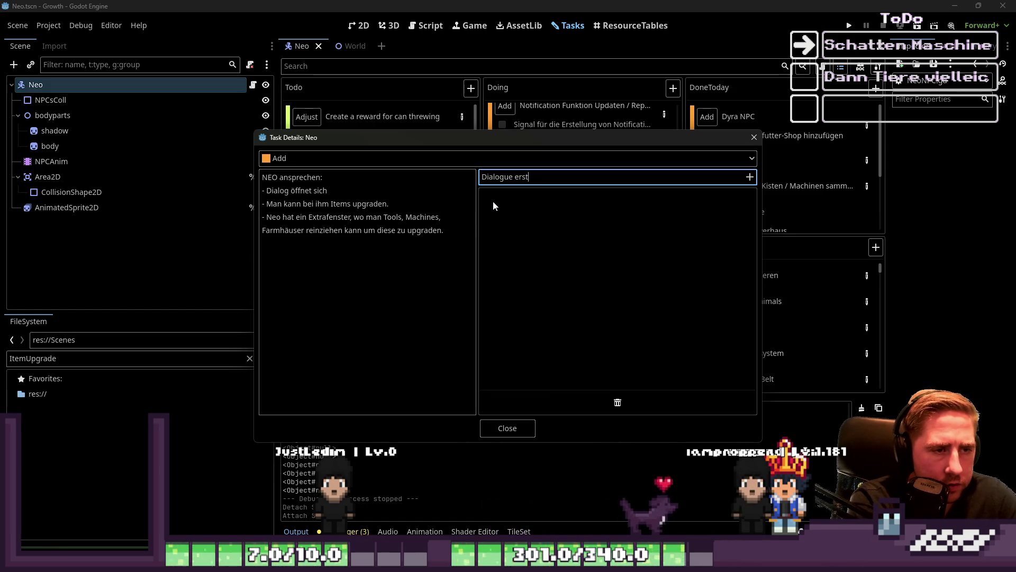
key("Return")
- Move to the end of the Neo task's description to start a new line
left_click(330, 196)
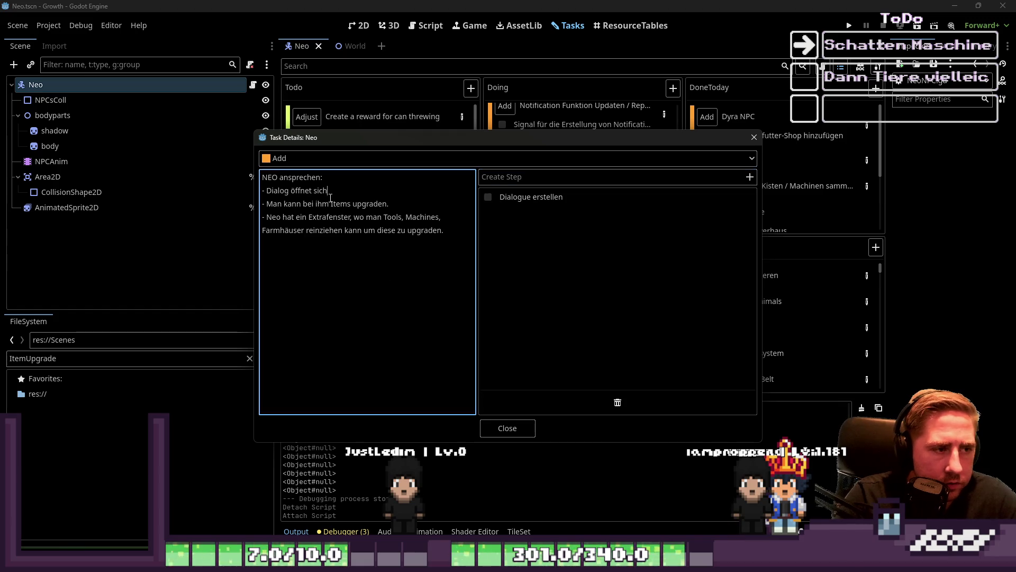
mouse_move(396, 207)
left_mouse_down()
mouse_move(297, 217)
mouse_move(370, 204)
left_mouse_up()
left_click(390, 229)
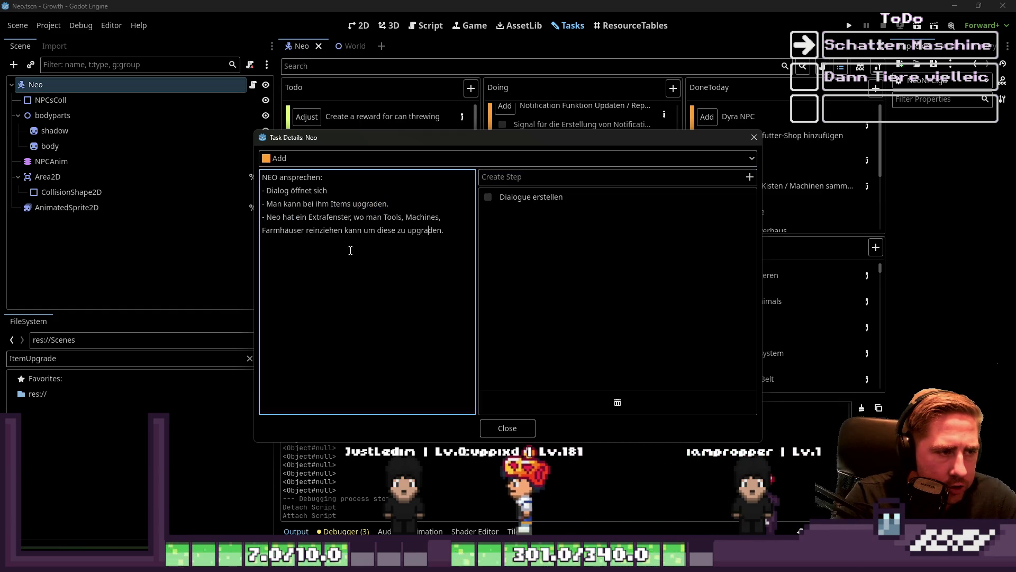
left_click(343, 230)
key("End")
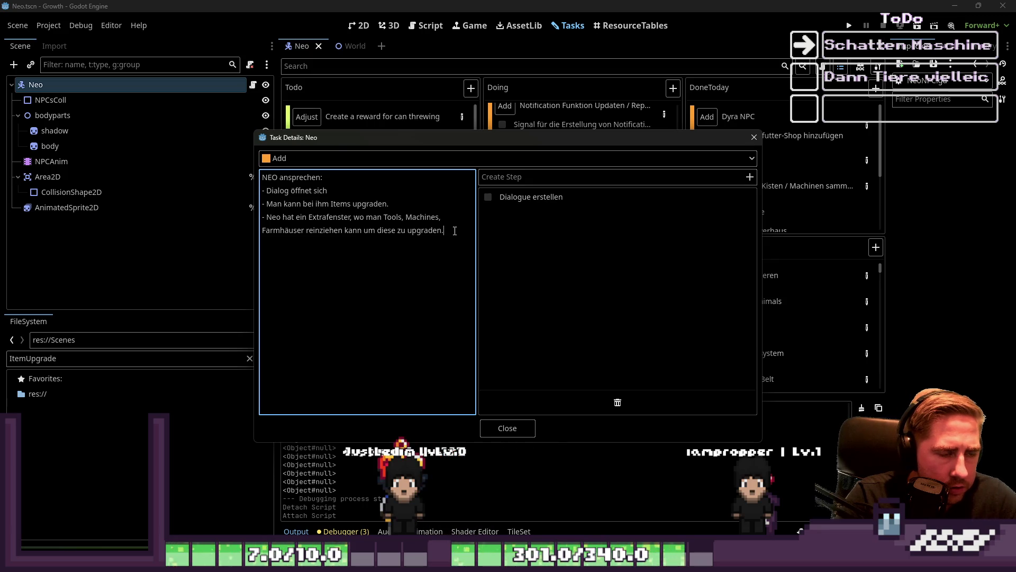
key("Right")
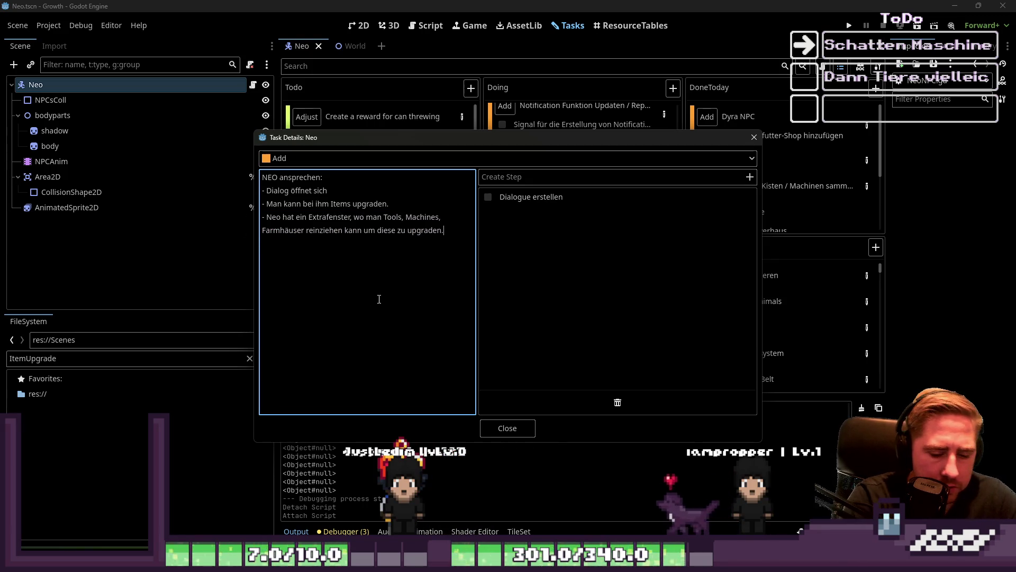
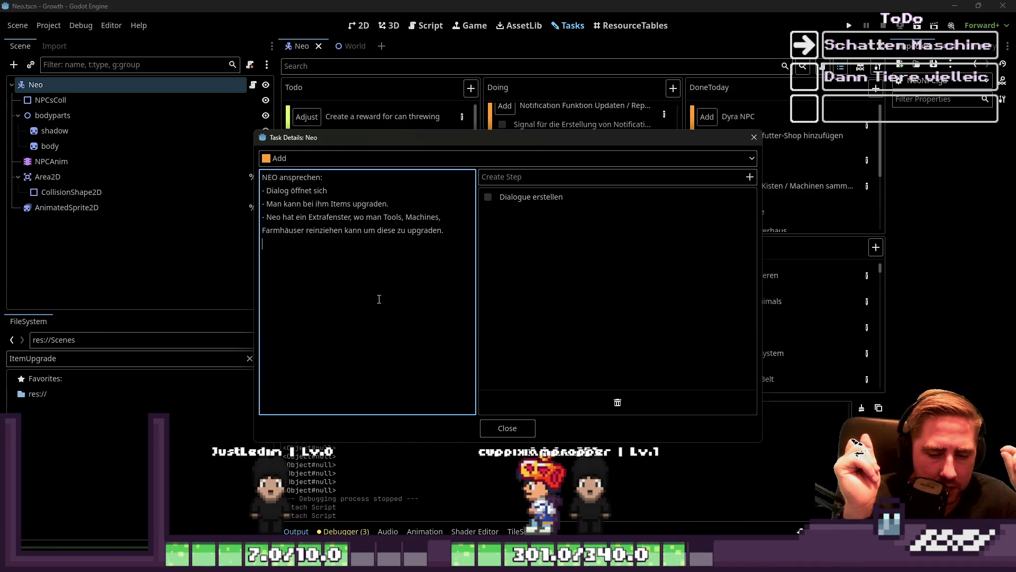
- List Cidery, Composter, Sprinkler and Vaccuum on separate lines in Neo's task notes
key("Return")
type("Drill")
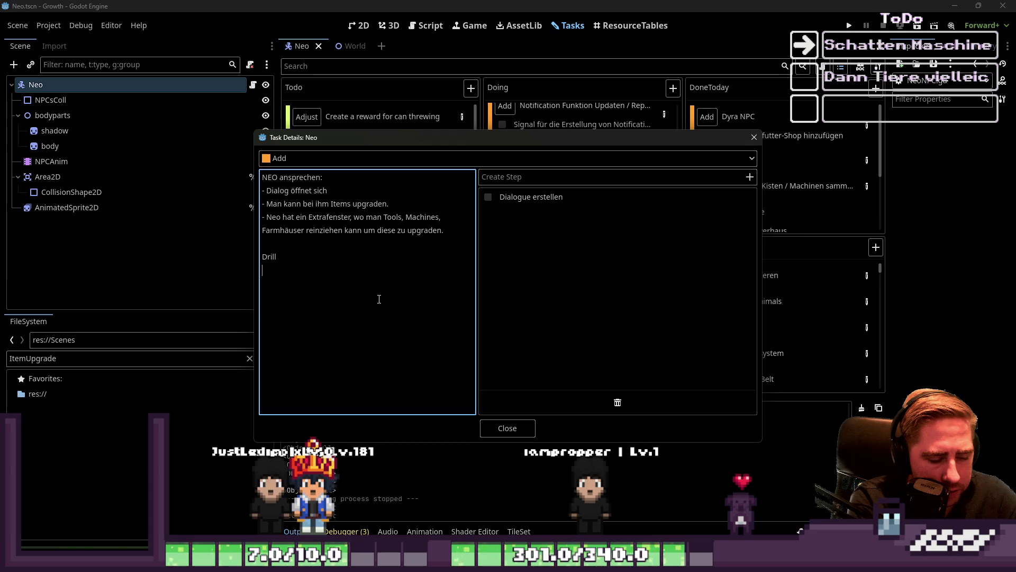
key("BackSpace")
key("BackSpace")
key("BackSpace")
type("Cidery")
key("Return")
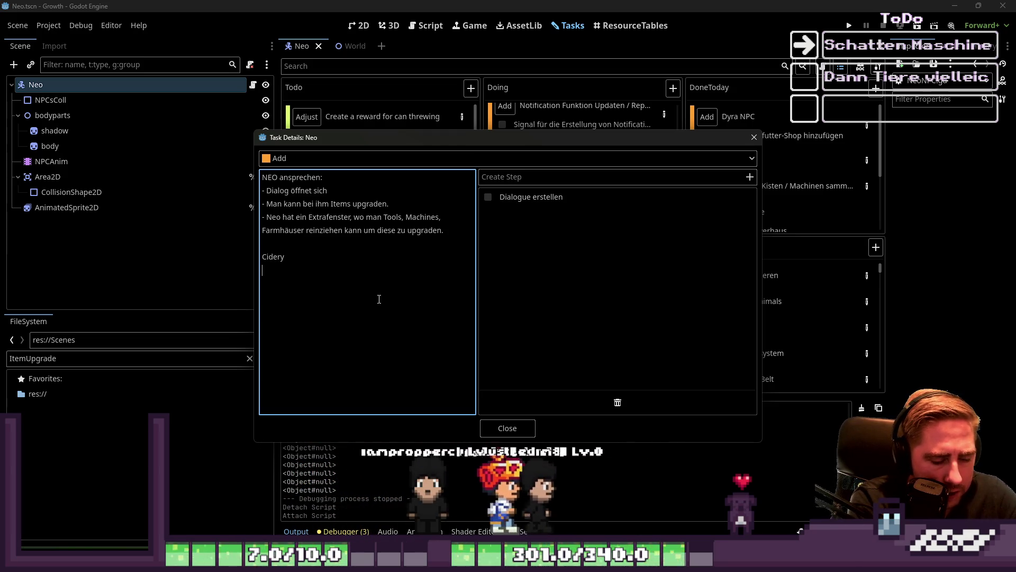
type("Composter")
key("Return")
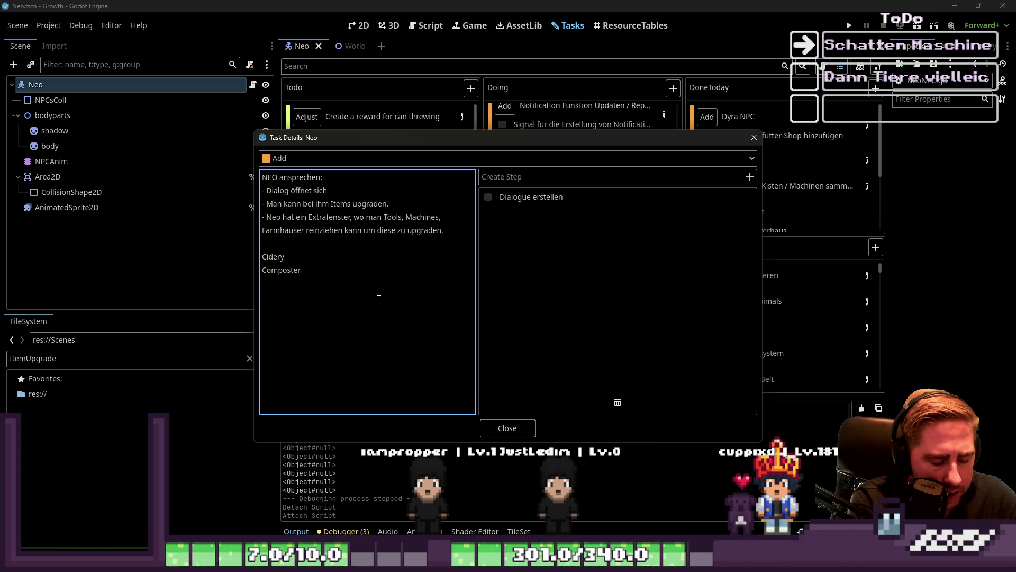
type("Sprn")
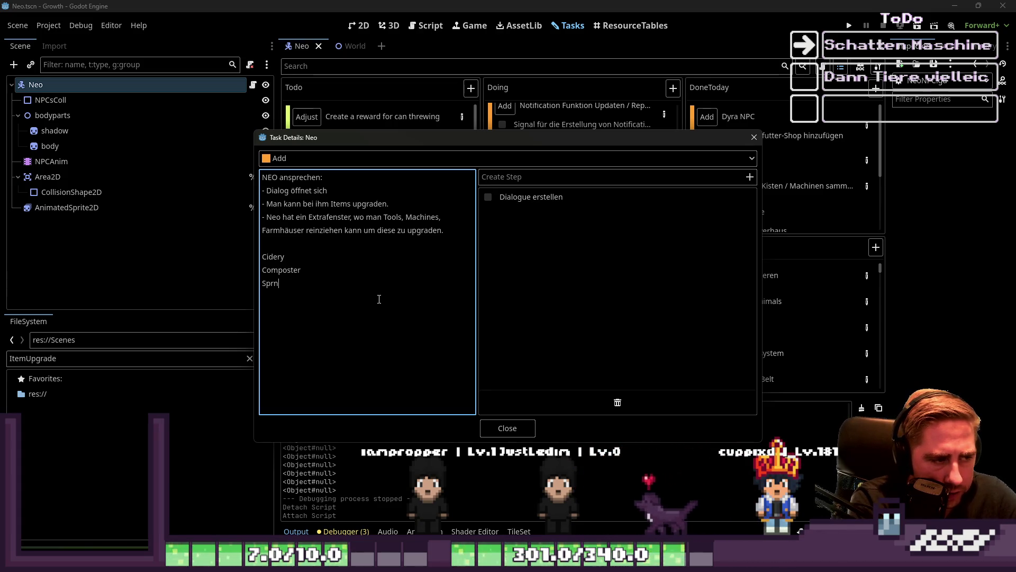
key("BackSpace")
type("inkler")
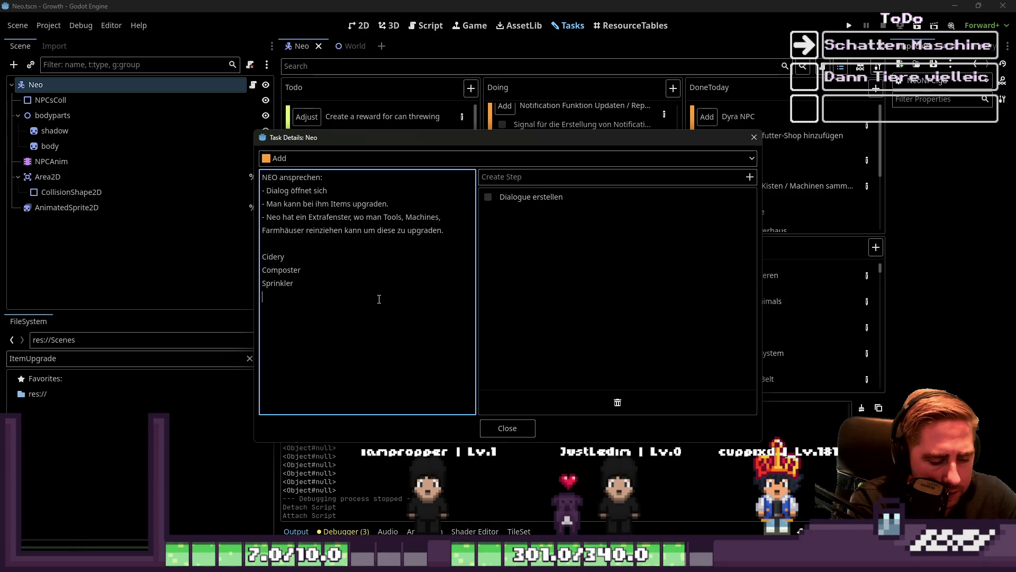
type("Vaccuum")
key("Return")
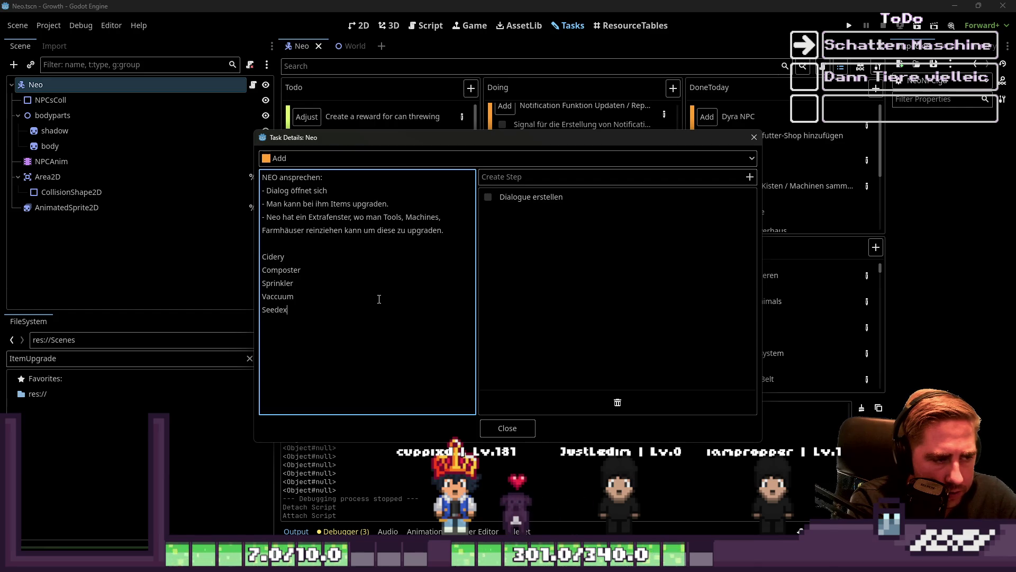
- Add Seedextractor, Drill and Mortar, plus a separate Trap entry below them
type("tractor")
key("Return")
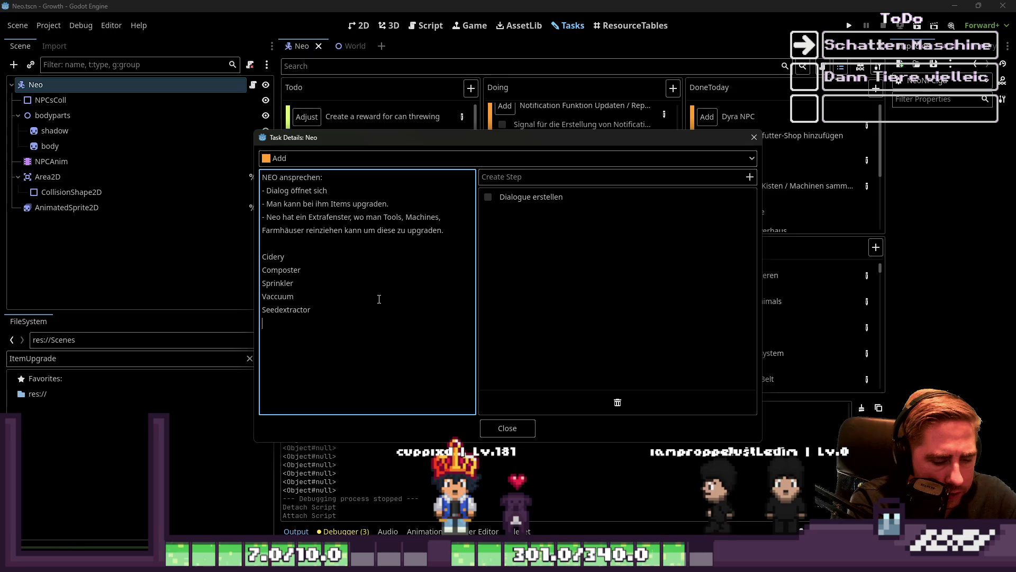
type("Drill")
key("Return")
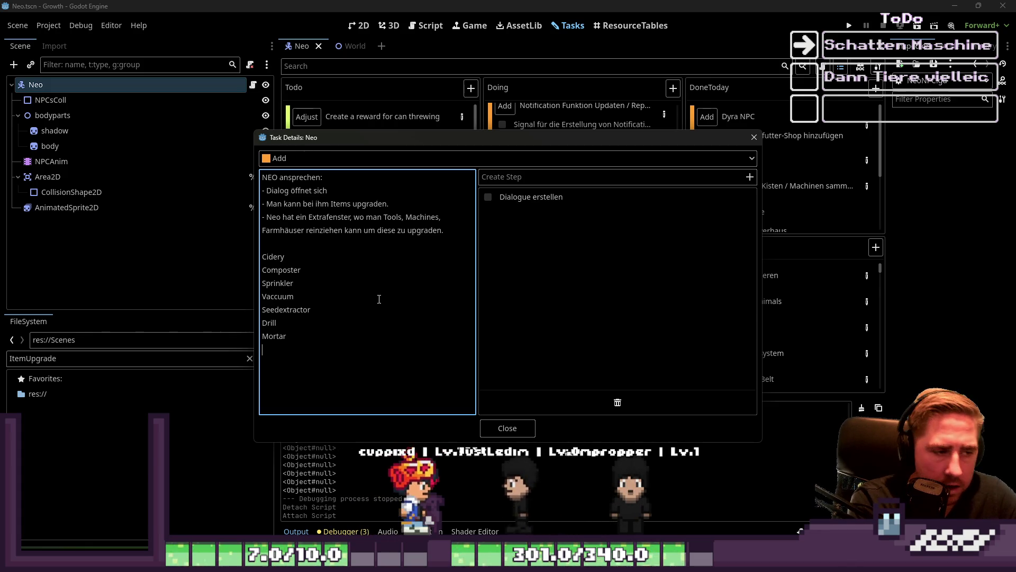
key("Return")
type("Trap")
key("Return")
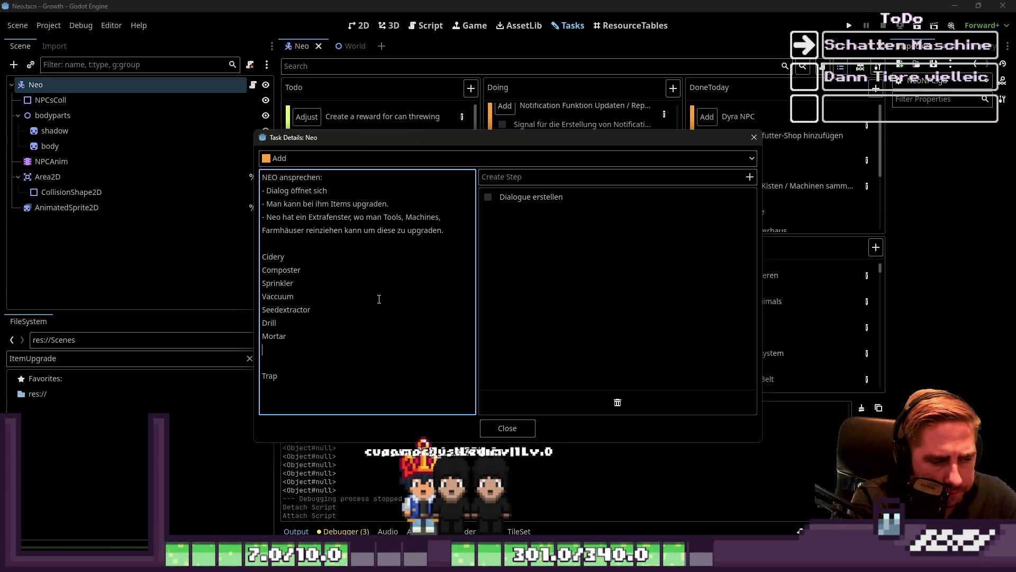
key("Down")
key("Down")
- After a blank line below Trap, add Large Animalhouse, Small Animalhouse and Beehive lines
key("End")
key("Return")
key("Return")
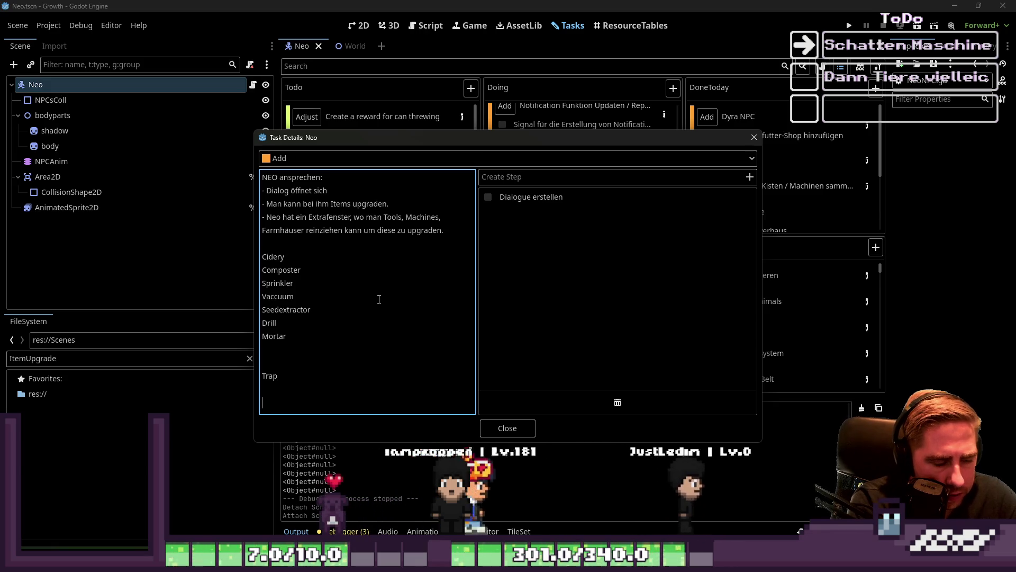
type("l")
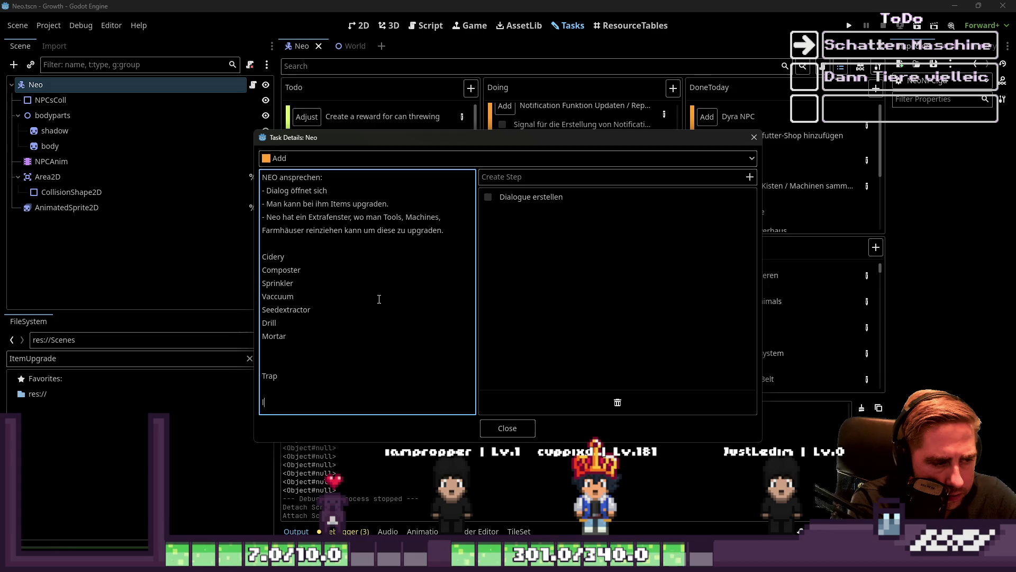
type("ae An")
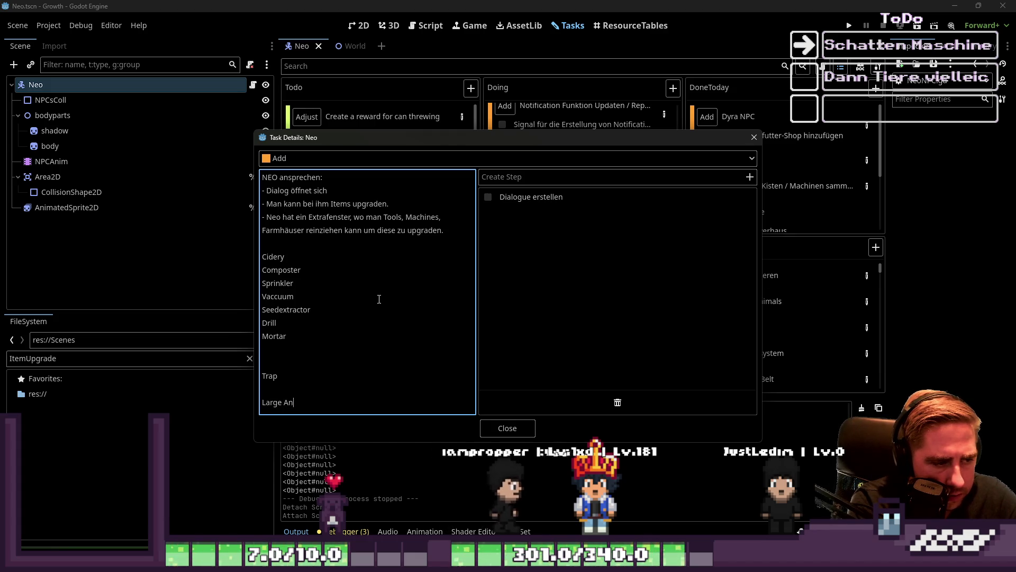
type("imalhouse")
key("Return")
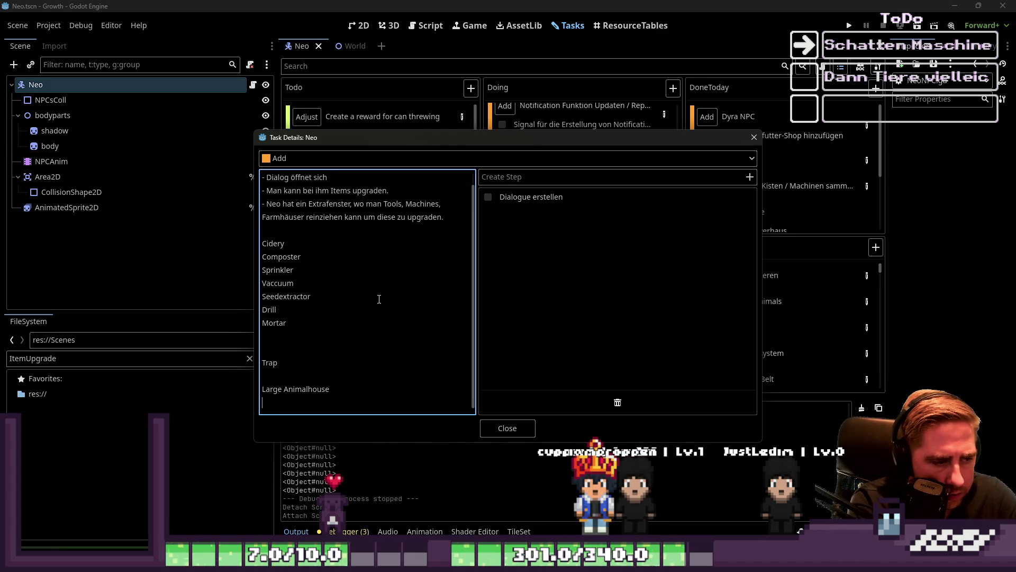
type("Small Anima")
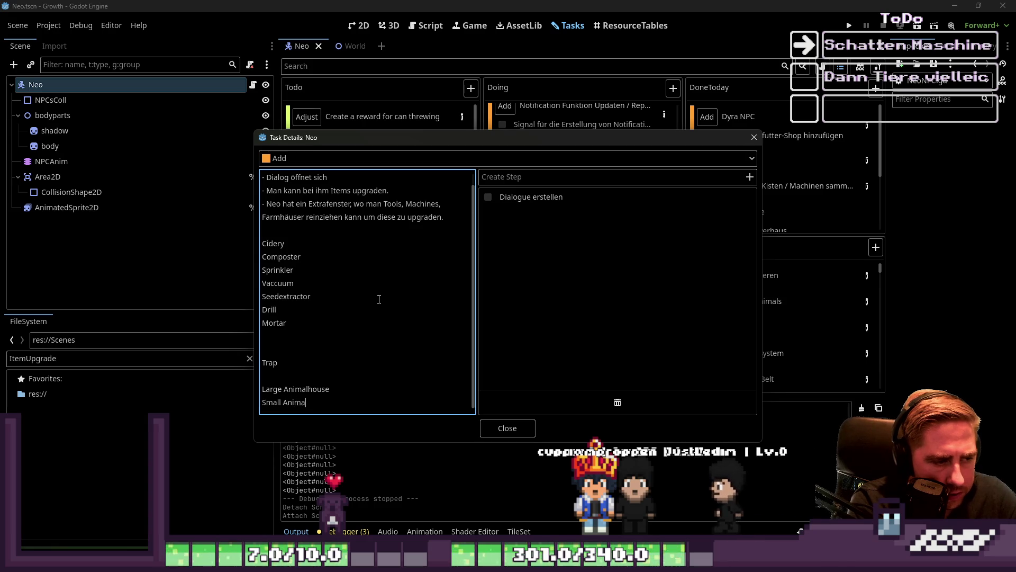
type("l House")
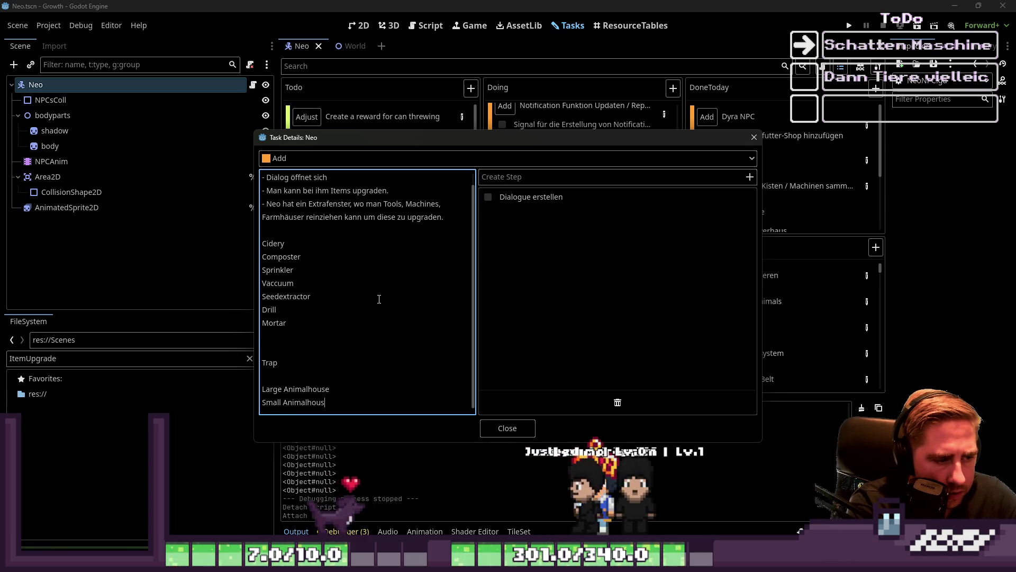
key("Return")
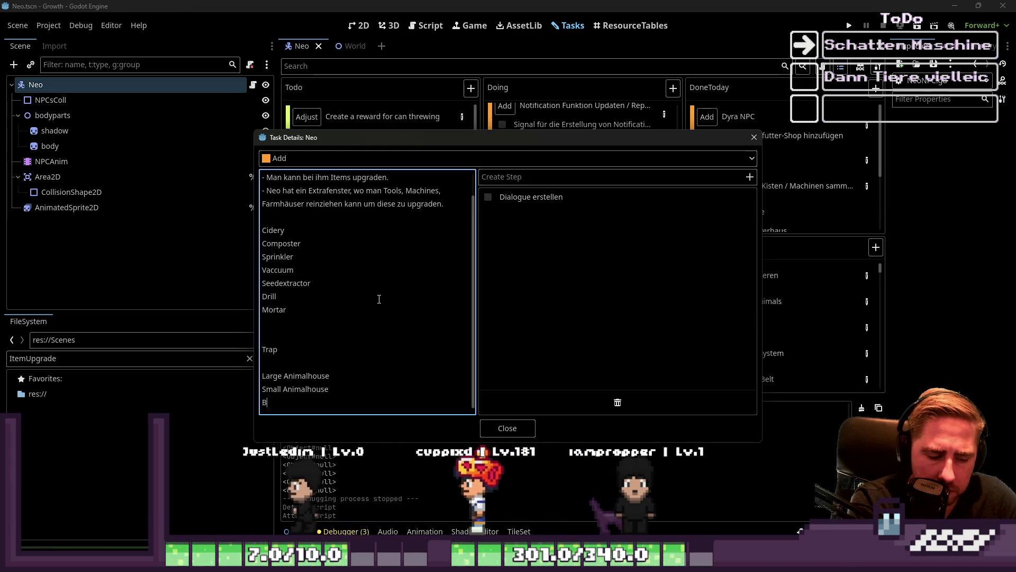
type("Beehive")
key("Return")
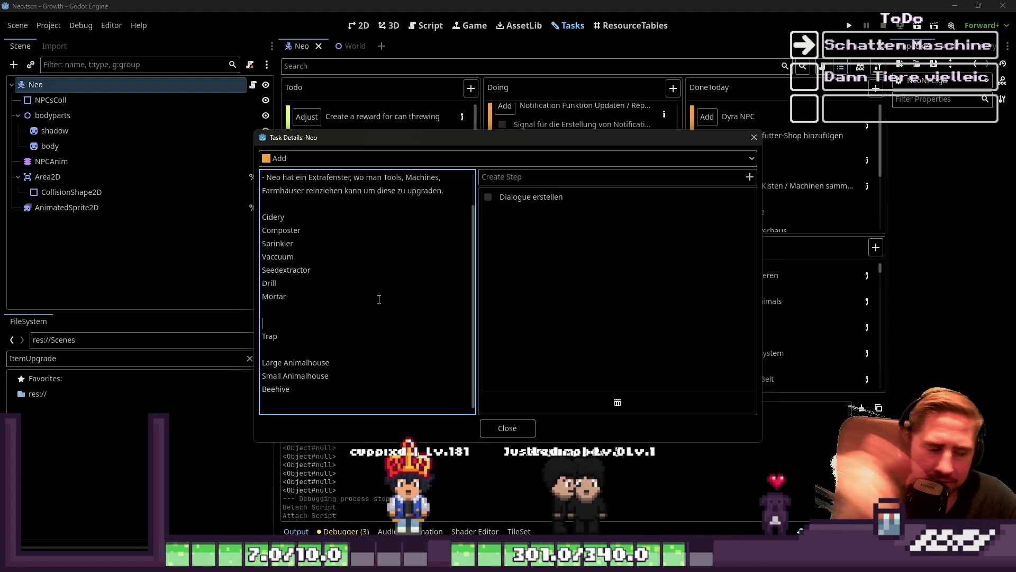
key("Up")
key("Up")
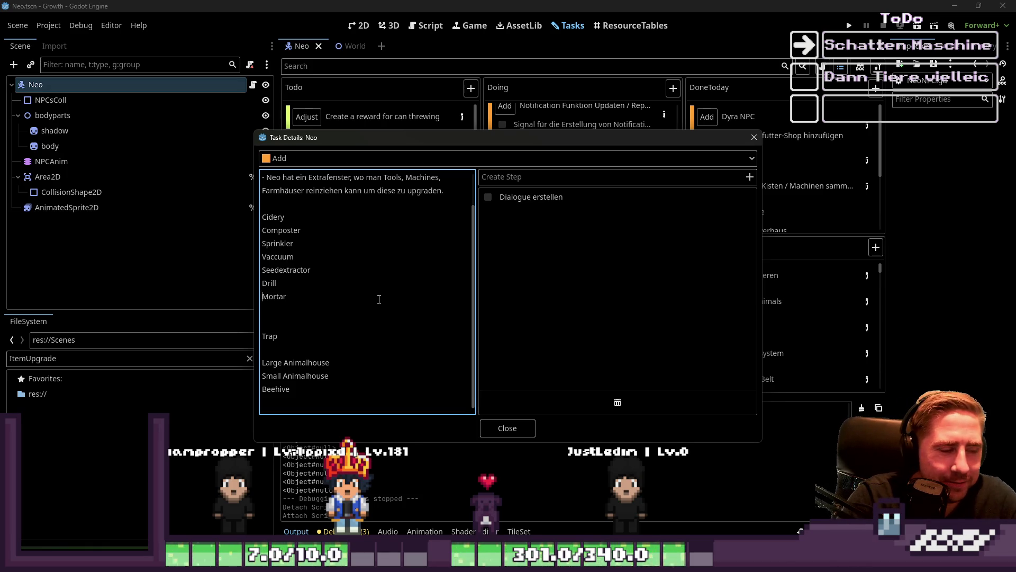
- Insert Noodlemaker and a dairy line after Mortar in Neo's notes
key("Up")
key("Up")
key("Up")
key("Right")
key("Right")
key("Down")
key("Down")
key("Down")
key("Right")
key("Right")
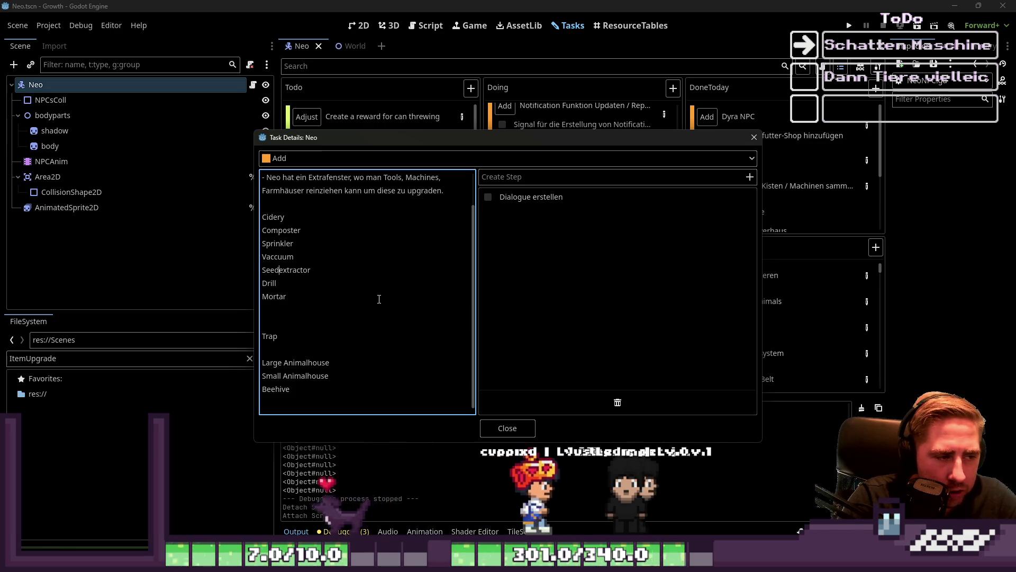
key("Up")
key("Up")
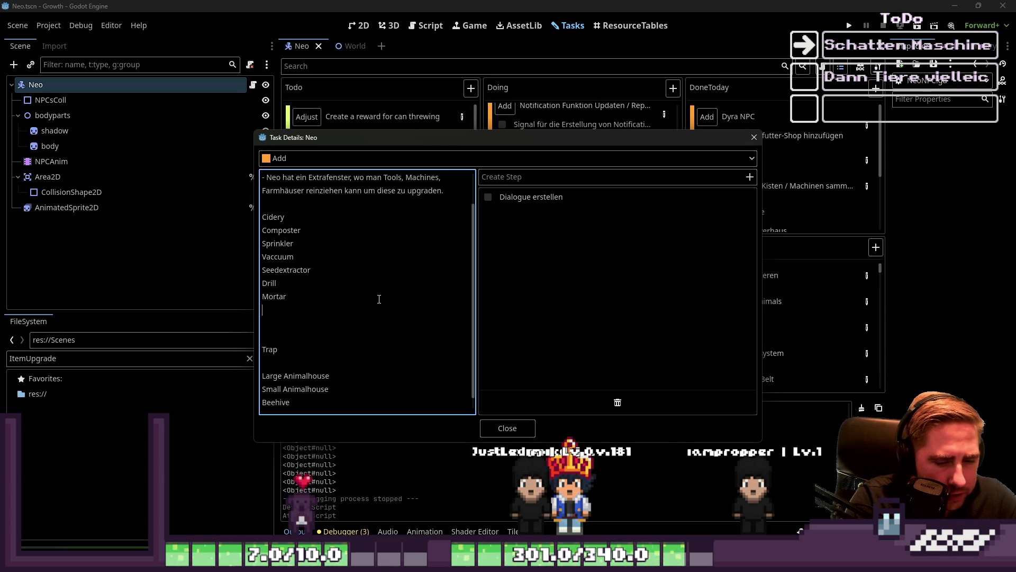
type("Noodlema")
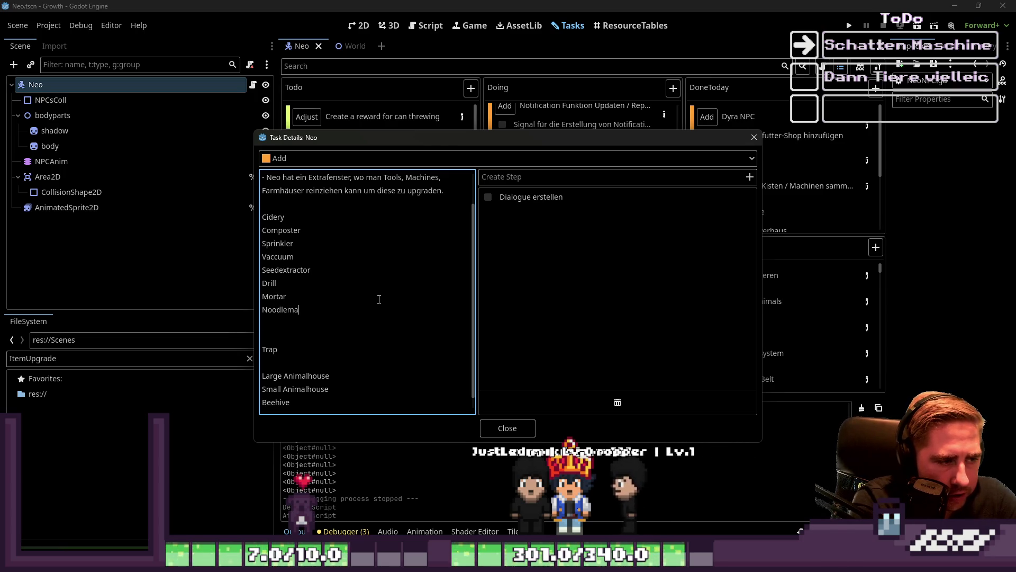
type("ker")
key("Return")
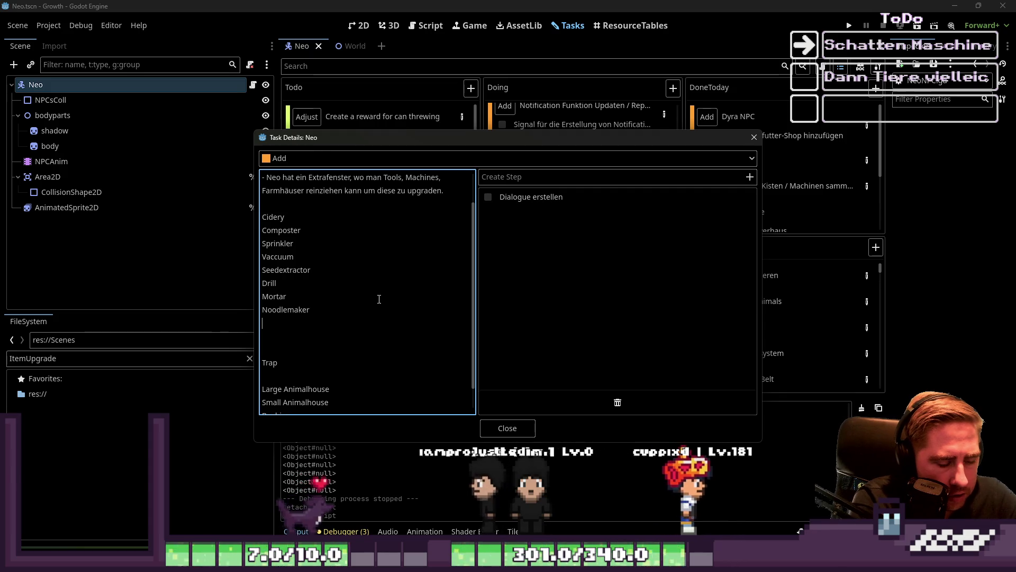
type("Cheesedair")
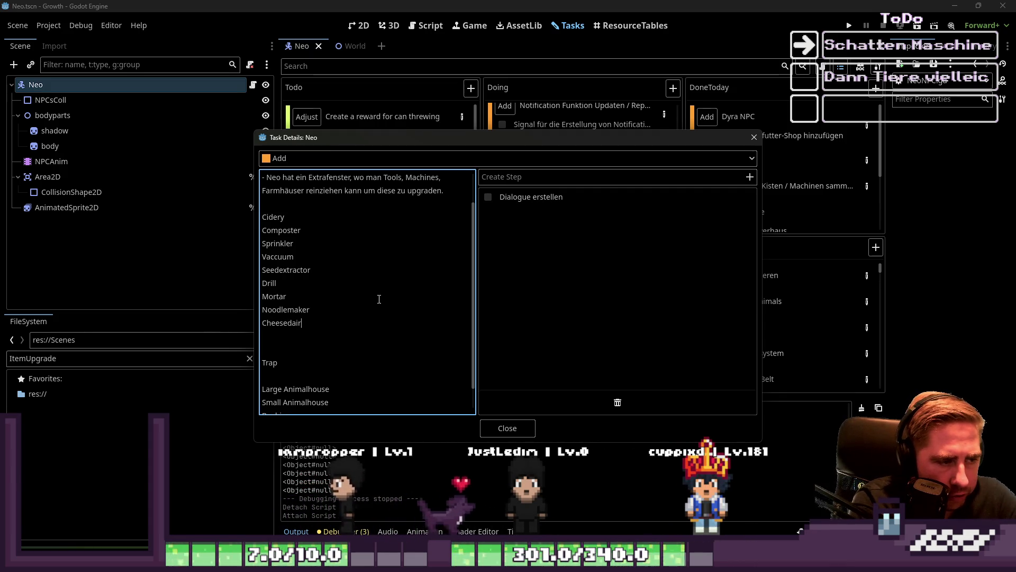
type("y")
key("Return")
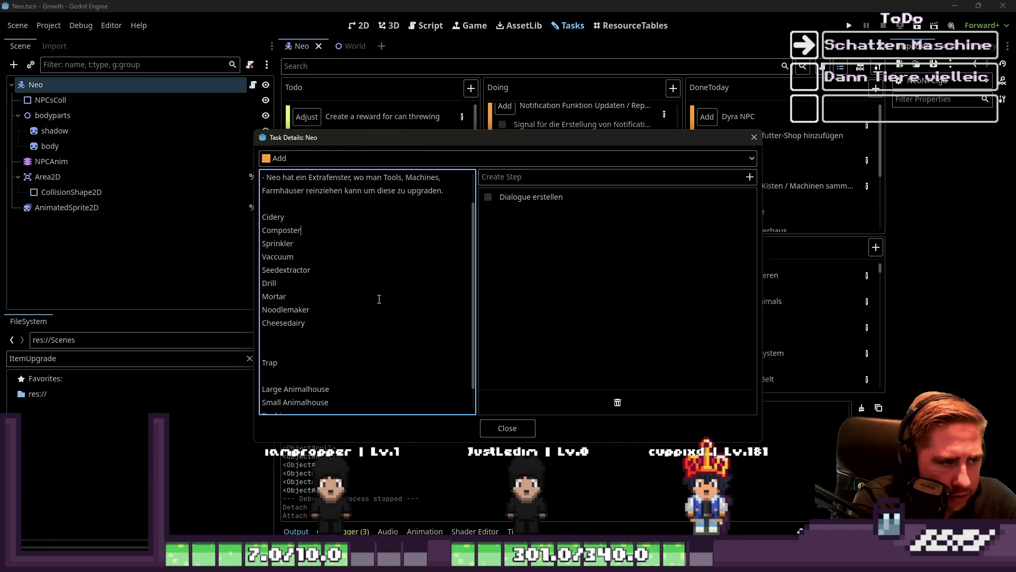
- Make the dairy line read 'dairy -> Cheese, Yoghurt' without Icecream, then close the task details
key("Down")
key("Down")
key("Down")
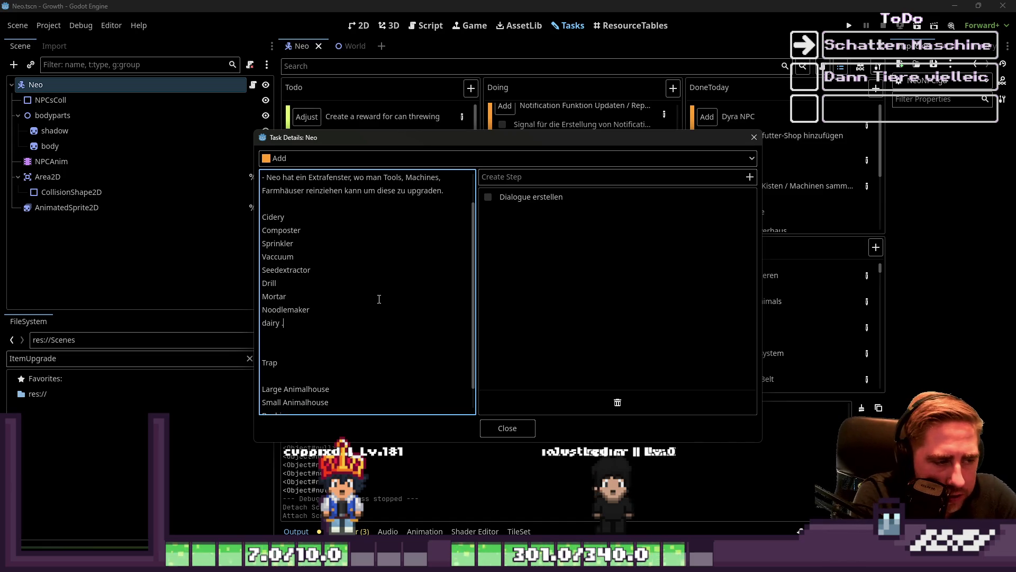
type("-> Cheese (")
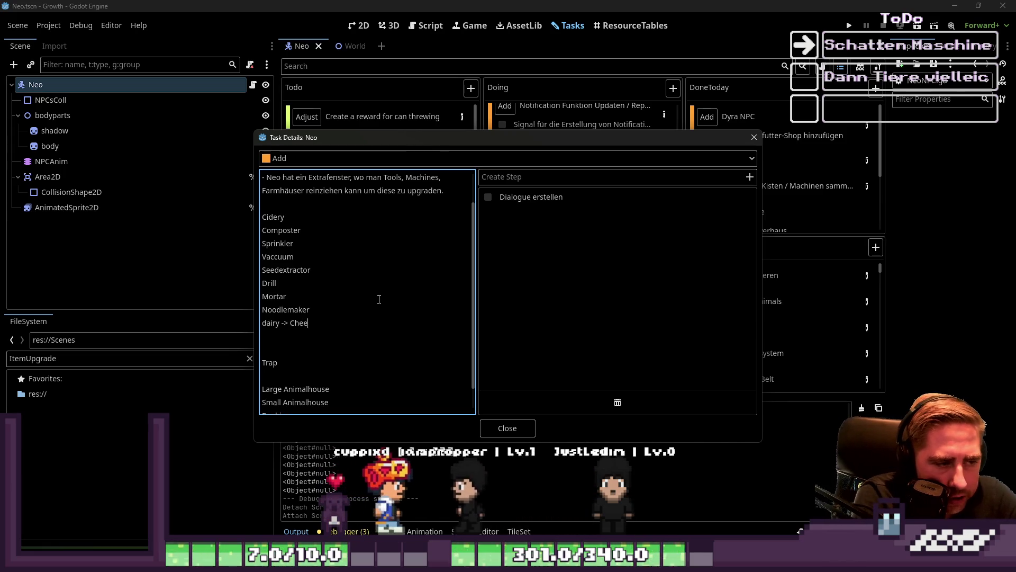
key("BackSpace")
type(", ")
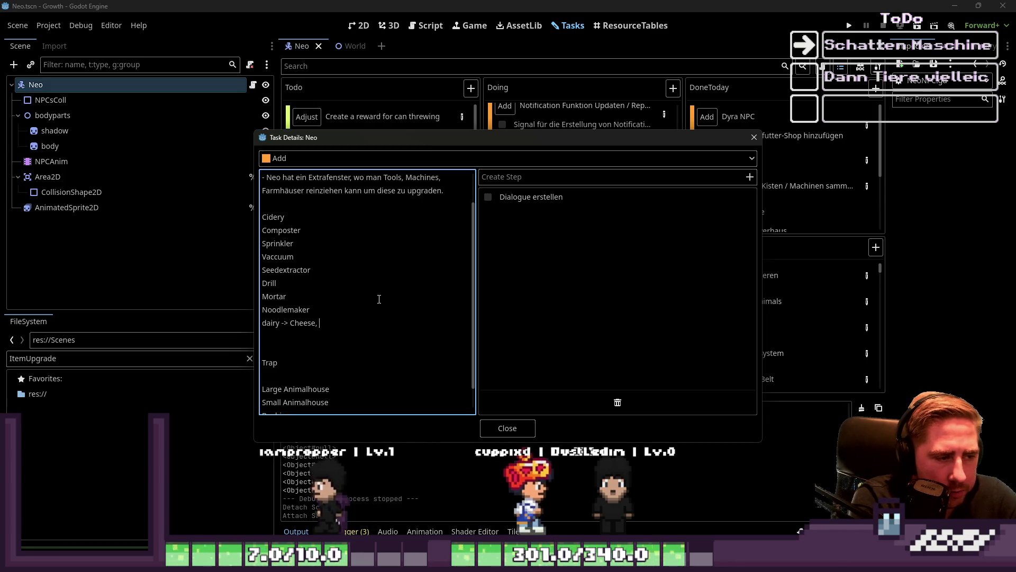
type("Yoghurt, Icecream,")
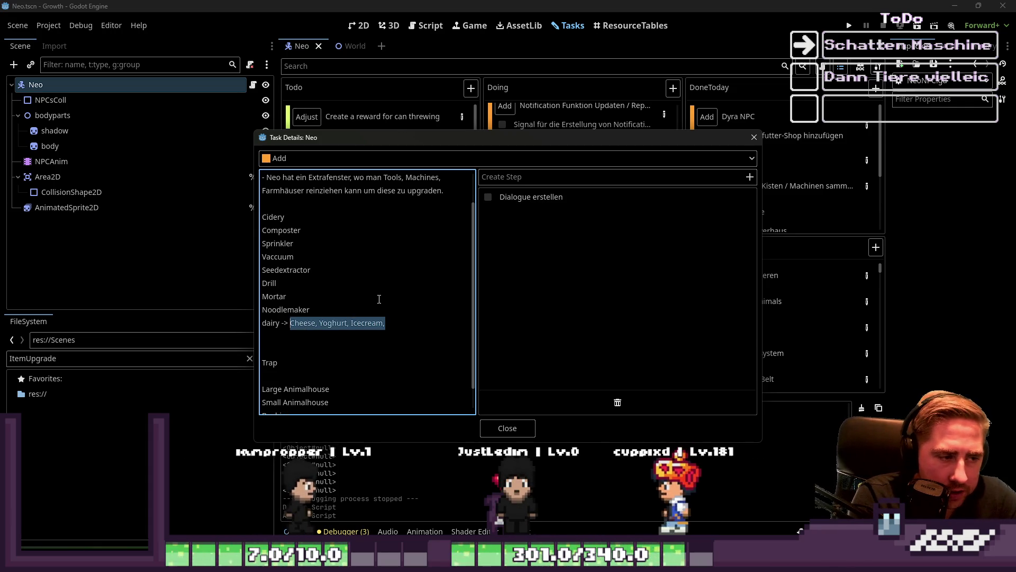
key("Right")
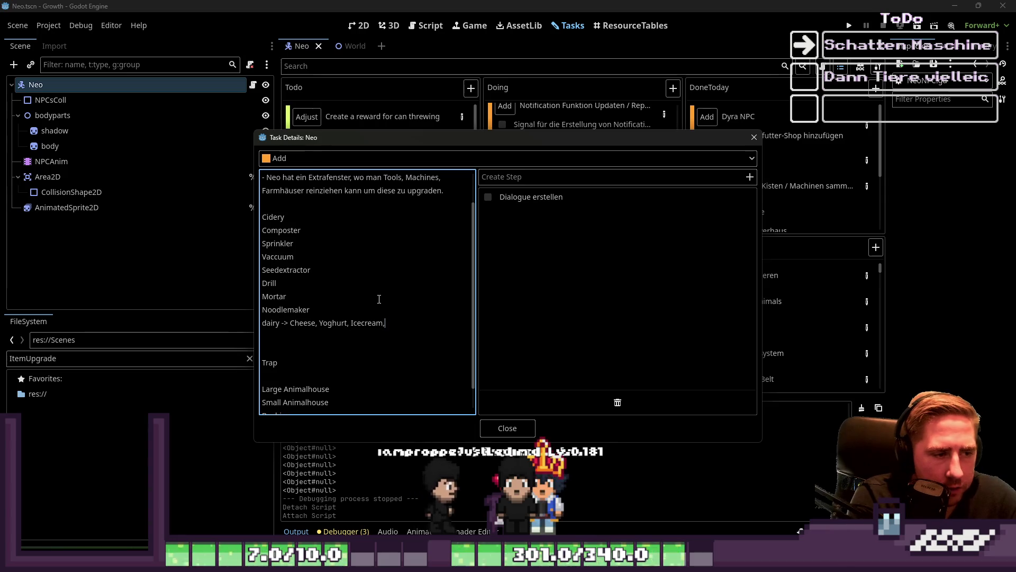
key("ctrl+shift+Left")
key("ctrl+shift+Left")
key("BackSpace")
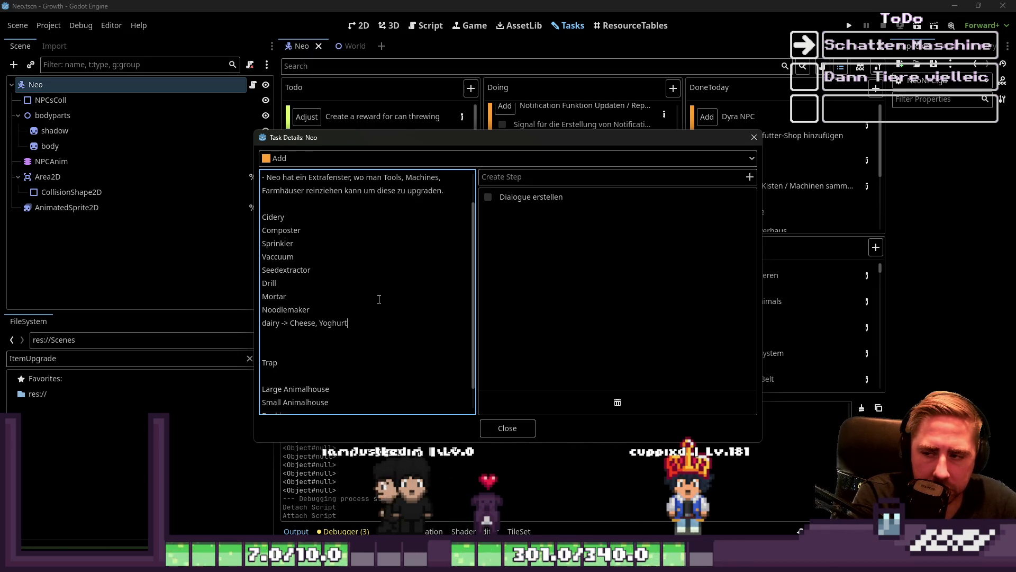
key("Down")
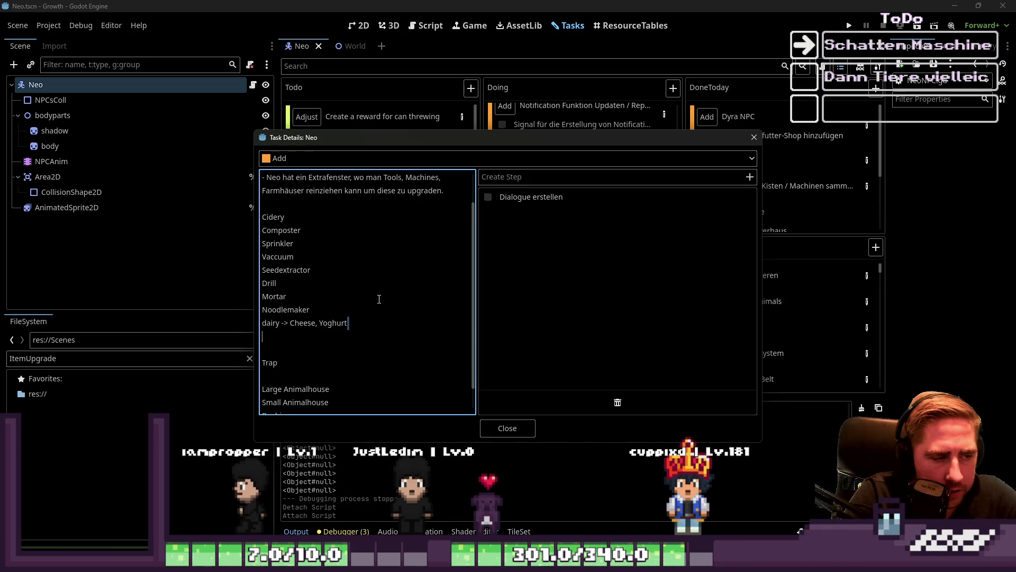
key("Escape")
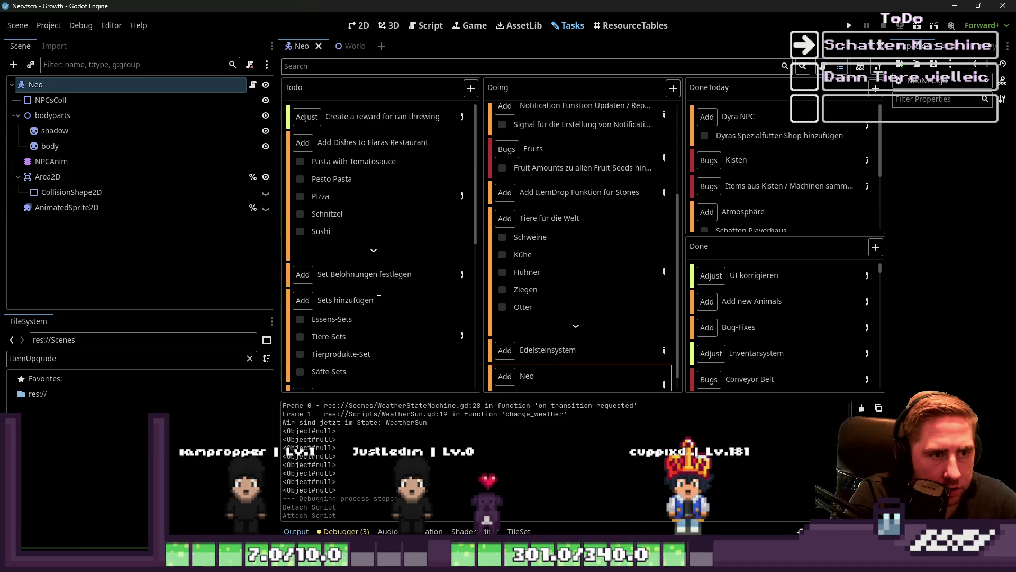
- Reopen Neo's task and cut 'dairy -> Cheese, Yoghurt' down to 'Dairy' with a capital D
scroll(635, 249, "down", 5)
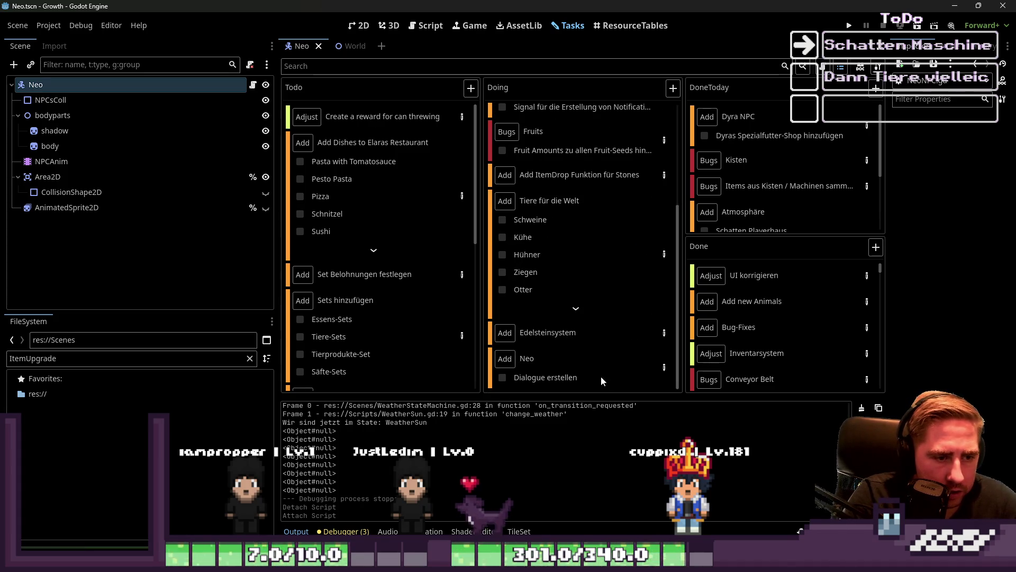
left_click(664, 367)
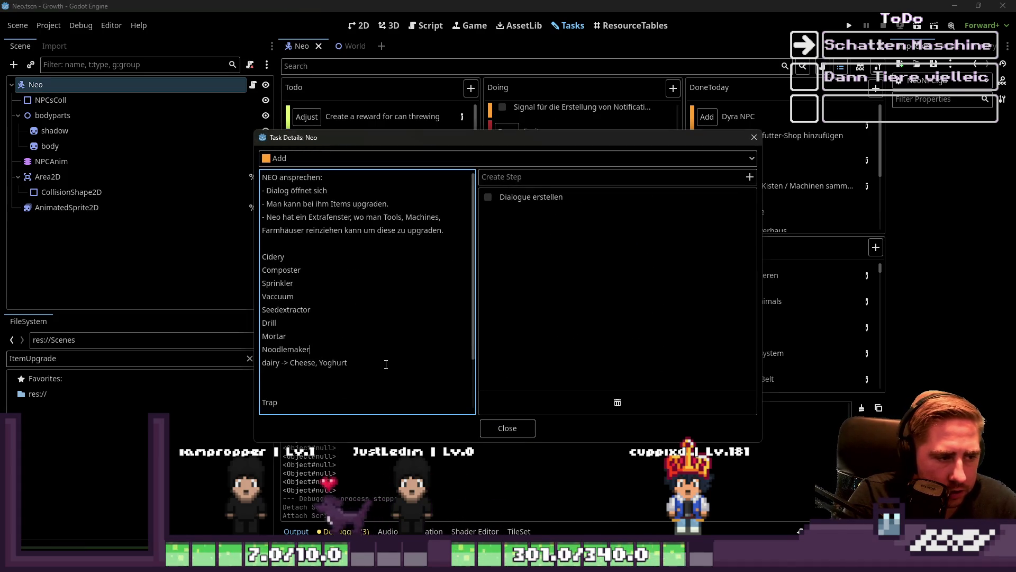
left_click_drag(351, 363, 280, 363)
key("BackSpace")
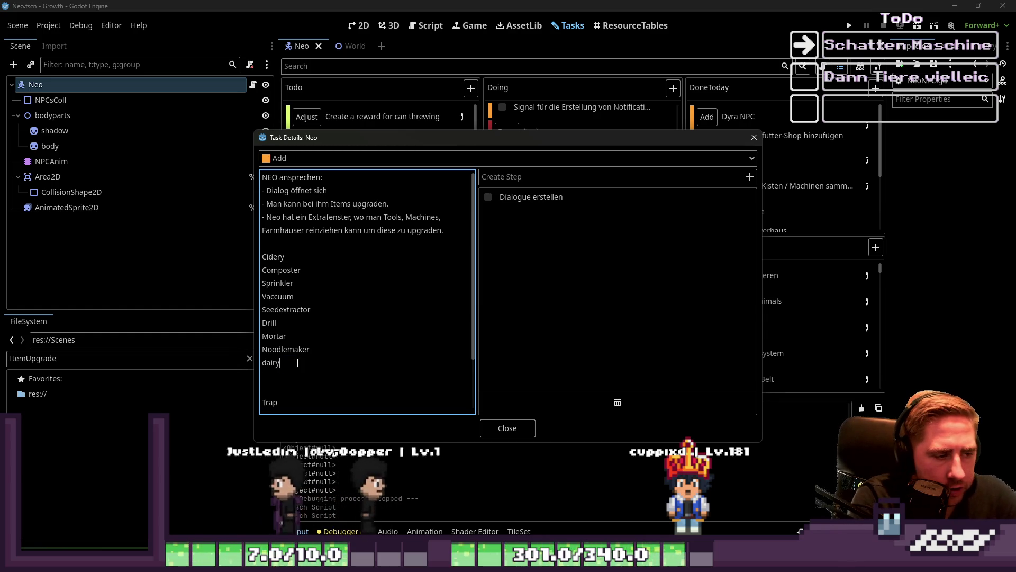
key("Home")
key("Delete")
type("D")
key("Up")
key("Up")
key("Up")
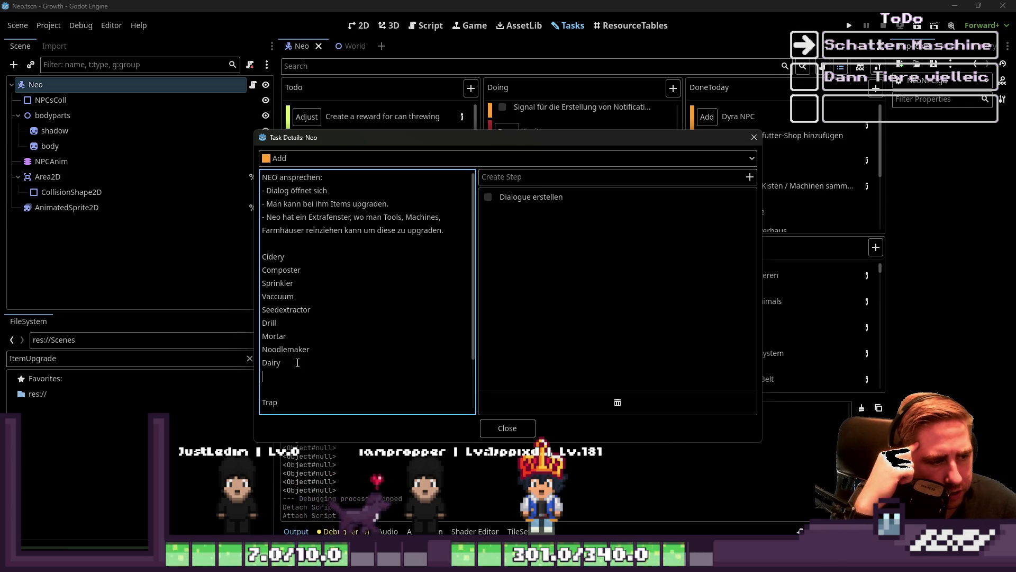
key("Left")
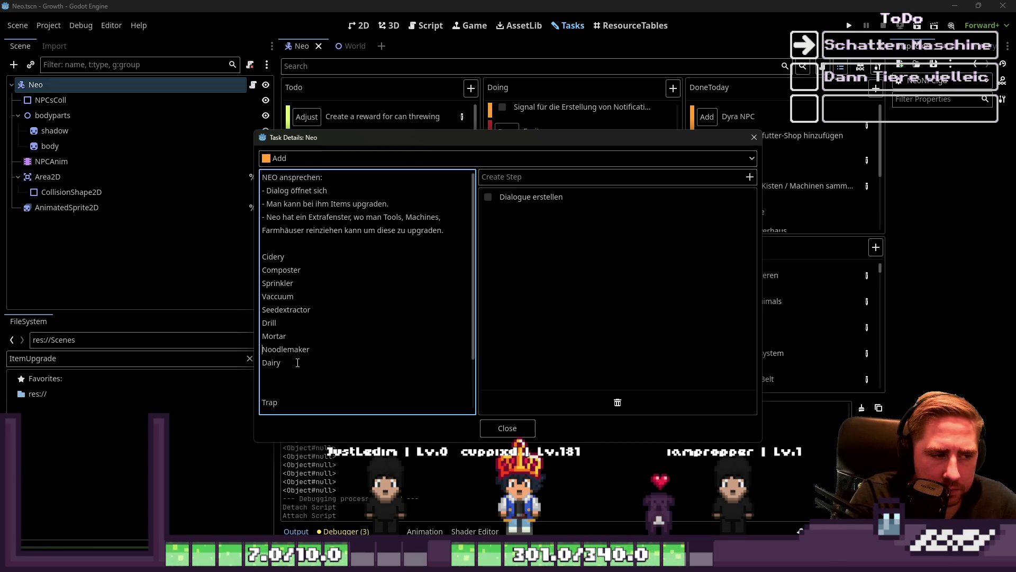
- Close the task details and filter the FileSystem by 'machine'
left_click(507, 428)
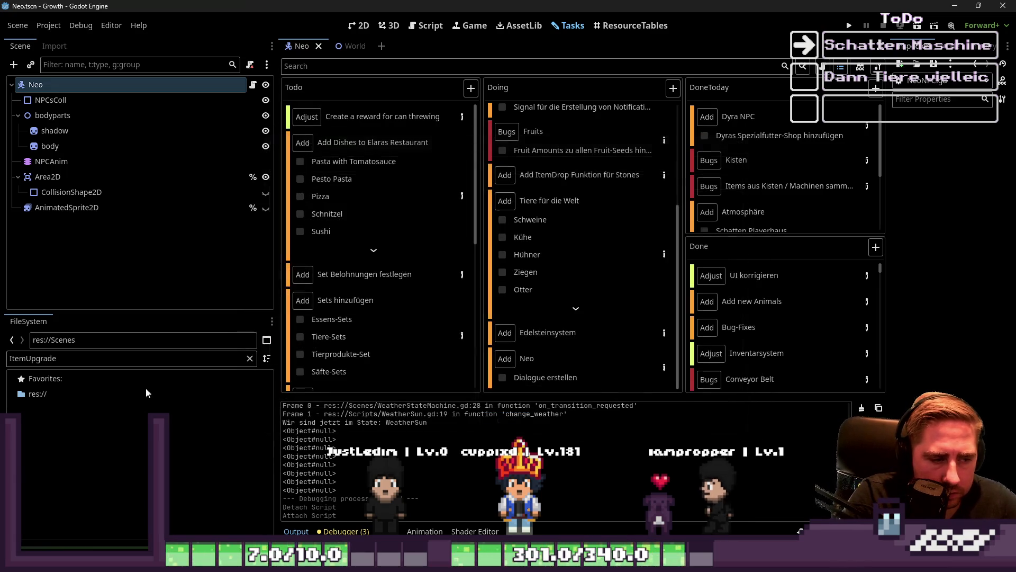
left_click(135, 361)
key("ctrl+a")
type("machine")
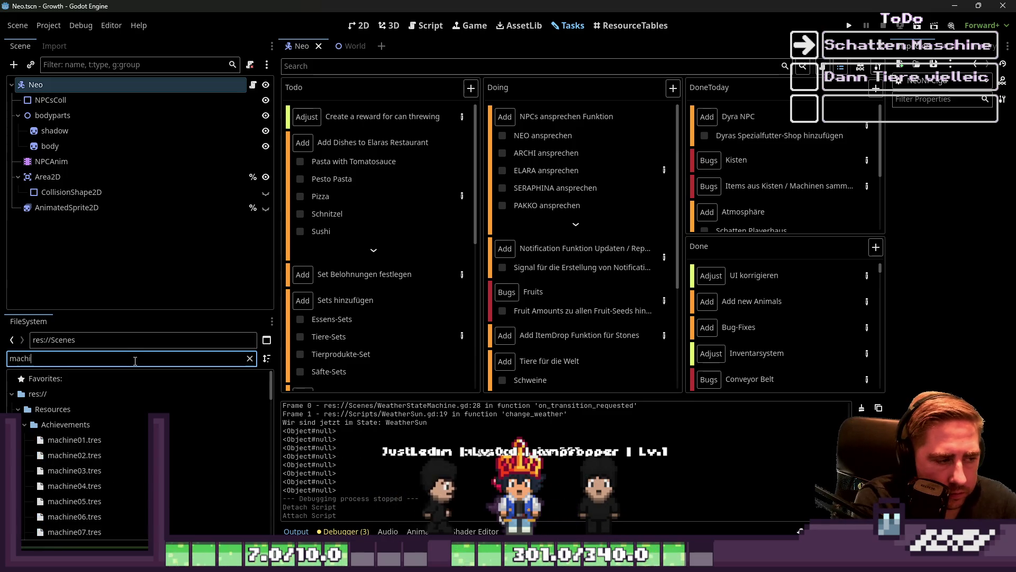
- Enlarge the file panel and scroll down to the machine sprite PNGs
scroll(204, 463, "up", 10)
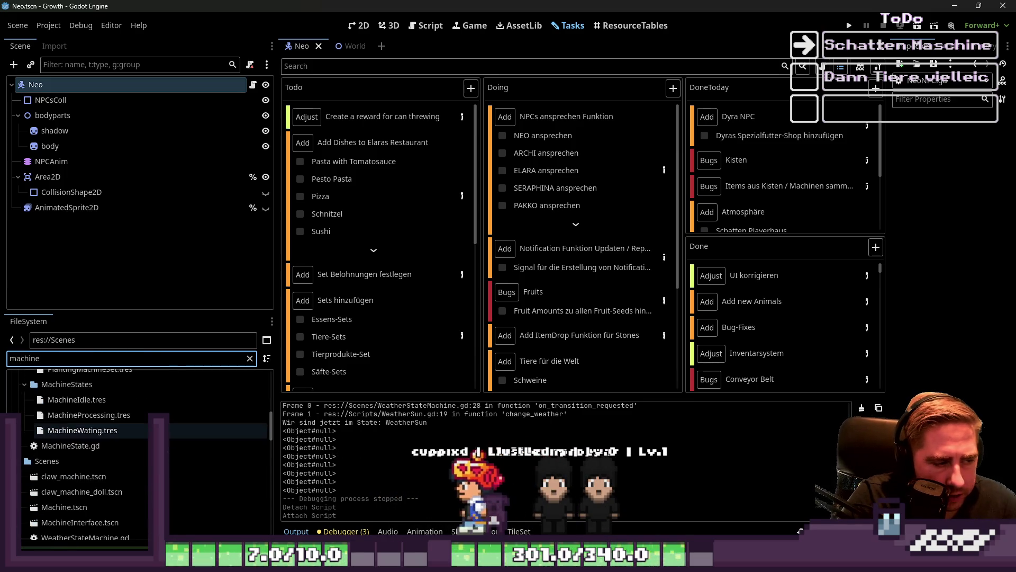
scroll(133, 455, "down", 3)
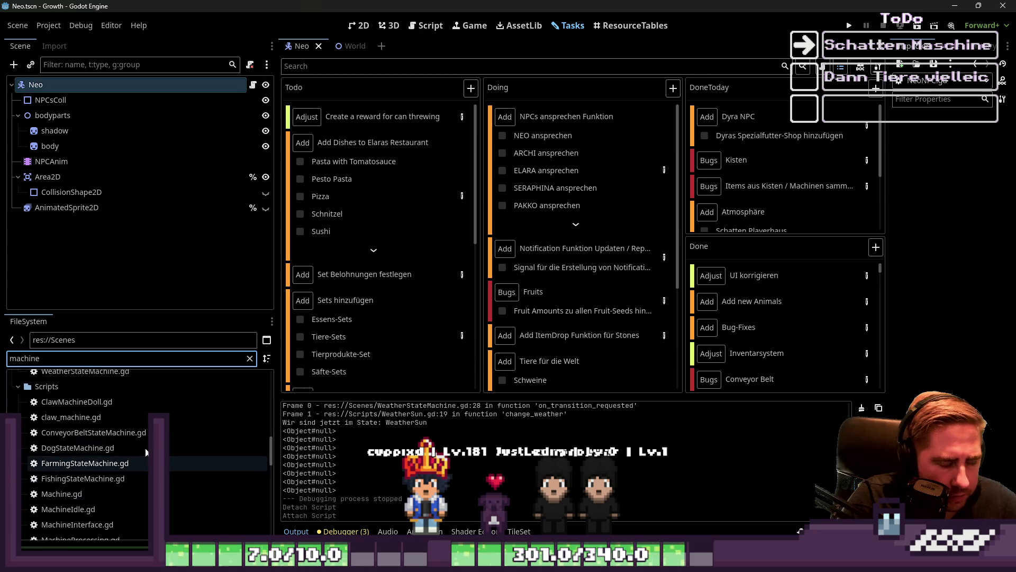
left_click_drag(154, 311, 177, 177)
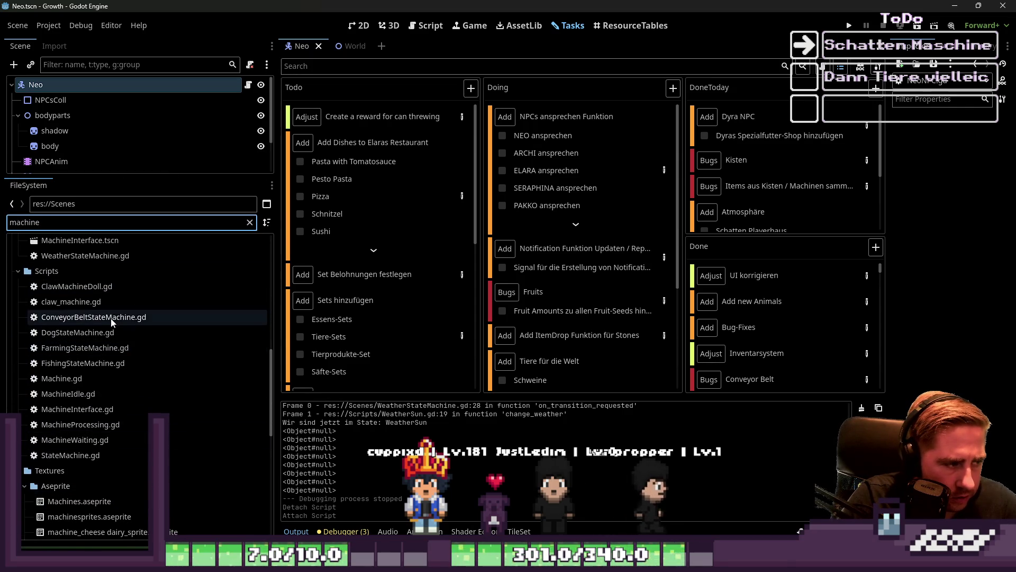
scroll(119, 415, "down", 8)
scroll(119, 418, "down", 5)
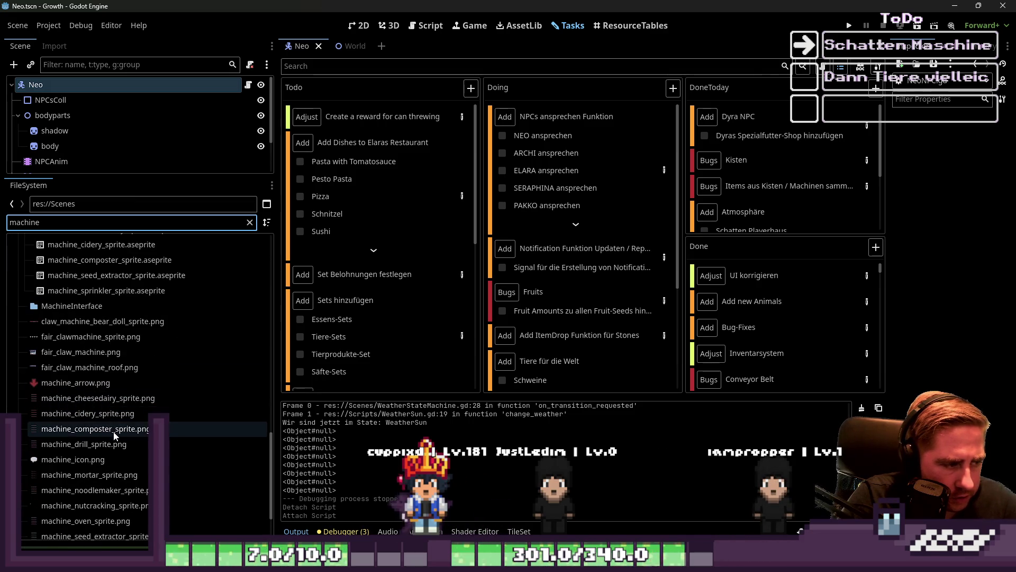
mouse_move(115, 436)
scroll(113, 450, "down", 2)
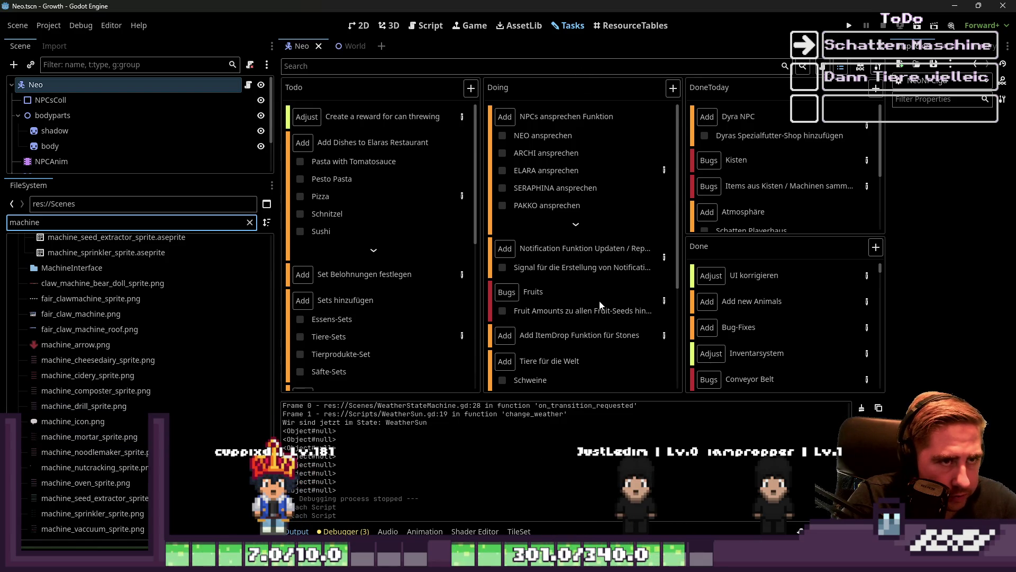
scroll(600, 307, "down", 3)
- Reopen Neo's task details and add 'Oven' on the line under Dairy
left_click(663, 366)
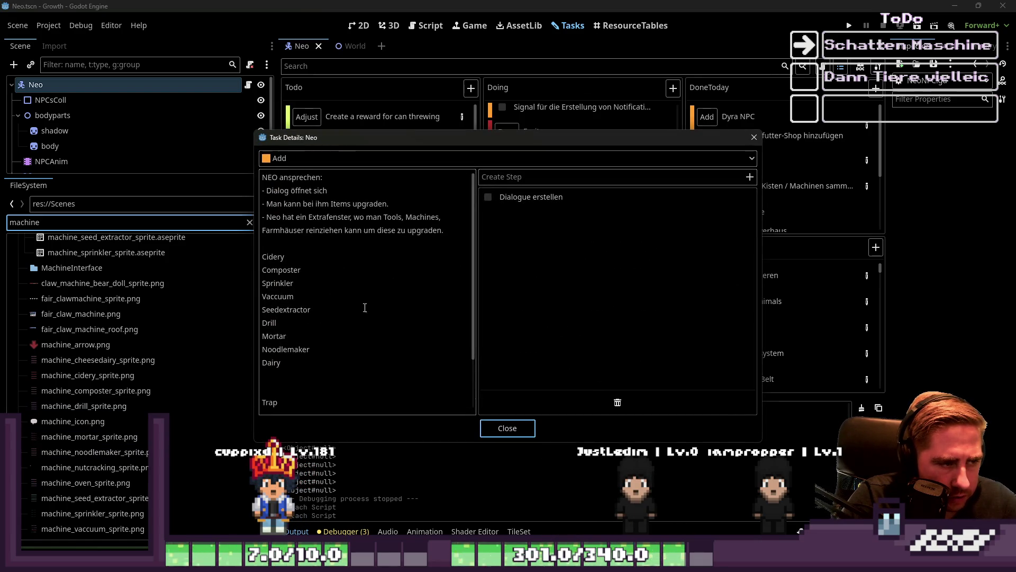
left_click(296, 349)
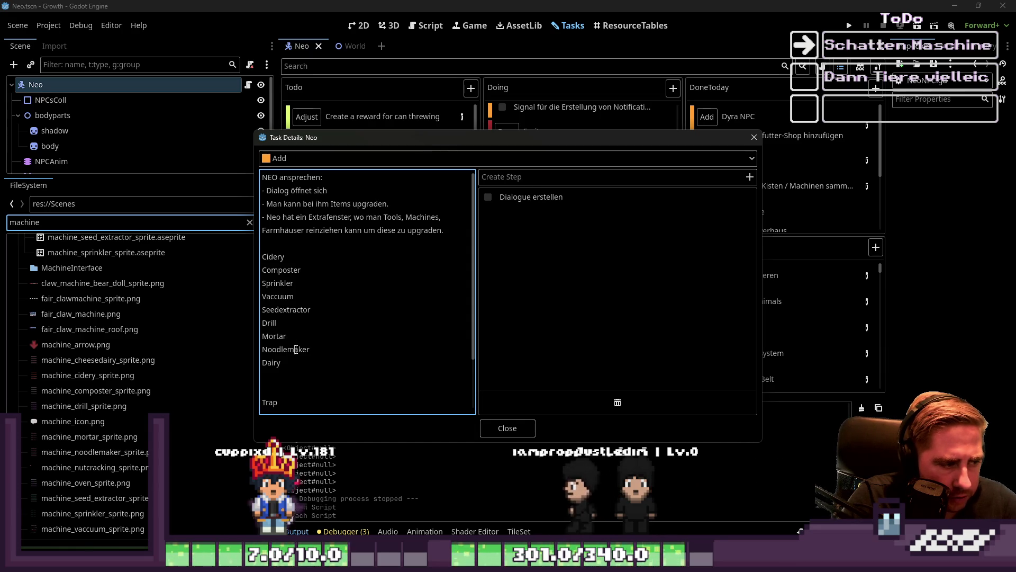
key("Down")
key("Down")
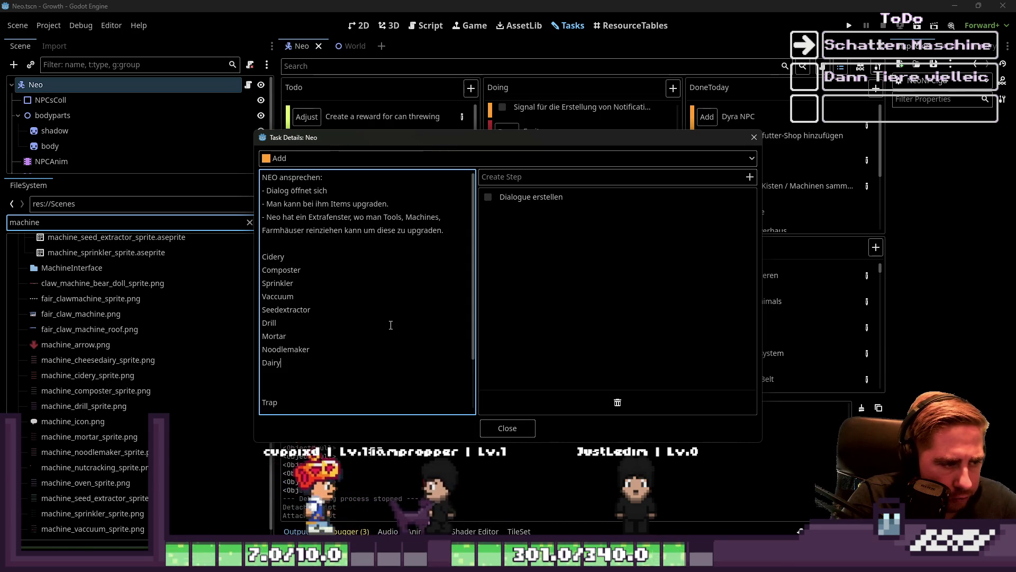
type("Oven")
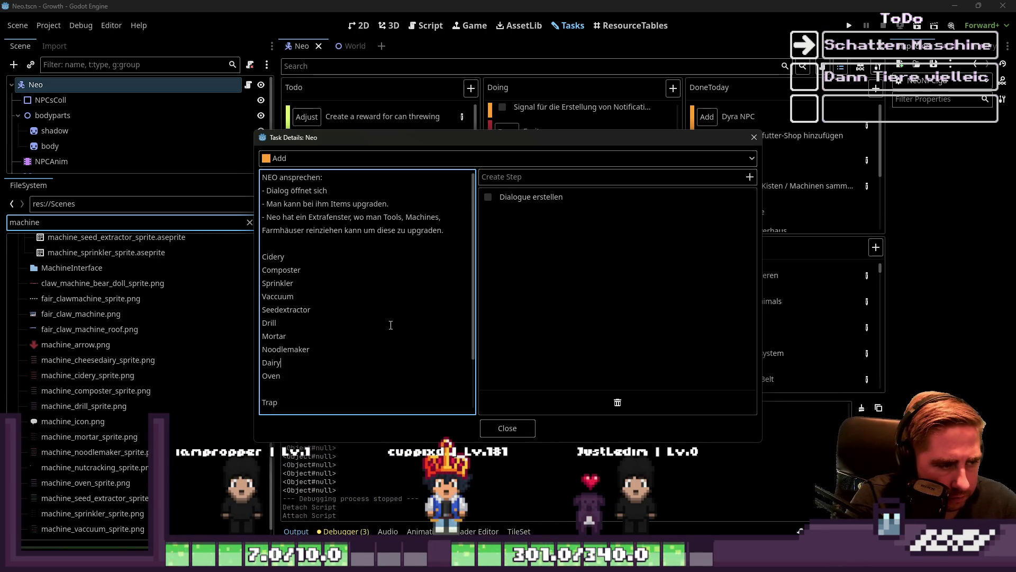
key("Up")
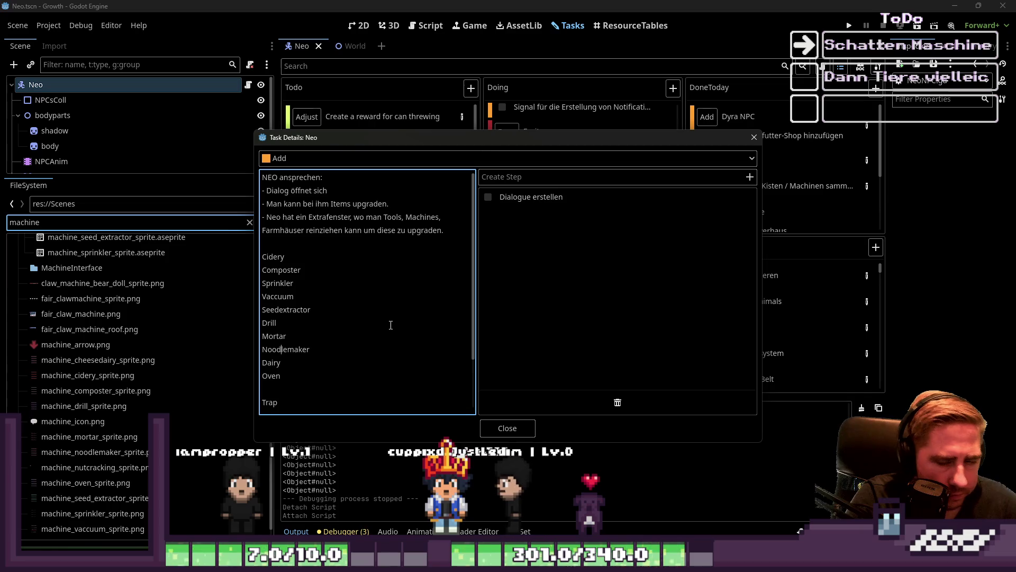
key("Up")
key("Up")
key("Up")
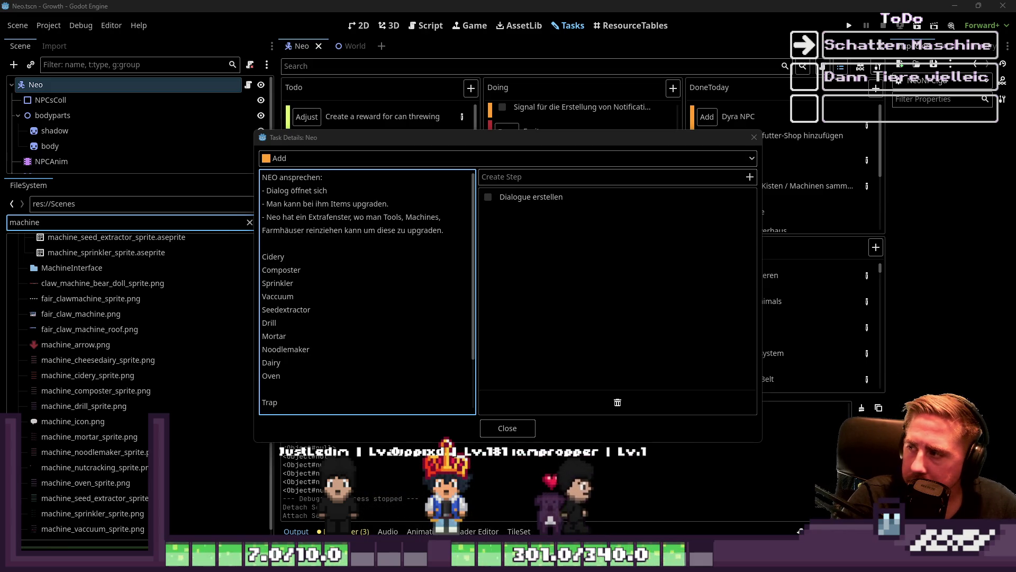
scroll(301, 359, "down", 2)
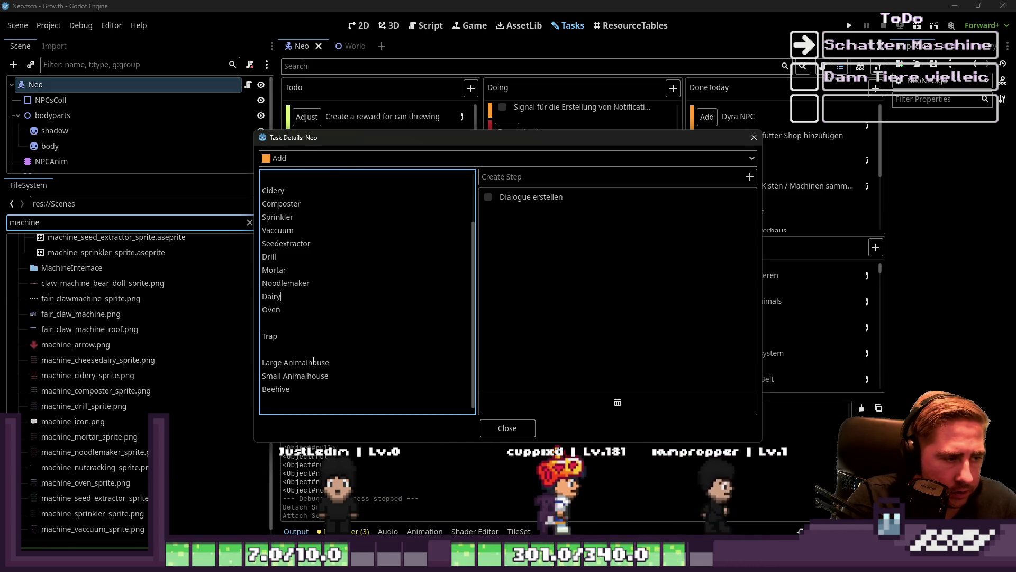
- Turn Cidery into a 'Cidery:' heading with a new '->' items line beneath it
left_click_drag(329, 395, 262, 360)
left_click(279, 309)
scroll(276, 285, "up", 2)
left_click(326, 219)
left_click(324, 231)
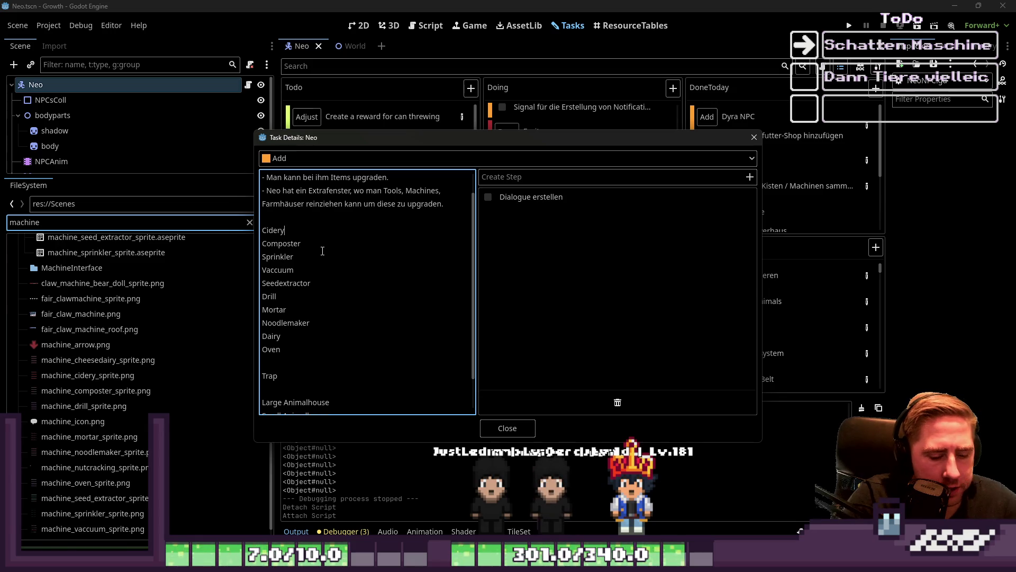
type(":")
key("Return")
key("Up")
type("->")
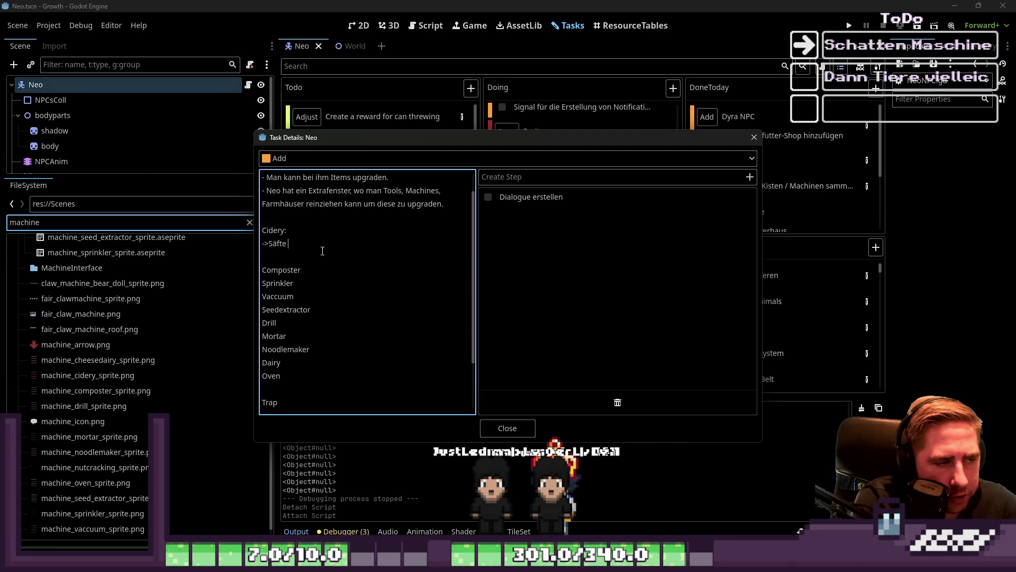
- Complete the Cidery line as '->Saft (man braucht eine gewisse Anzahl an Punkten / Level)'
type("t (")
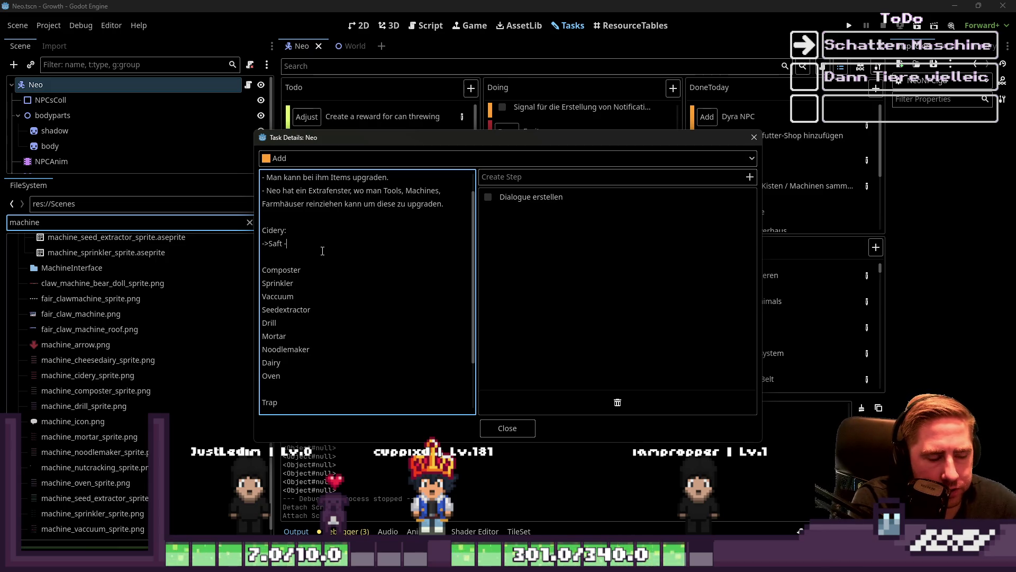
key("BackSpace")
type("(man braucht eine gewisse Anzahl ")
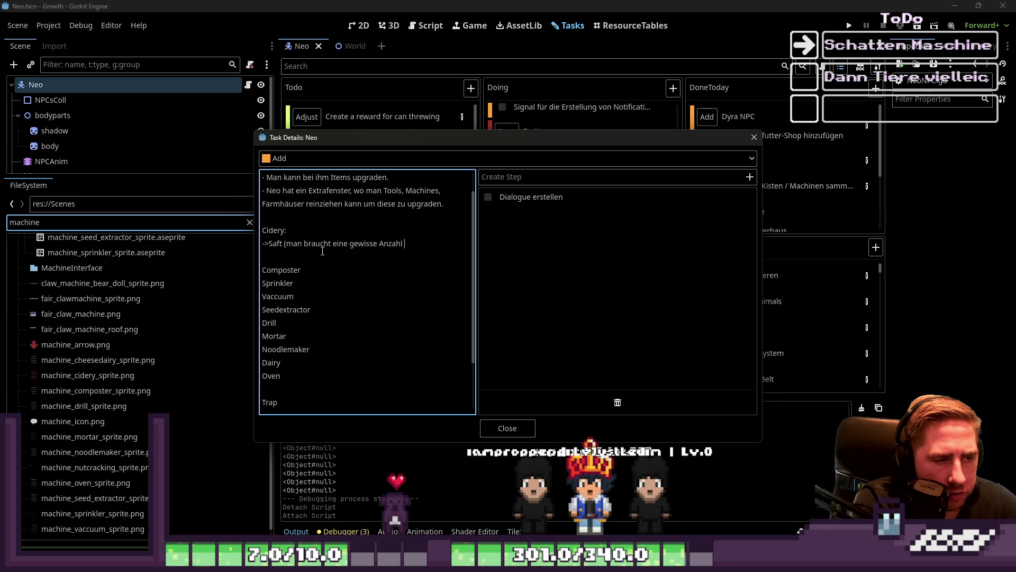
type("an Punkten / ")
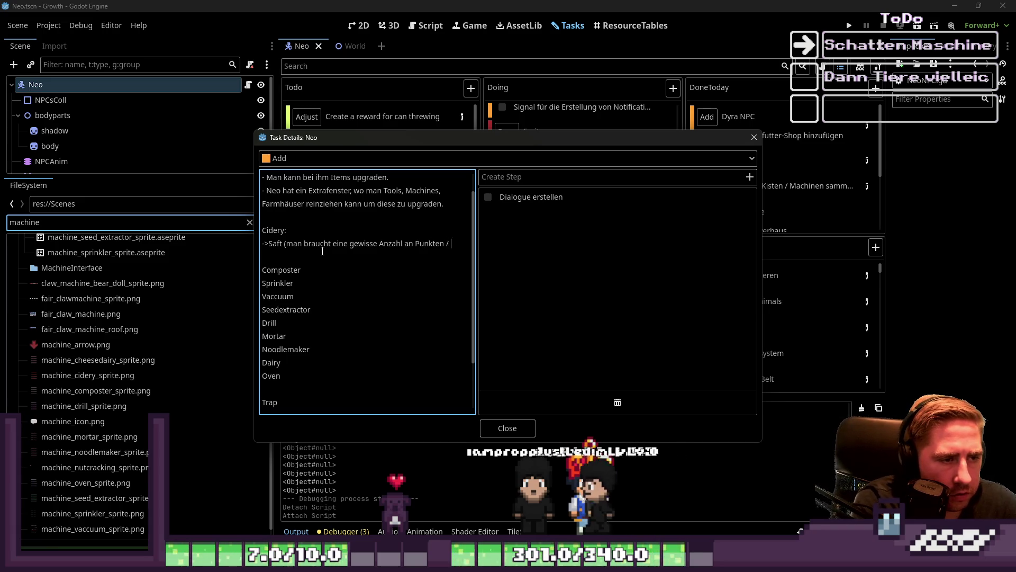
type("Level)")
key("Return")
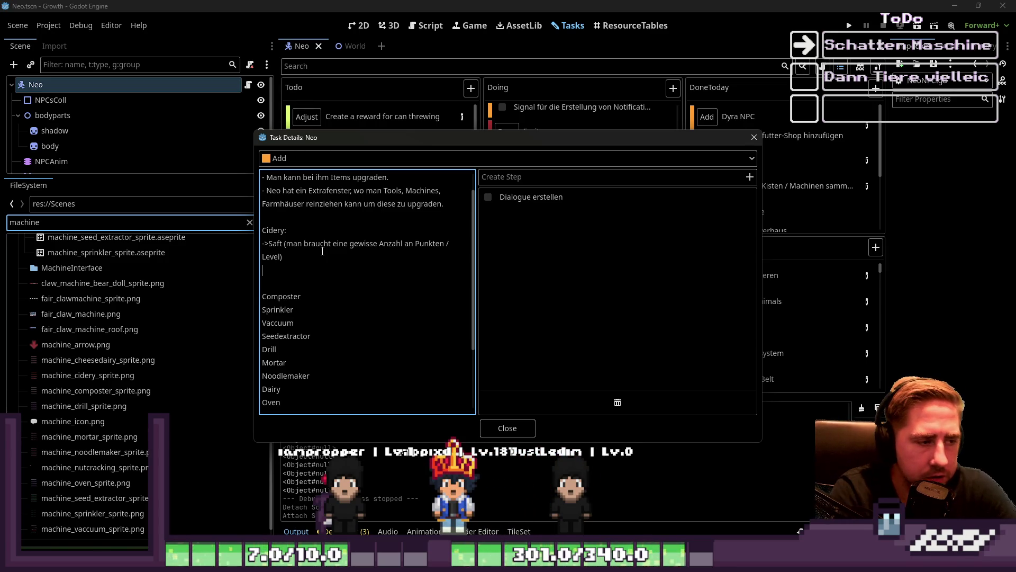
- Insert 'Es gibt ItemUpgradeValues = 1-5 (je nach Seltenheit)' above the Cidery section
key("Return")
key("Return")
key("Up")
type("Es")
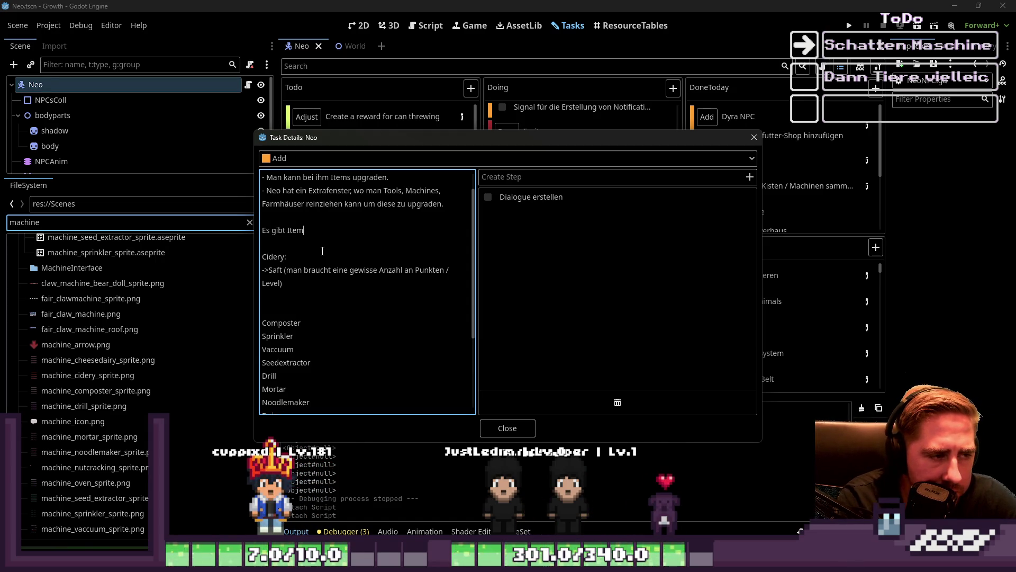
key("BackSpace")
type("gr")
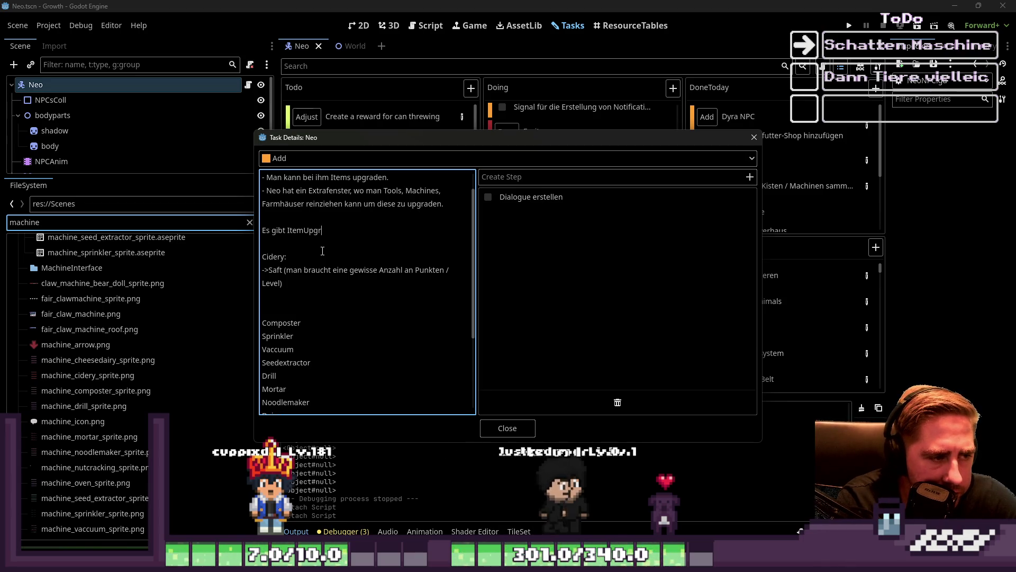
type("adeValues  ")
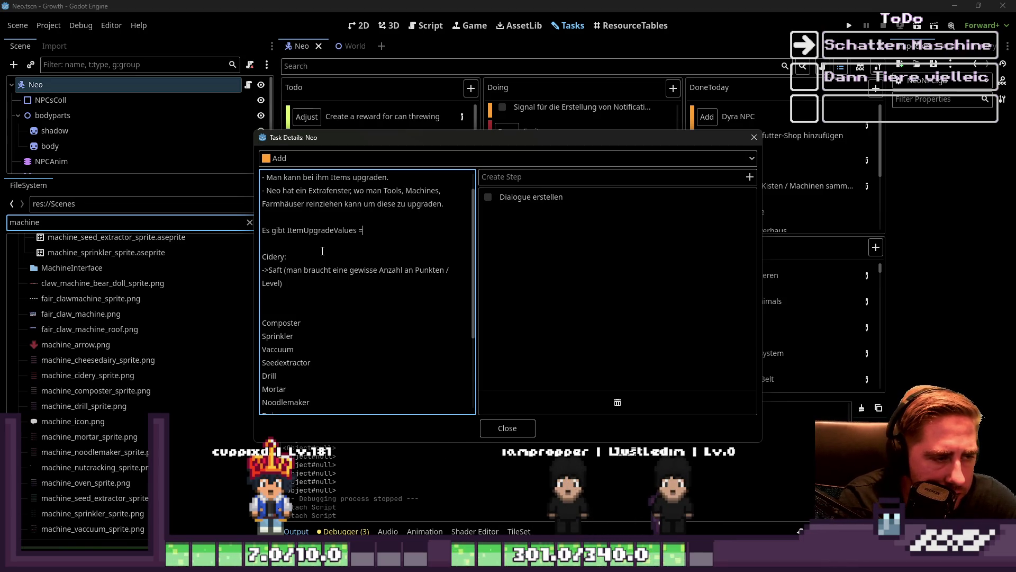
type("= 1-5")
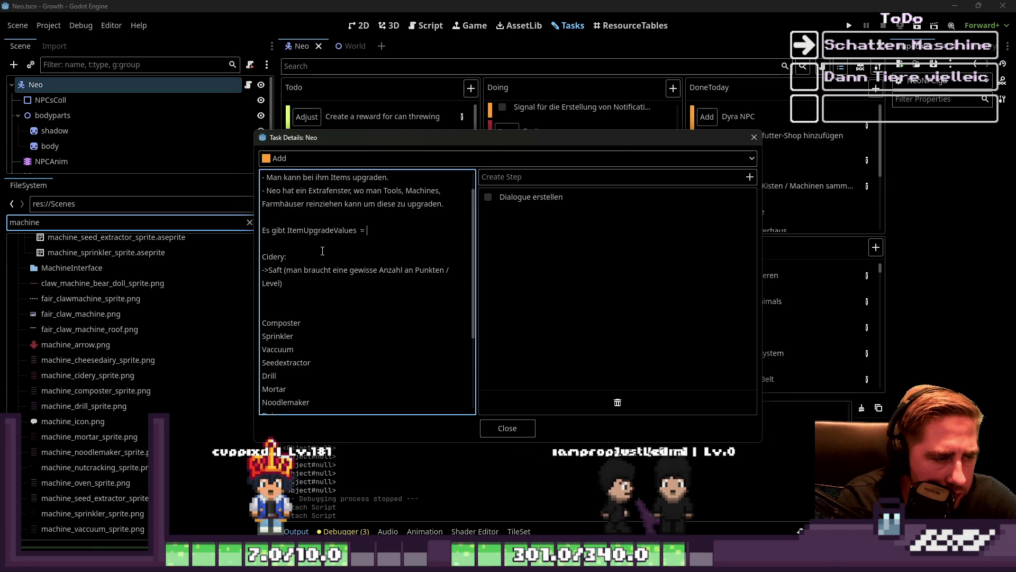
key("Return")
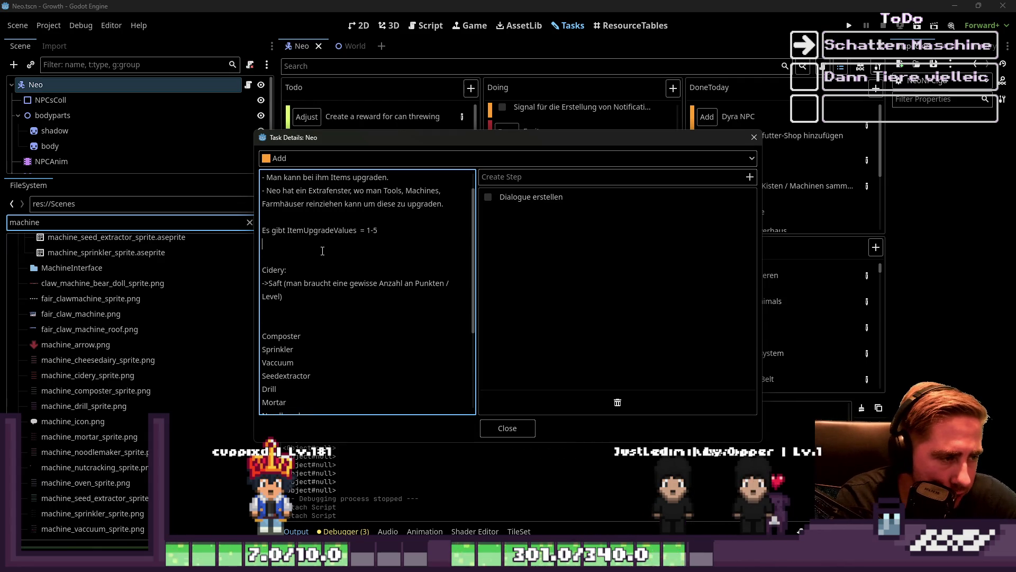
key("Delete")
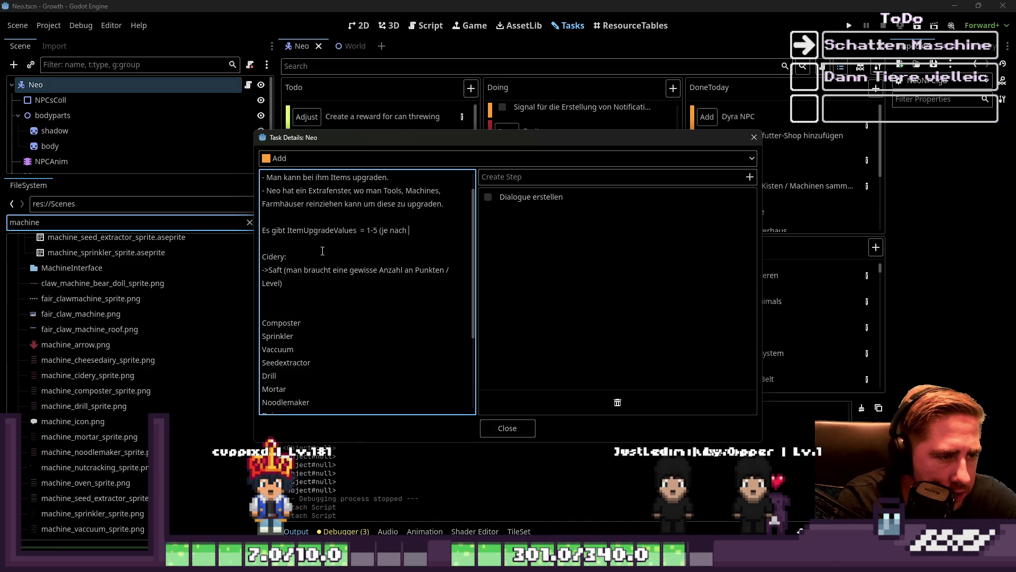
type("Seltenheit)")
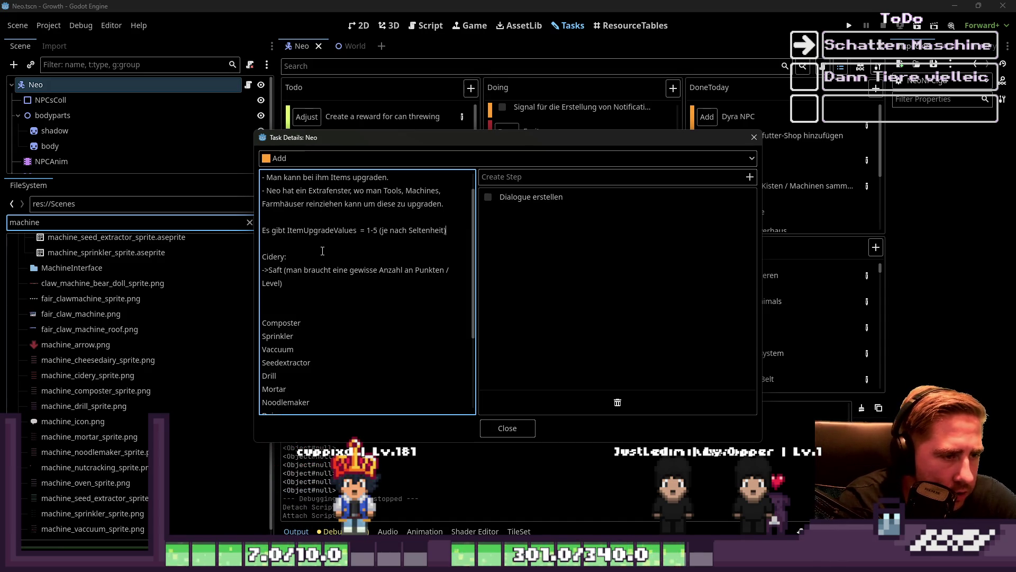
- Delete the parenthetical explanation so the Cidery entry reads just '-> Saft'
key("Return")
key("Delete")
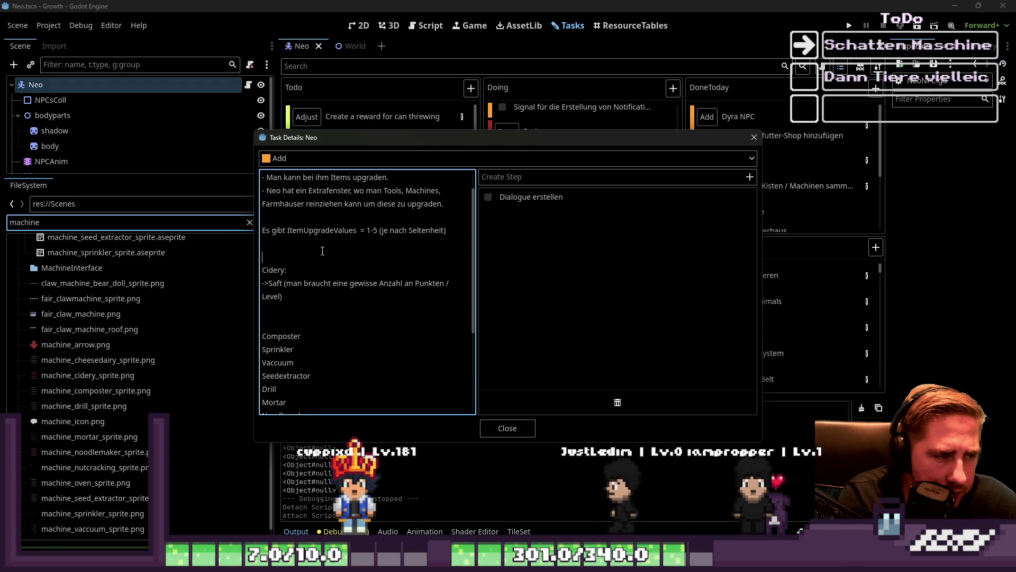
key("Down")
key("Down")
key("Down")
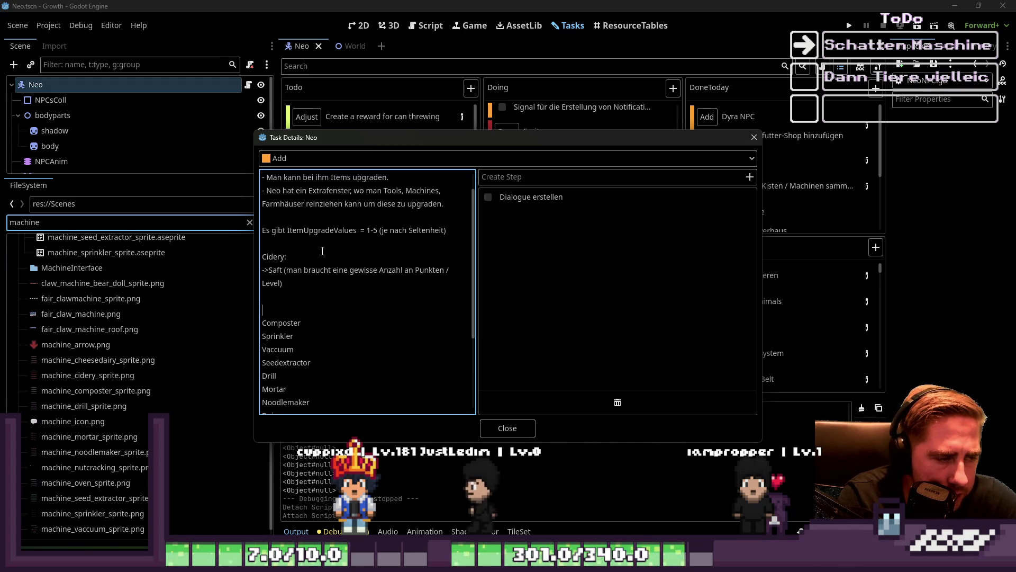
key("shift+Down")
key("shift+Down")
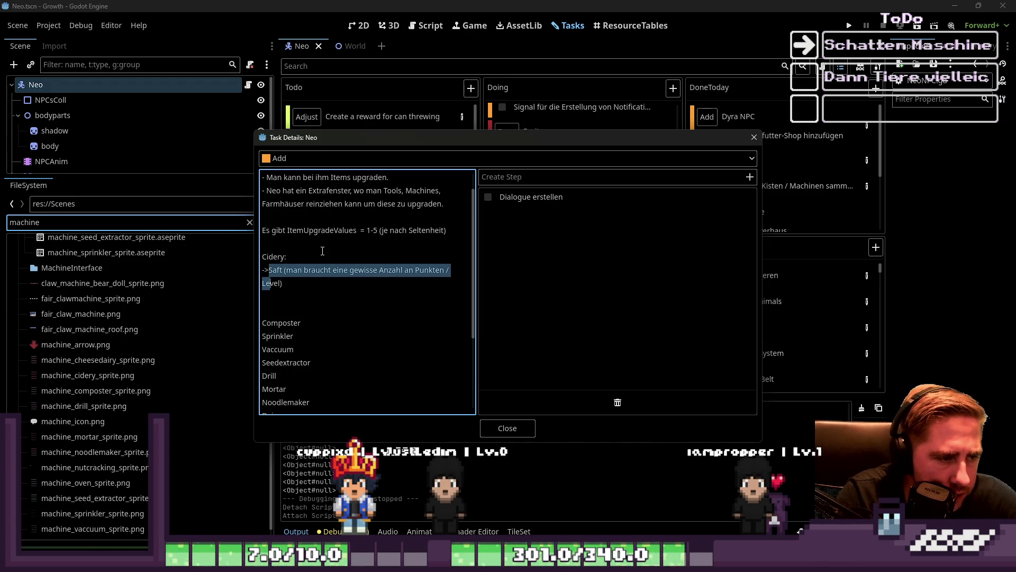
key("BackSpace")
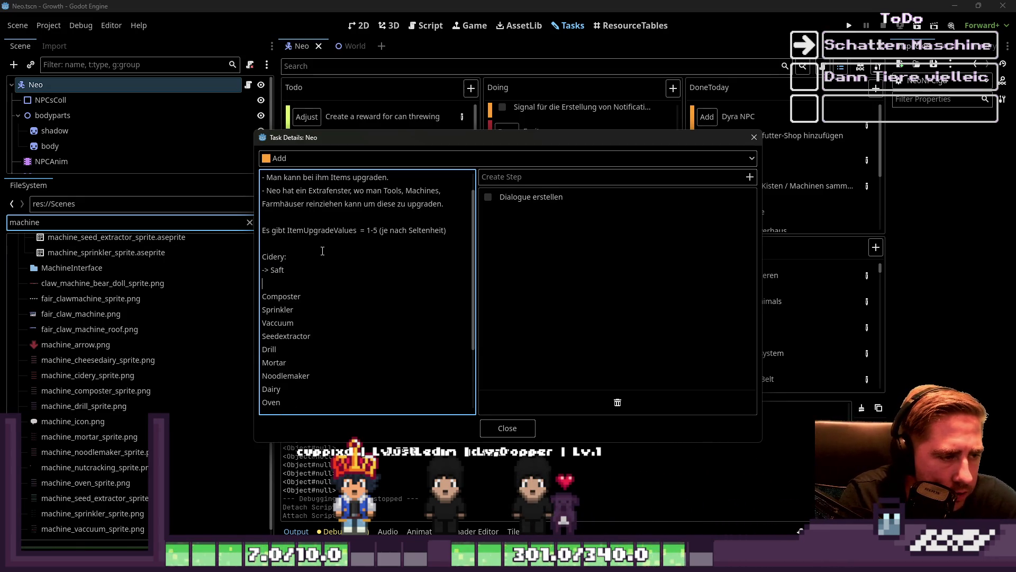
- Make Composter a heading with '-> alle organischen Items' beneath it
key("Down")
key("Down")
type(":")
key("Return")
type("-> alle organischen Items")
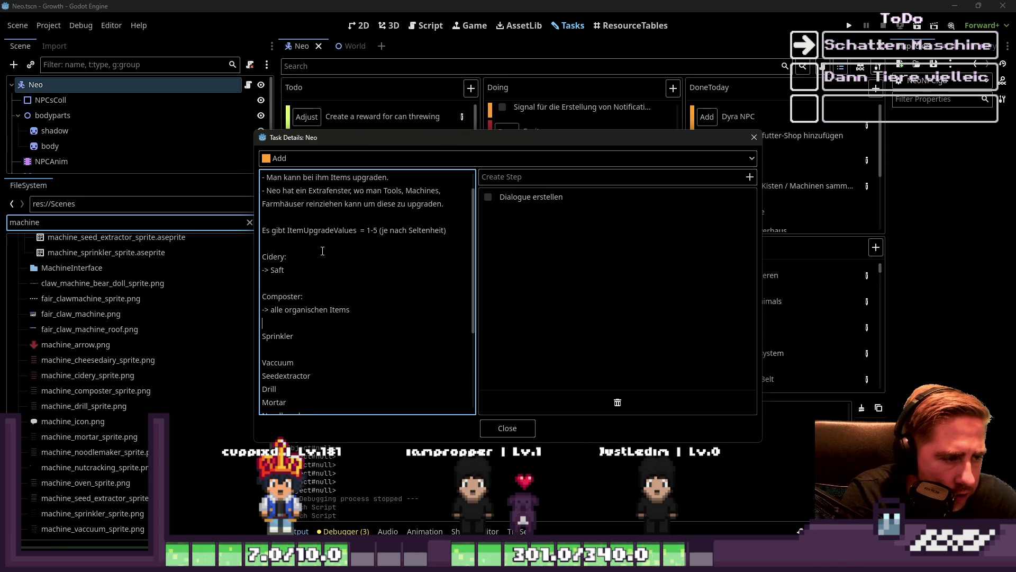
- Make Sprinkler a heading and list 'Fertilizer' under it
key("Down")
key("End")
type(":")
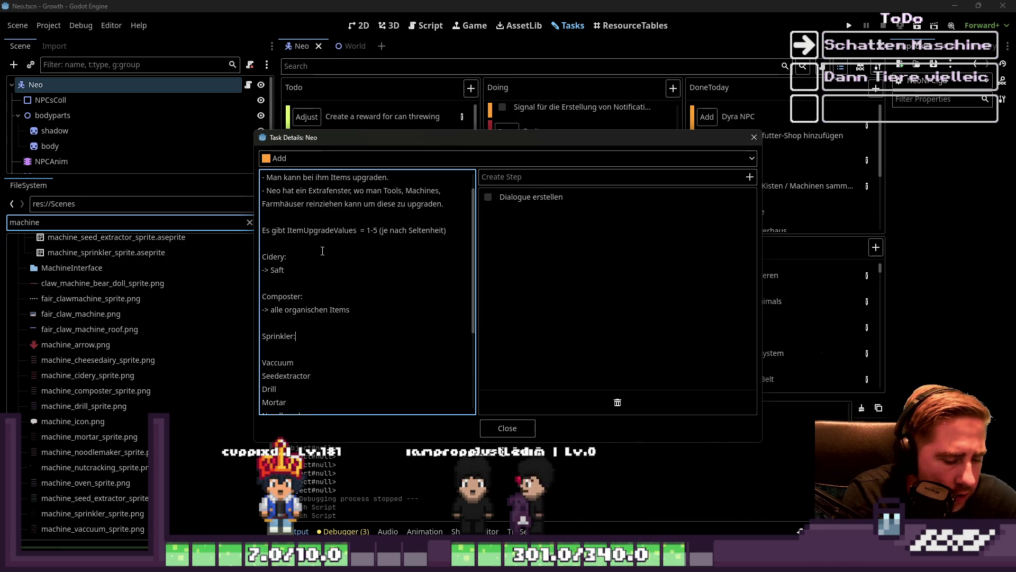
key("Return")
type("Co")
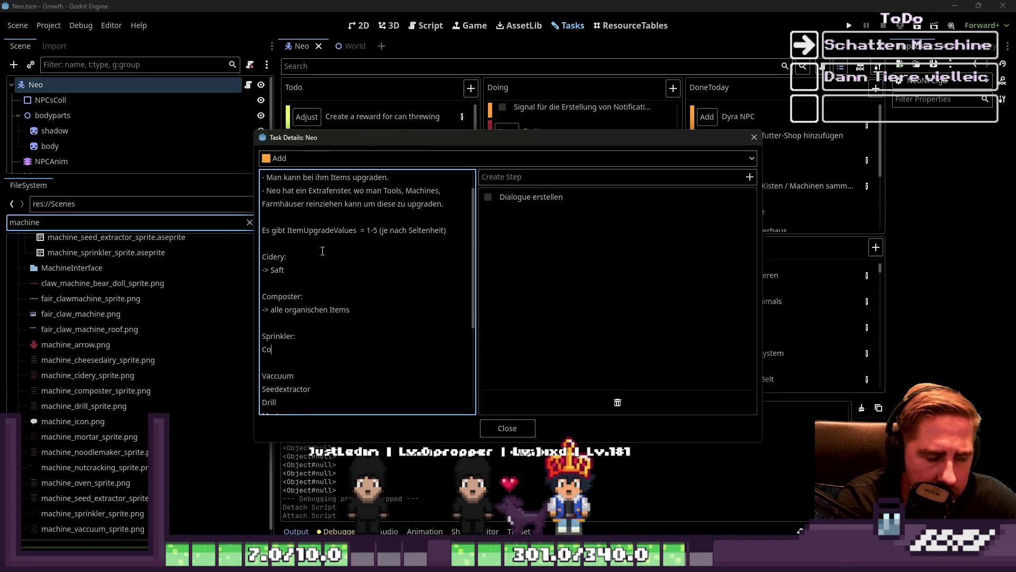
key("BackSpace")
type("F")
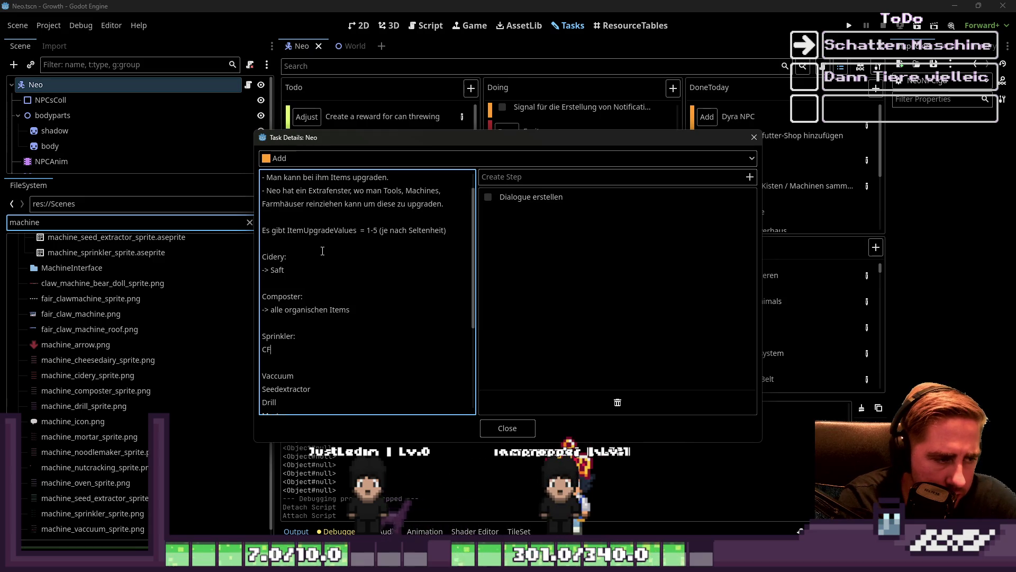
key("BackSpace")
key("BackSpace")
type("Fertilizer")
- Turn Vaccuum into a 'Vaccuum:' heading with an empty items line below
key("Down")
key("Down")
type(":")
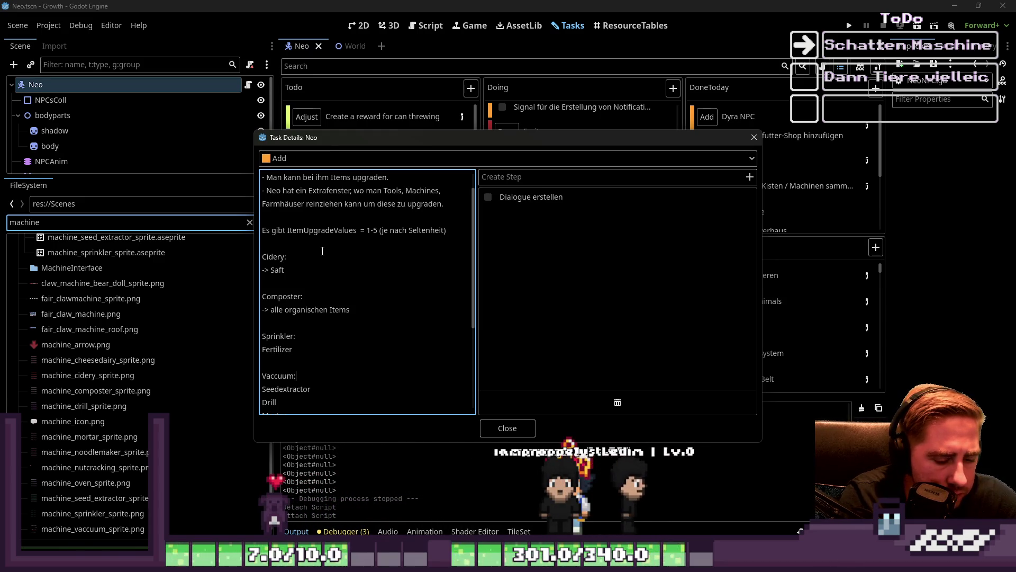
key("Return")
scroll(312, 231, "down", 2)
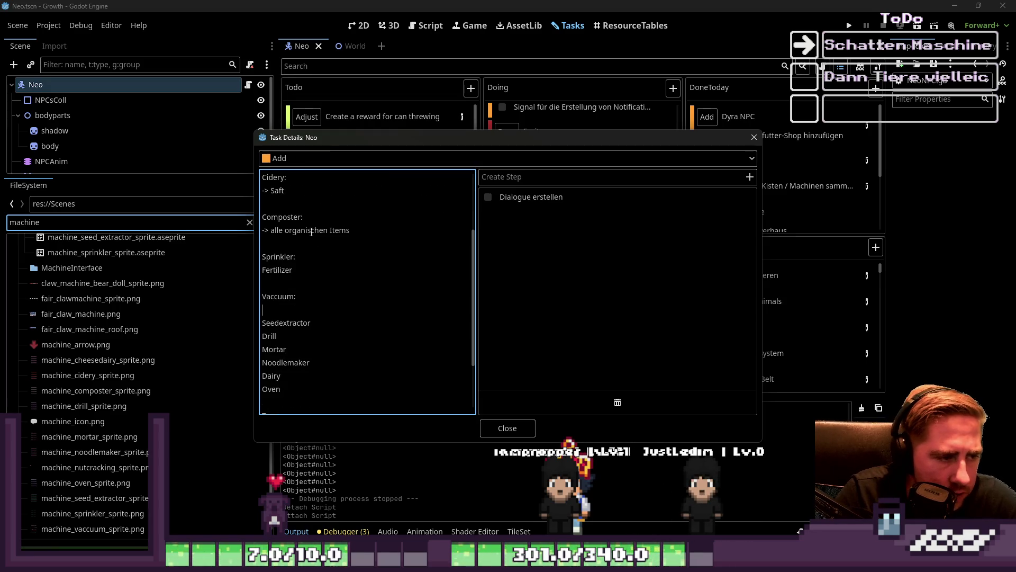
- List '-> Seeds' for Seedextractor and 'Schrott, Materialien, Edelsteine' for Drill
scroll(311, 231, "down", 1)
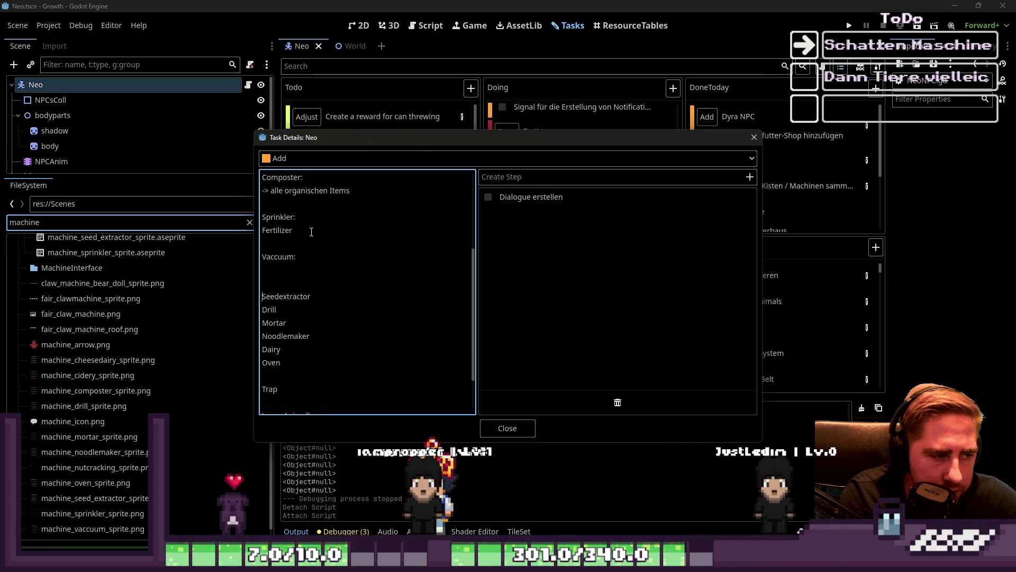
type("->")
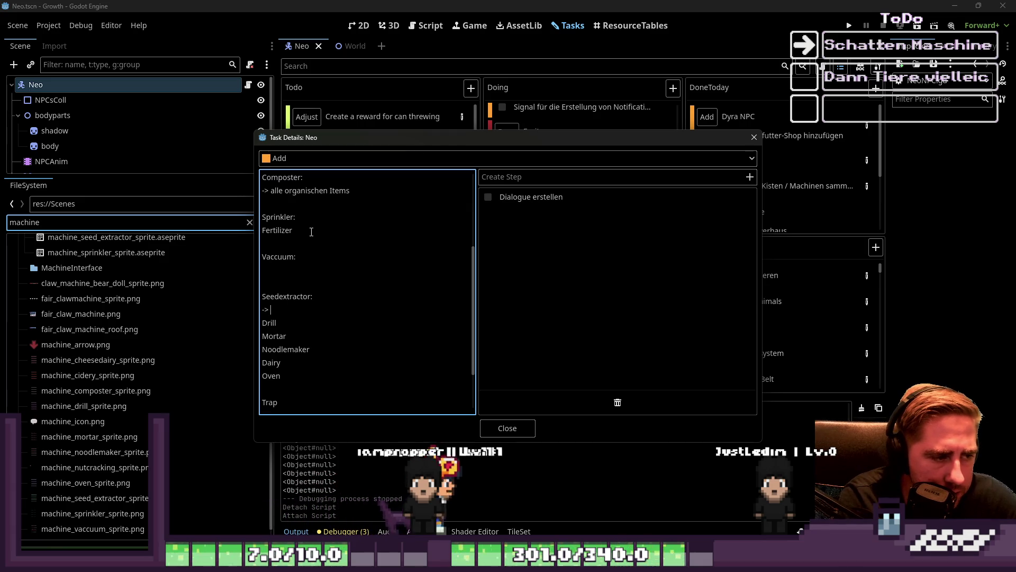
type("Seeds")
key("Return")
type(":")
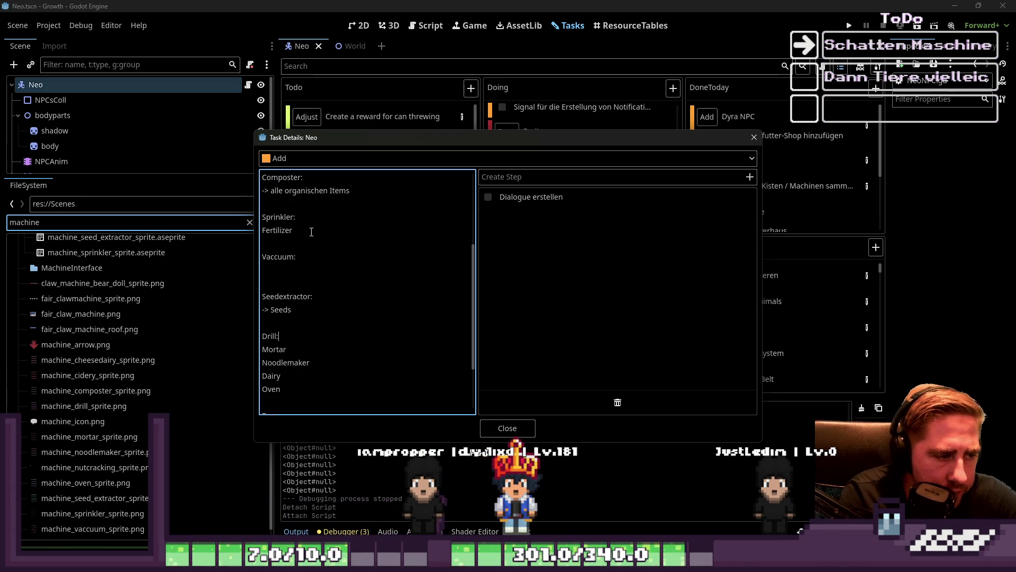
key("Return")
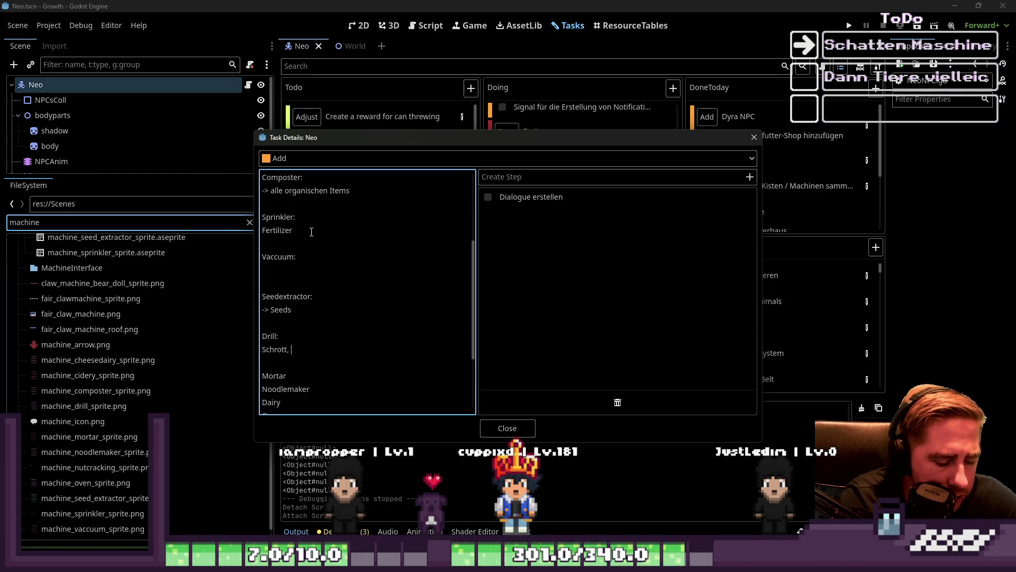
type("Edelsteine,")
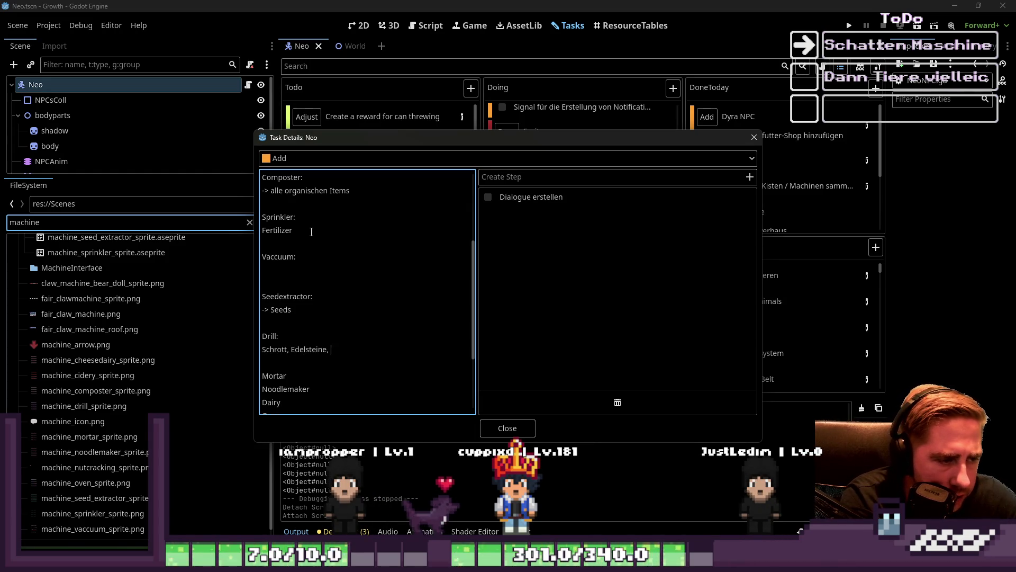
key("BackSpace")
key("BackSpace")
key("BackSpace")
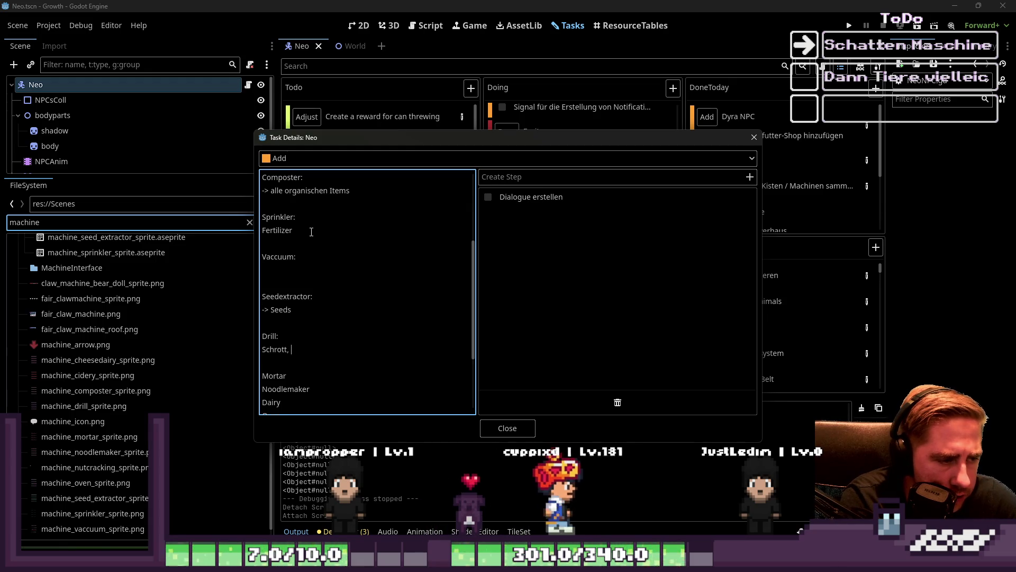
type("Materialie")
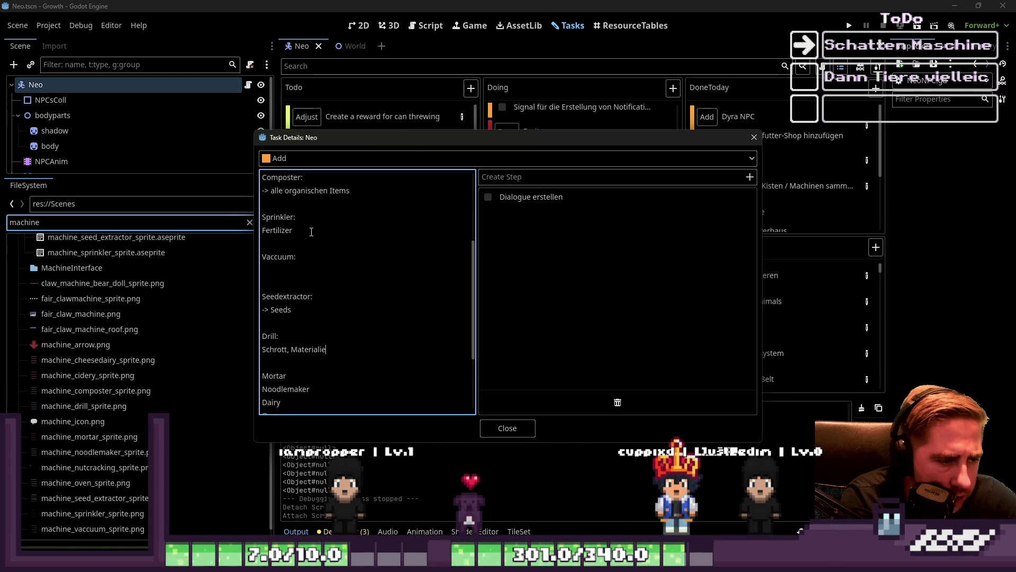
type("n, Edelsteine")
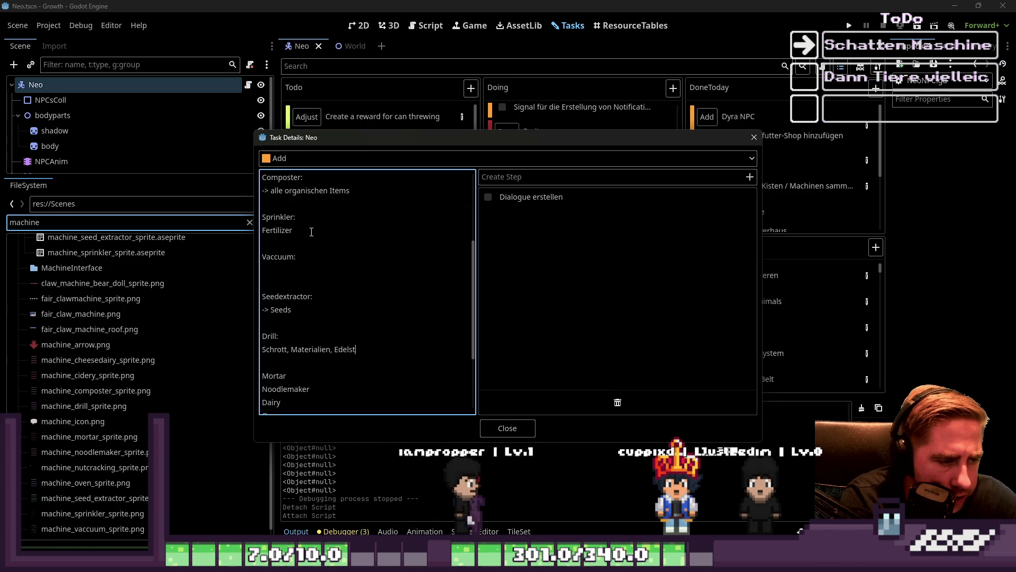
- Add a 'Mortar:' heading with 'Steine,' beneath it, then close the task details
key("Down")
key("Down")
type(":")
key("Return")
key("Return")
key("Up")
type("Steine,")
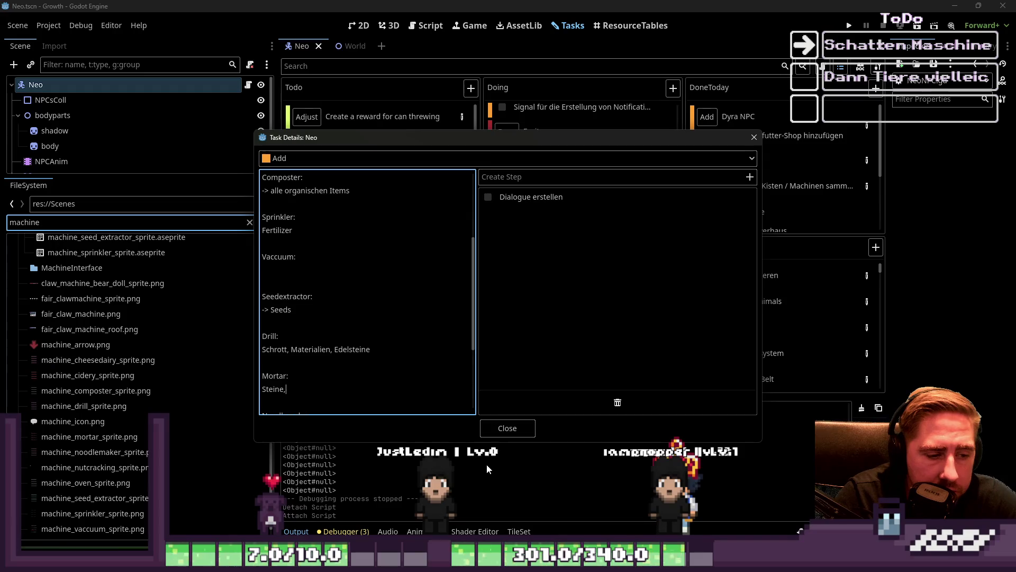
left_click(505, 428)
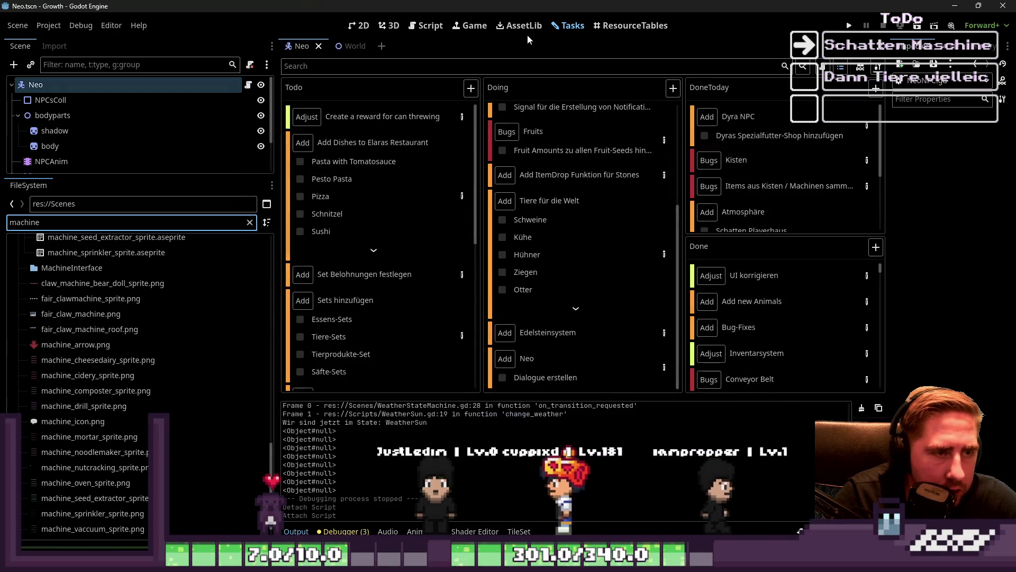
- In ResourceTables, show the Mortar column and hide the Item Name, Texture Inventar and Item Type columns
left_click(608, 27)
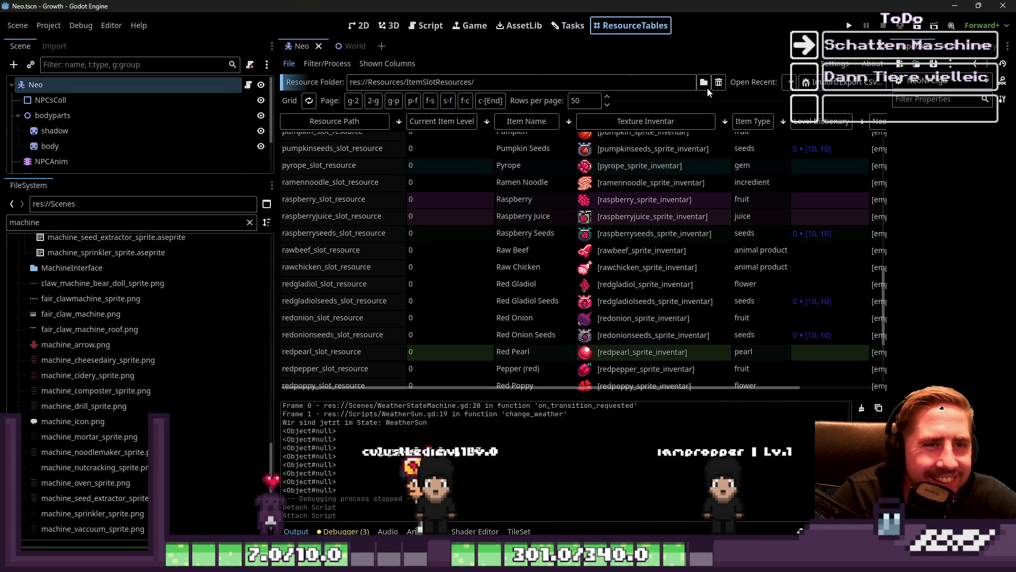
left_click(703, 82)
left_click(596, 399)
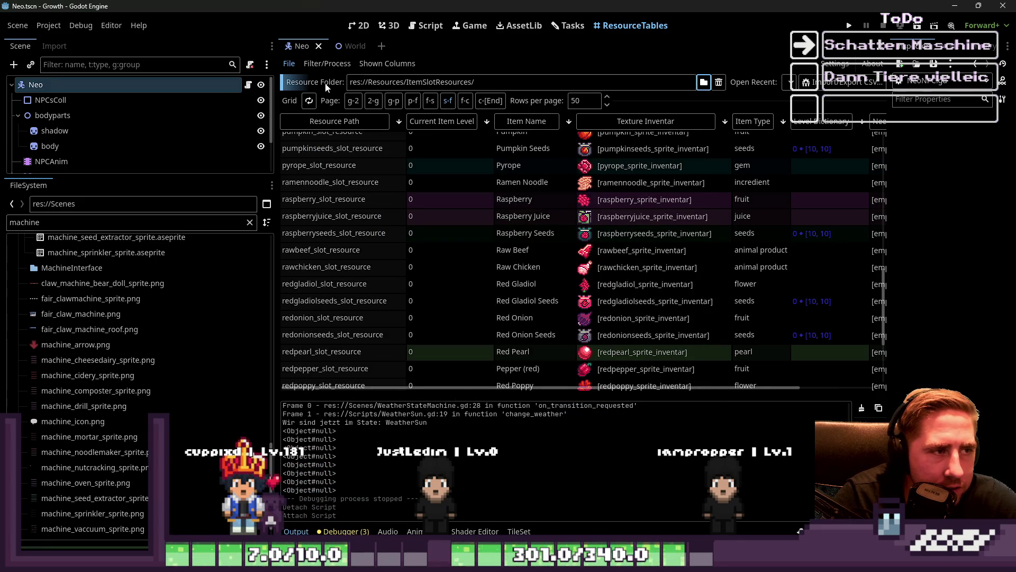
left_click(387, 63)
scroll(423, 191, "down", 1)
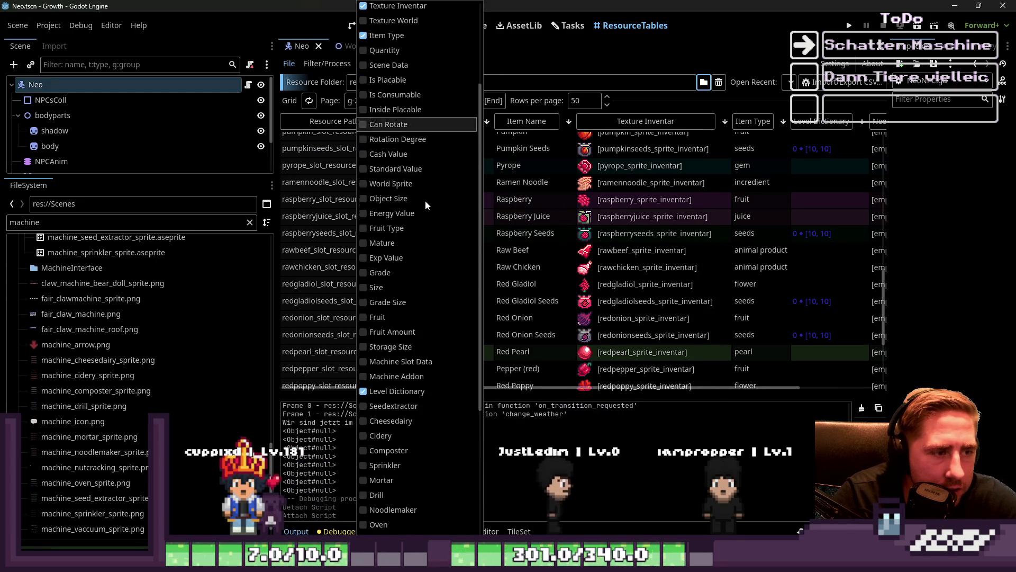
scroll(403, 388, "down", 5)
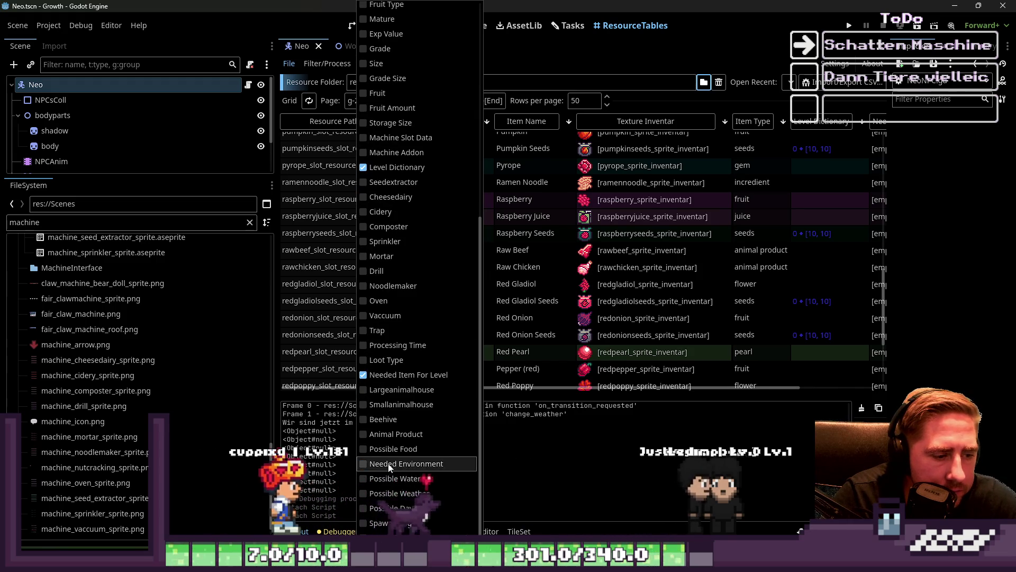
scroll(392, 318, "up", 4)
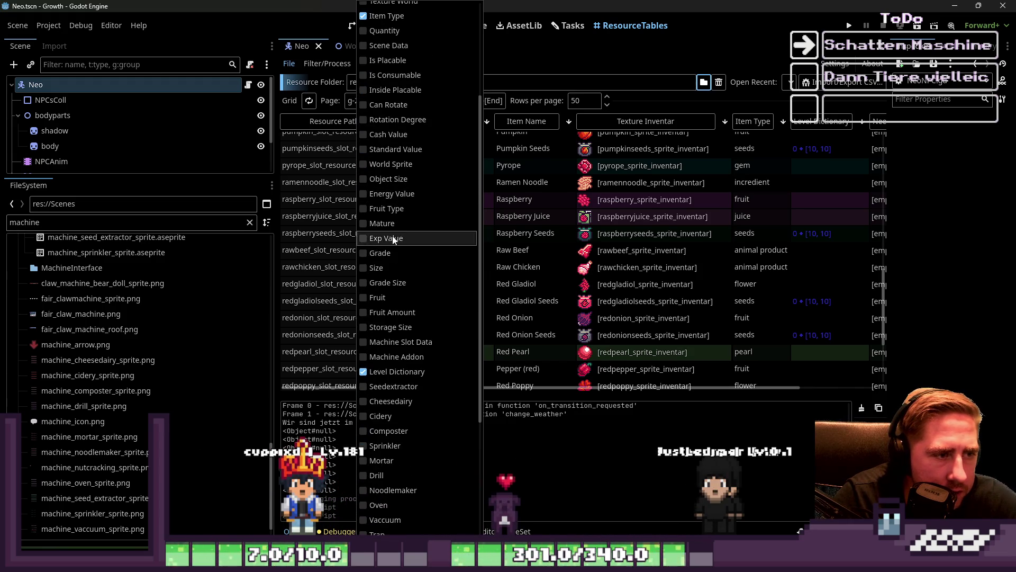
scroll(397, 281, "down", 5)
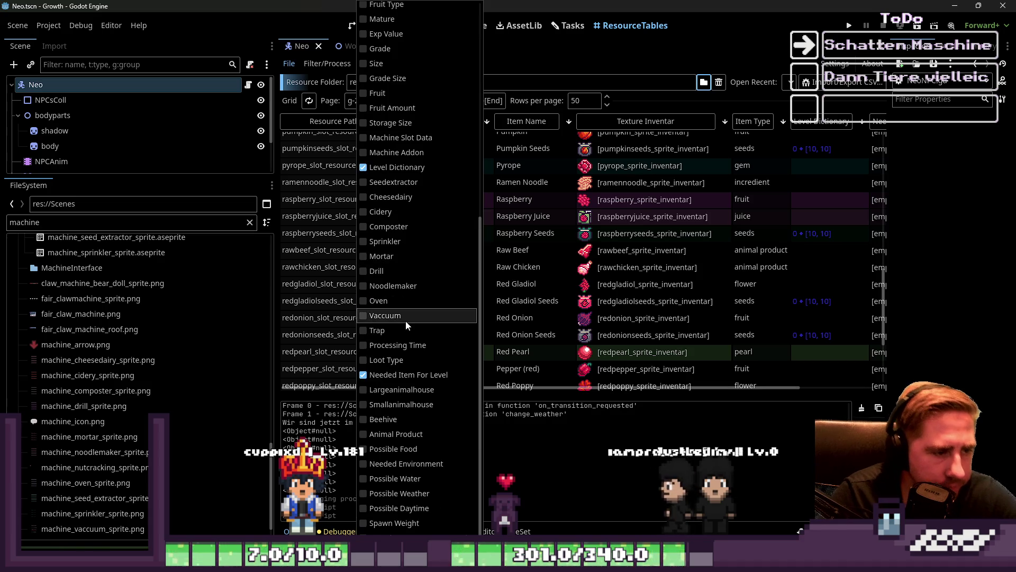
left_click(378, 259)
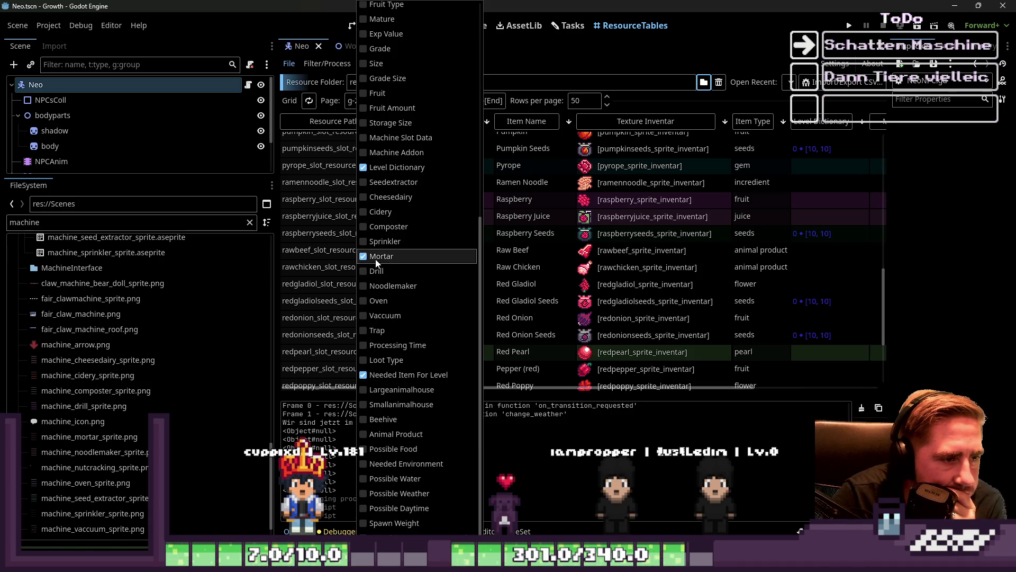
scroll(371, 175, "up", 8)
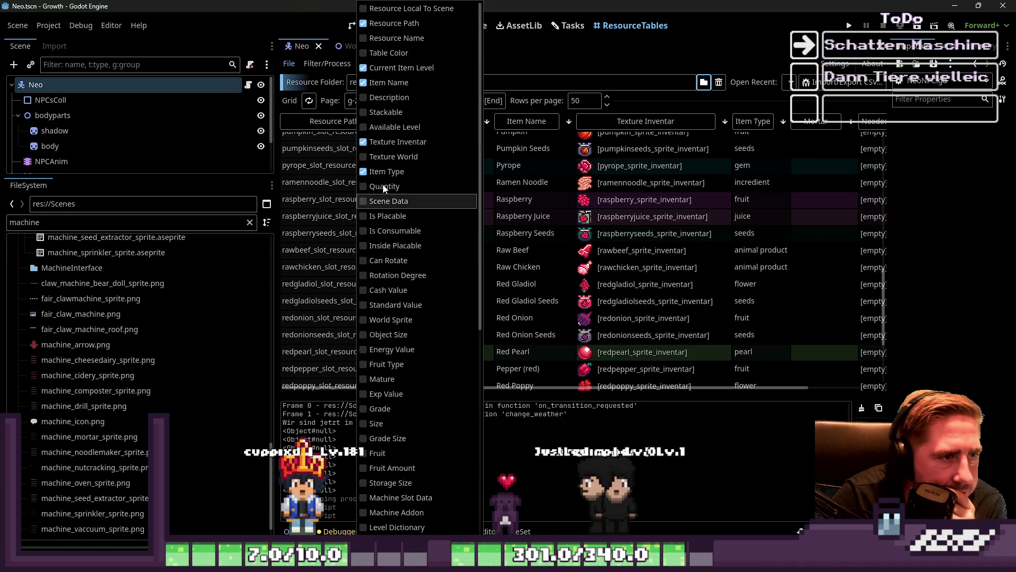
left_click(382, 172)
left_click(392, 142)
left_click(386, 83)
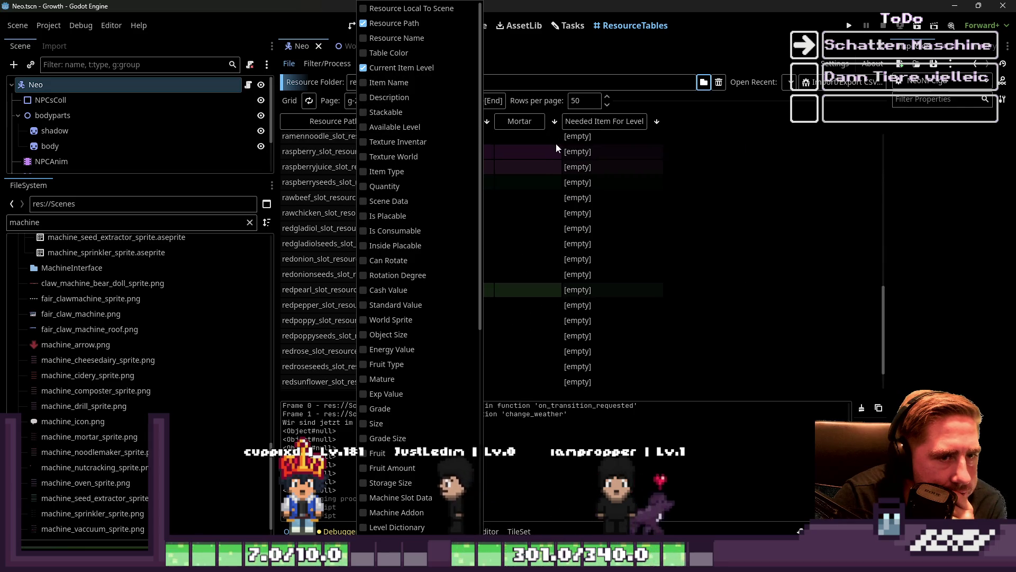
left_click(558, 142)
- Sort the table by the Mortar header so stone_slot_resource leads, and return to page 1
left_click(527, 122)
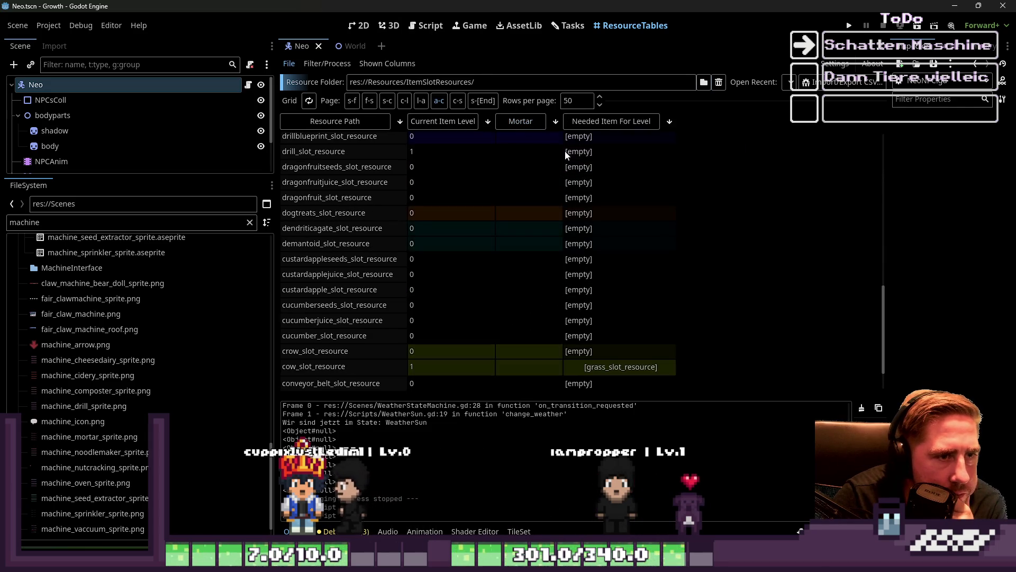
left_click(534, 123)
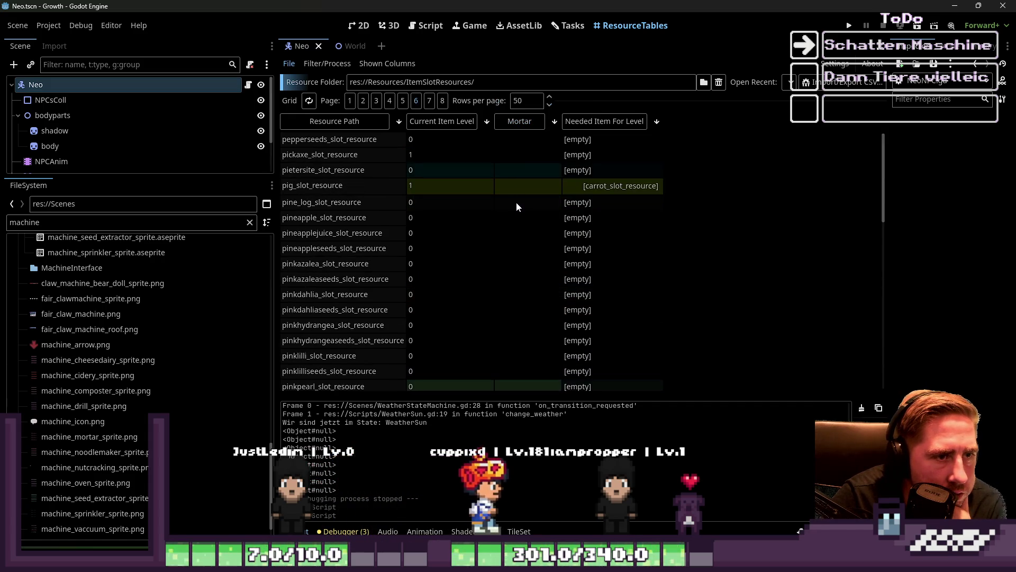
left_click(513, 121)
left_click(514, 123)
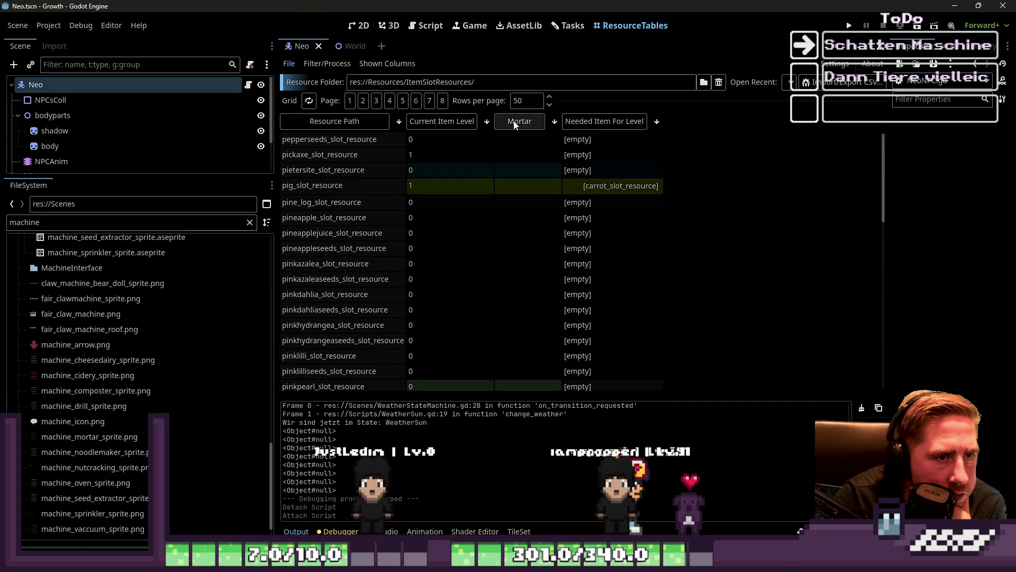
left_click(514, 123)
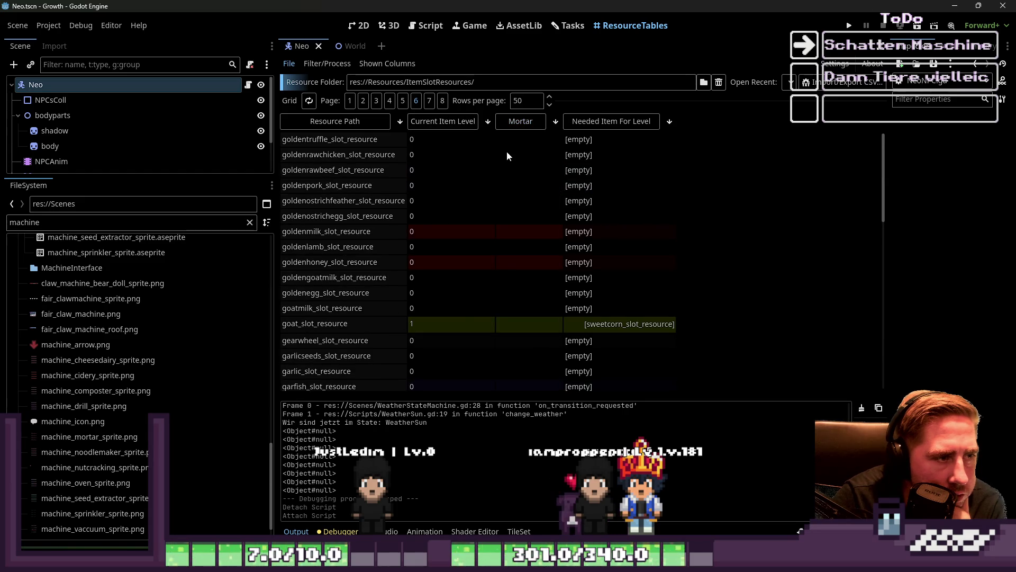
left_click(505, 117)
left_click(348, 101)
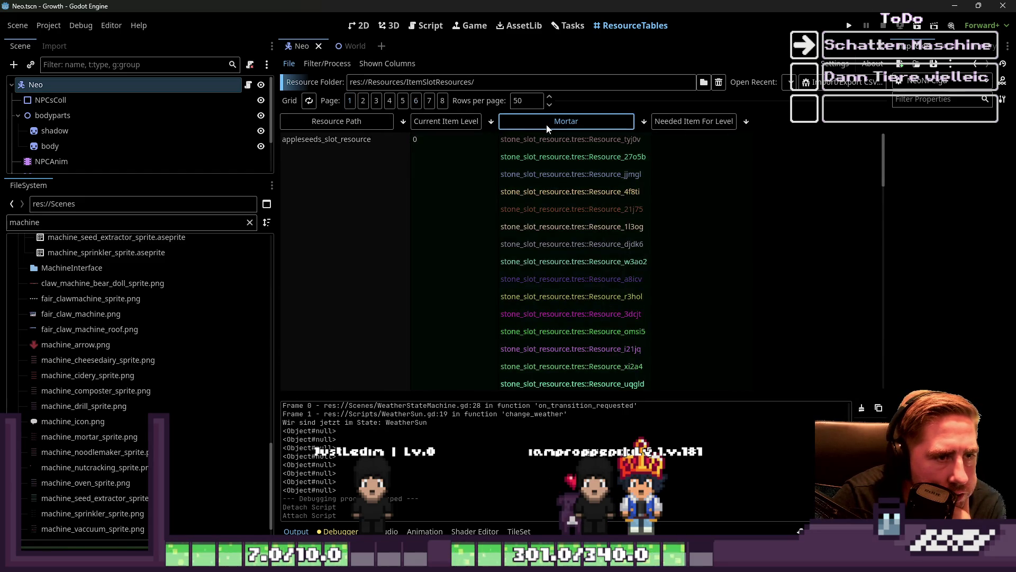
- Look over the sorted Mortar entries, then bring up the DyraNPC.gd script
scroll(548, 172, "down", 3)
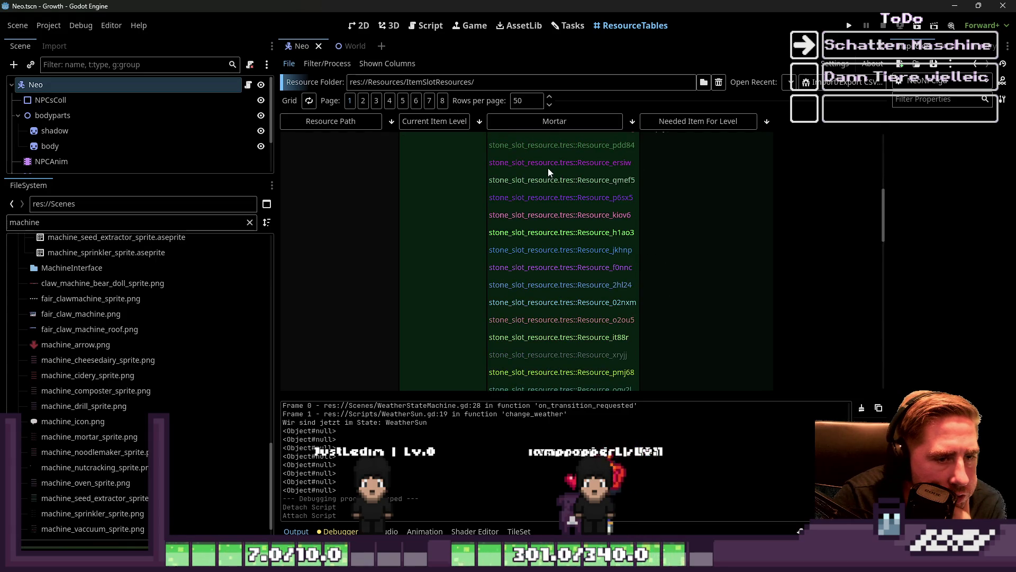
scroll(548, 172, "down", 5)
scroll(548, 172, "up", 4)
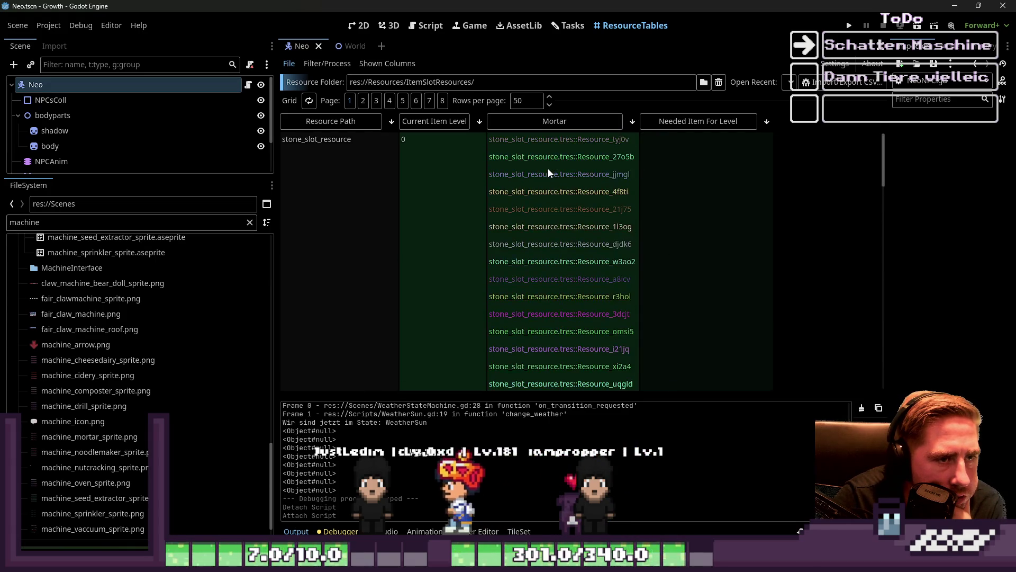
scroll(549, 172, "down", 3)
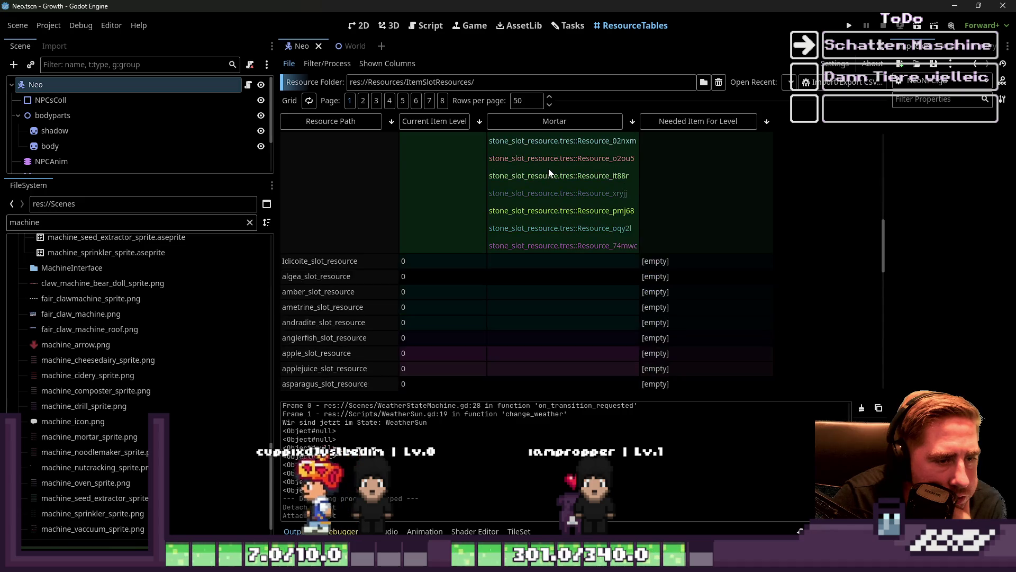
scroll(549, 172, "up", 6)
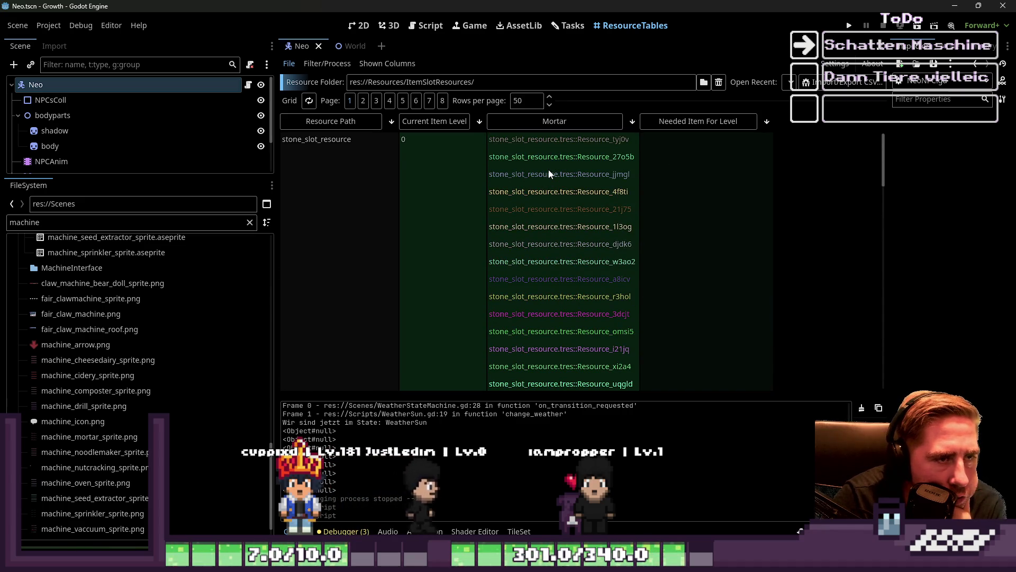
left_click(426, 25)
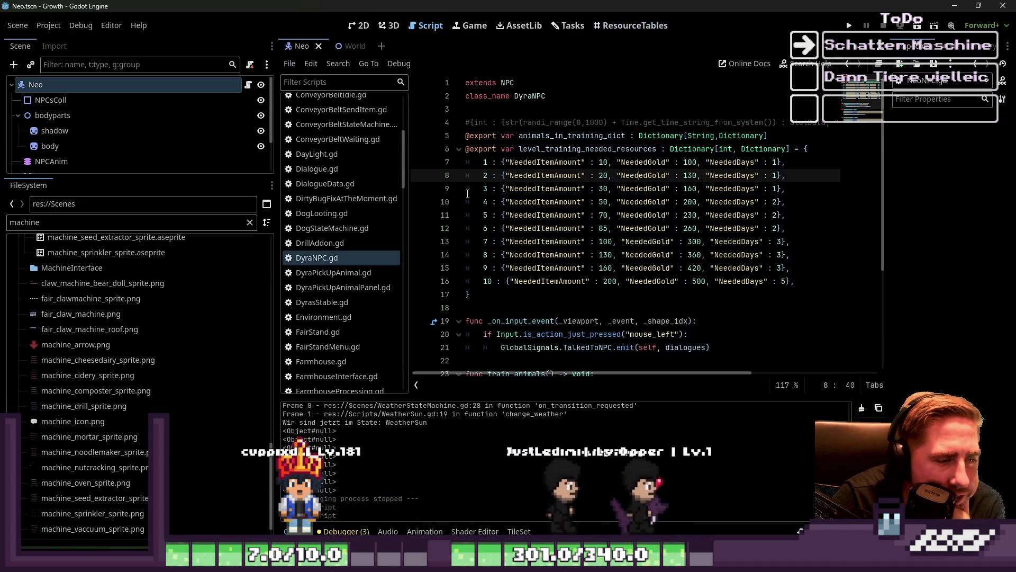
- Open the Neo task's details on the Tasks board and start editing its notes
left_click(571, 26)
scroll(646, 300, "down", 5)
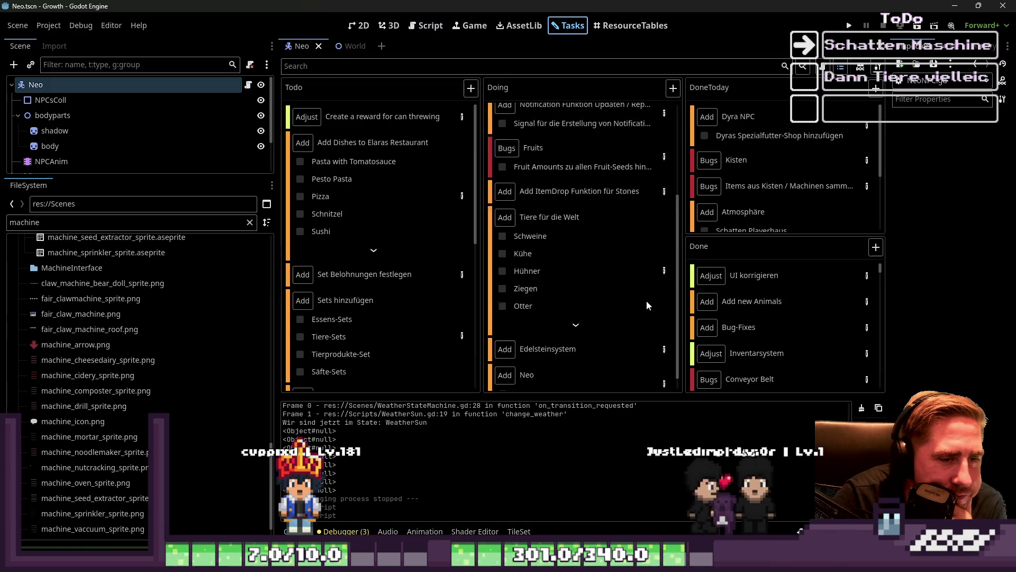
left_click(665, 365)
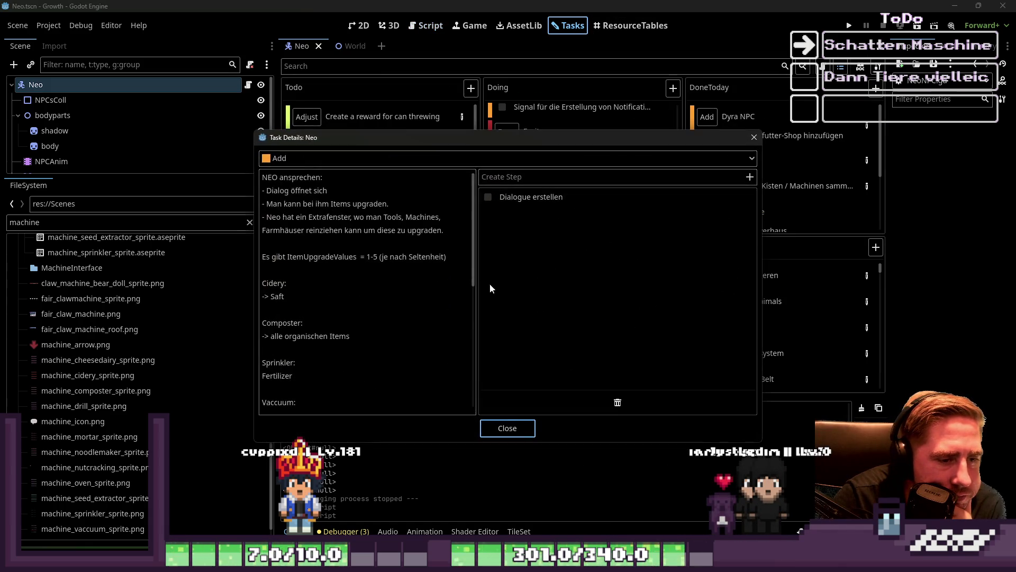
left_click(386, 296)
scroll(339, 268, "down", 3)
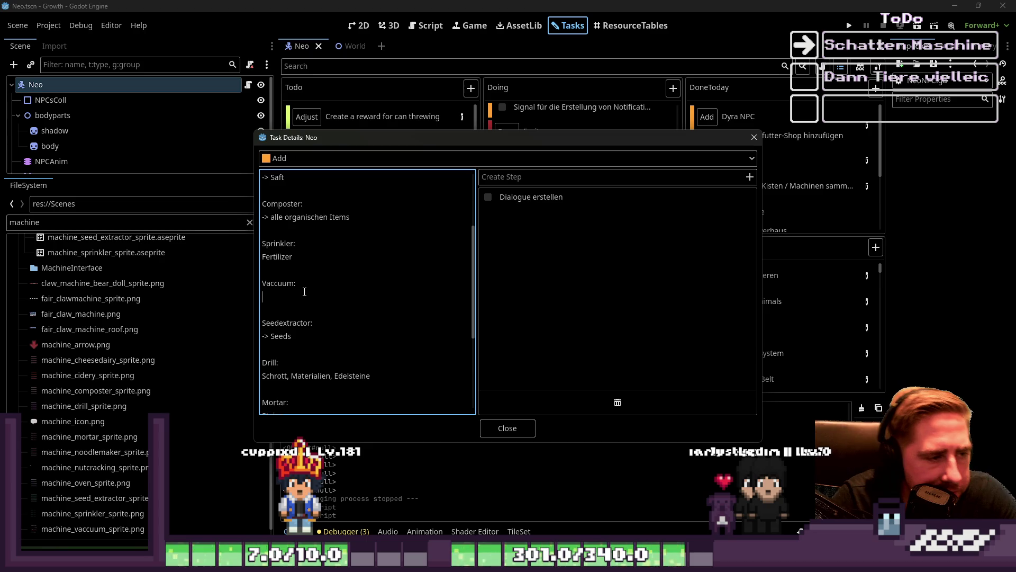
scroll(296, 339, "down", 2)
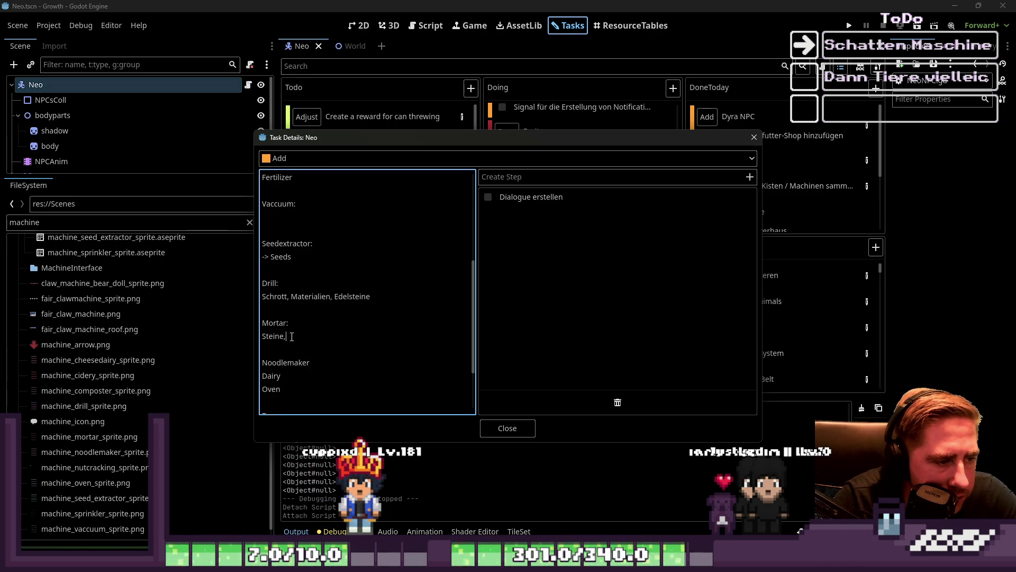
scroll(300, 354, "down", 1)
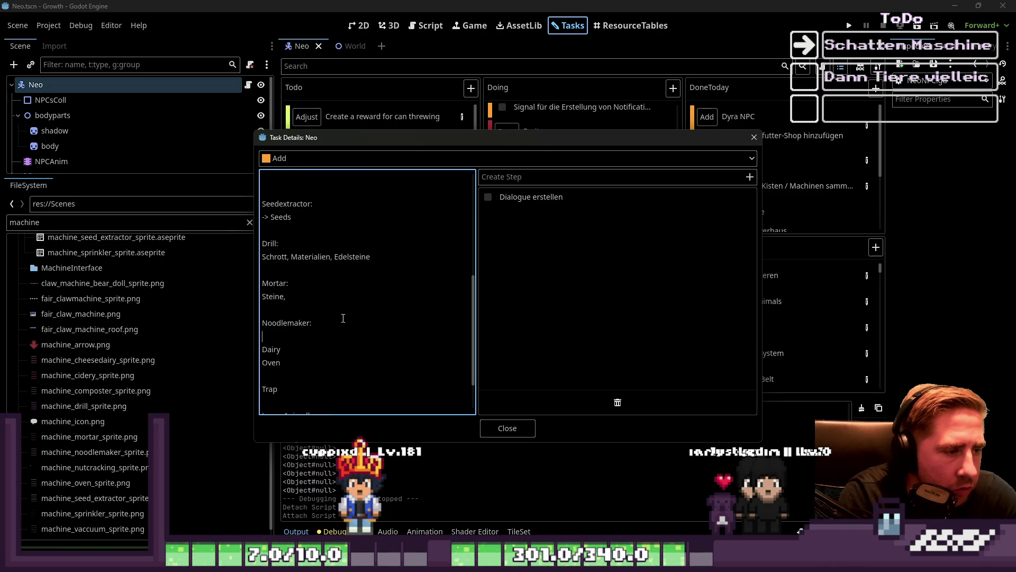
- Enter Noodlemaker '-> Nudeln, Nudelgerichte', Dairy 'Cheese' and Oven 'Gebratenes Fleisch, Nüsse' in the notes
key("Up")
type("-> N")
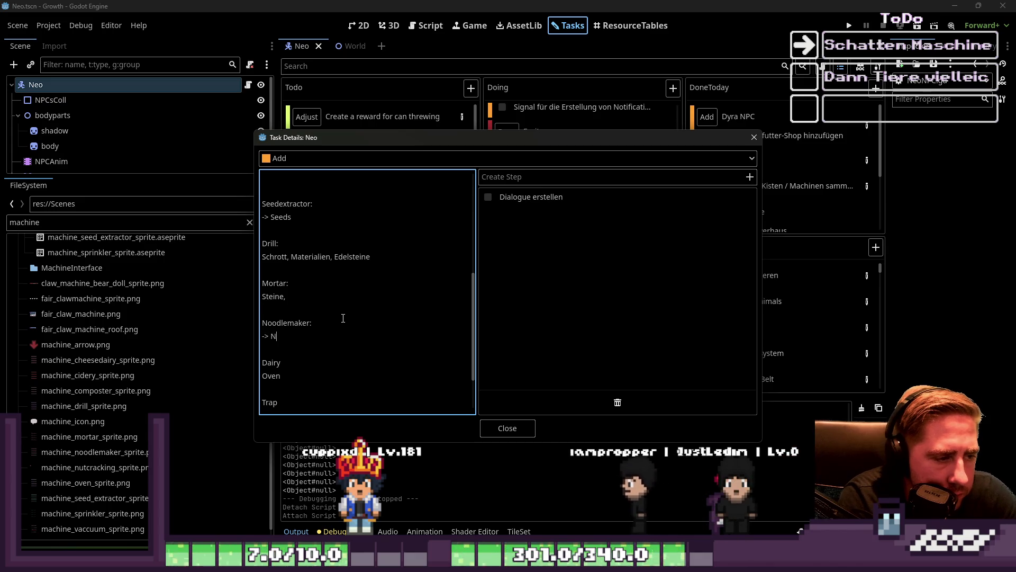
type("udeln")
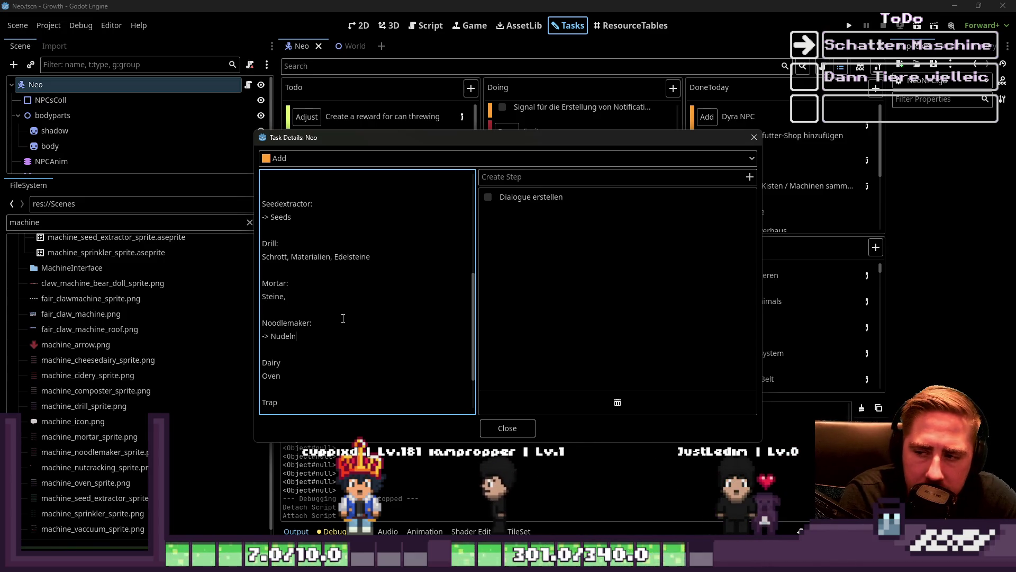
type(", Nudelger")
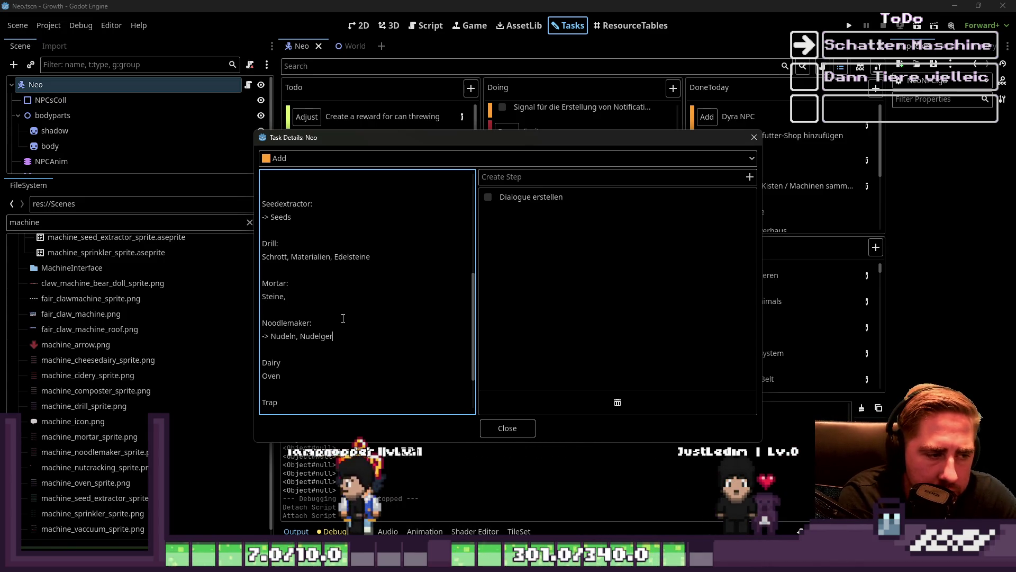
type("ichte")
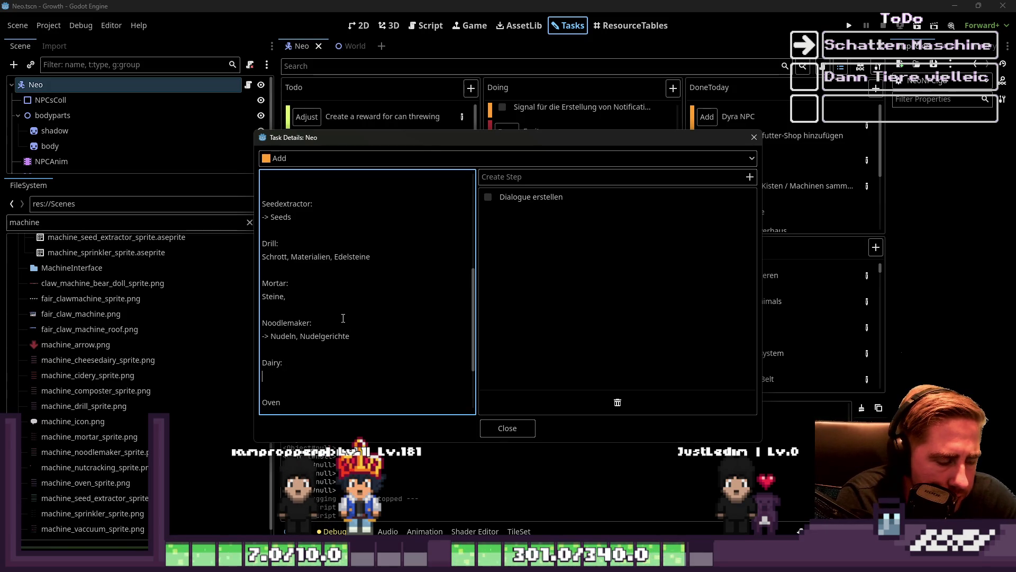
type("  Dairy: Chess")
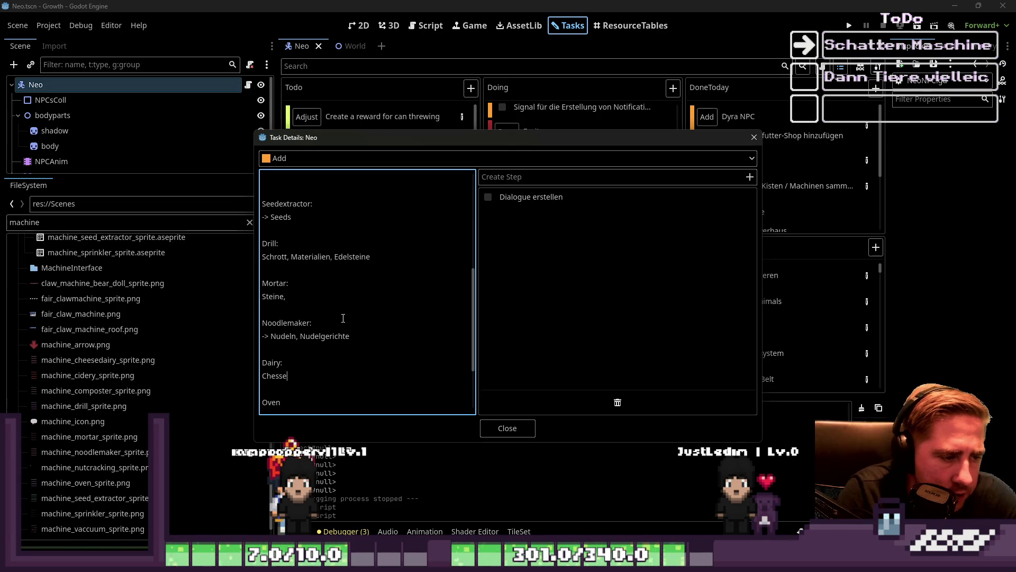
type("e")
key("Down")
key("Down")
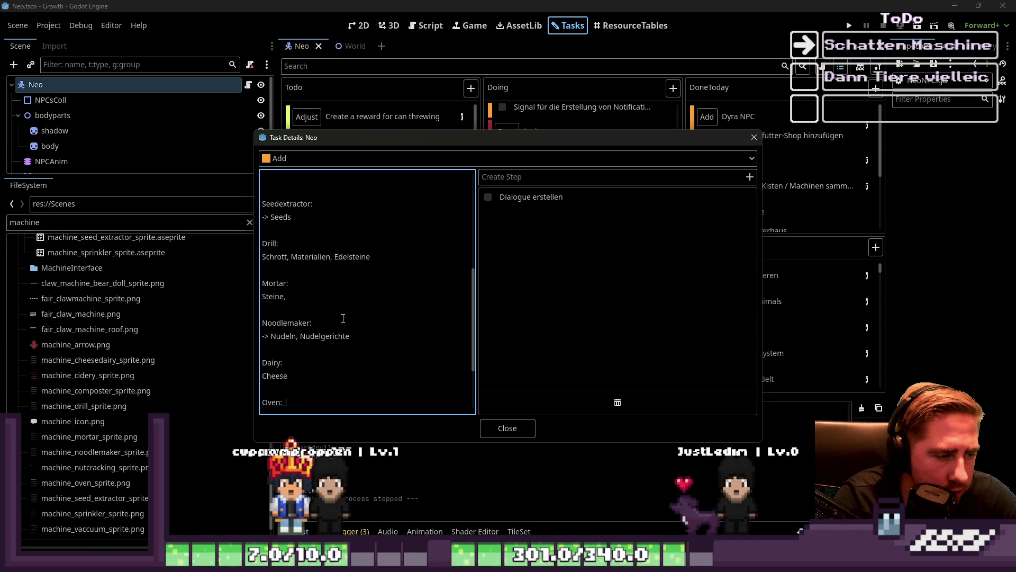
type(":")
key("Down")
key("Down")
key("Down")
left_click(343, 318)
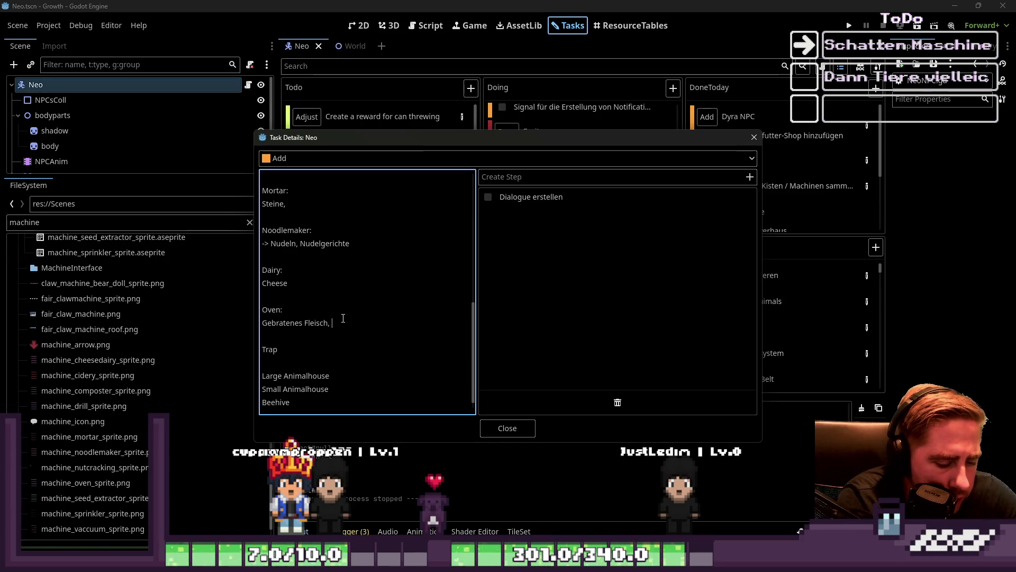
type("Nüsse")
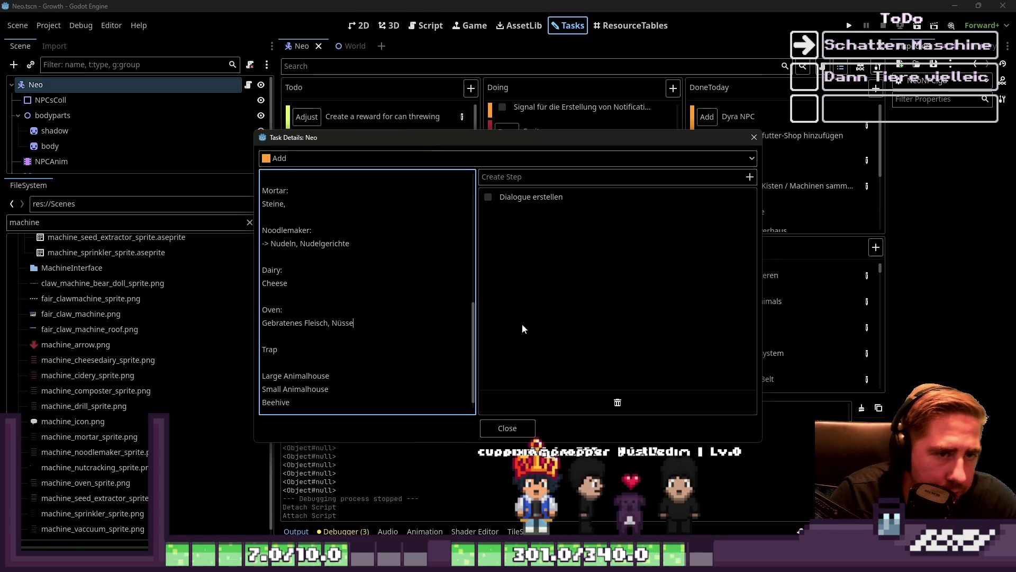
scroll(345, 339, "down", 1)
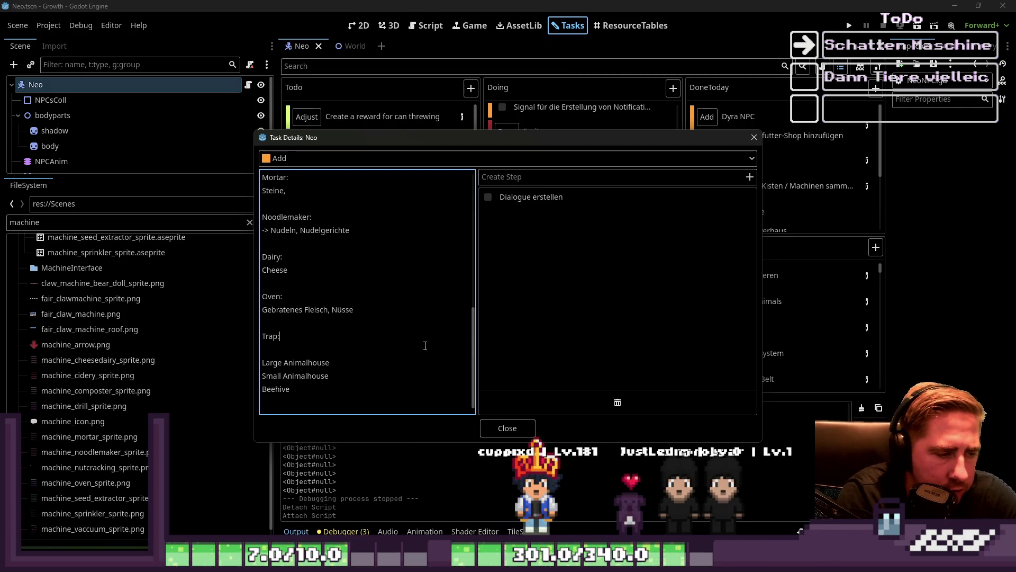
- Add colons and new item lines after the Trap and Large Animalhouse headings
type(":")
key("Return")
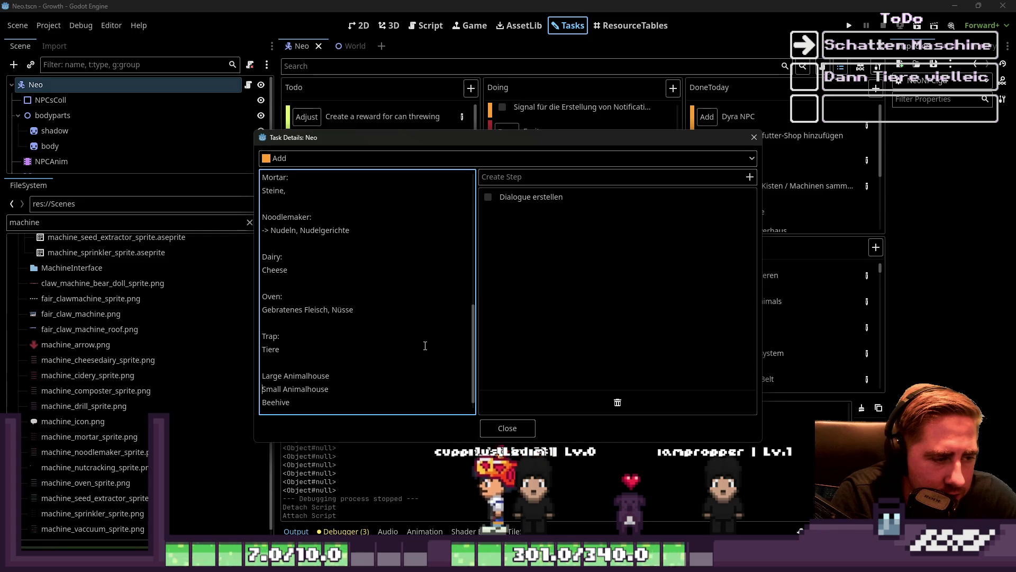
key("End")
type(":")
key("Return")
- Write Trap's accepted items as 'bestimmte Schrottteile (aus Eisen)'
key("Up")
key("Up")
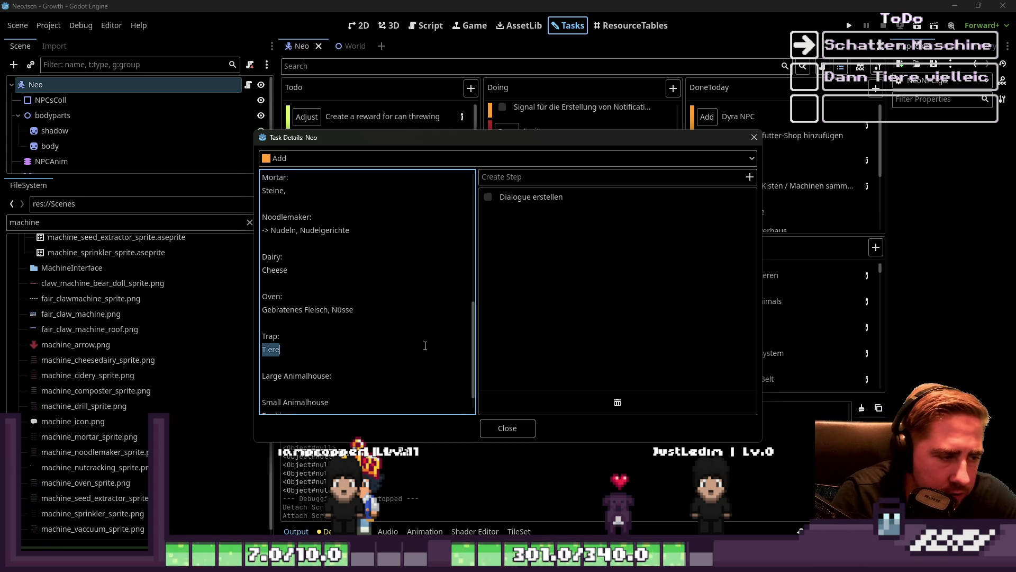
type("Schrottteile,")
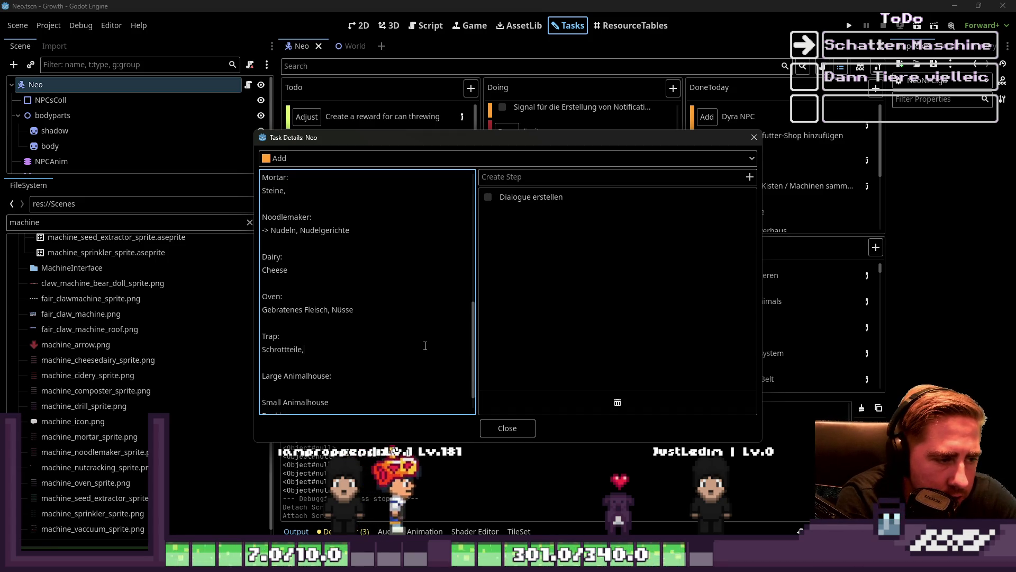
key("Home")
type("bestimmte")
key("End")
key("BackSpace")
type("(aus E")
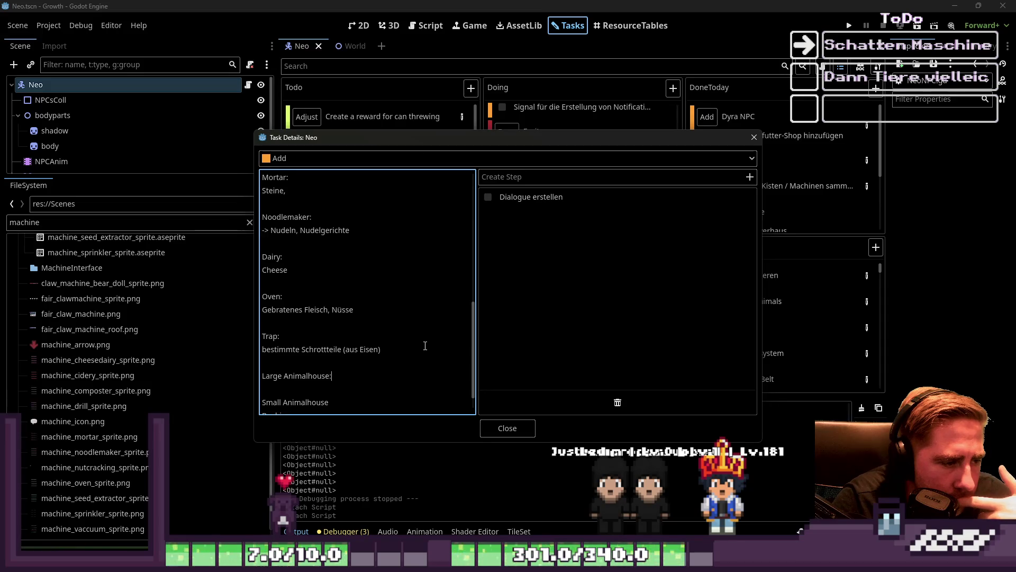
- Add a colon after Small Animalhouse and paste 'Sticks, Logs, Schrott' under it
key("ctrl+End")
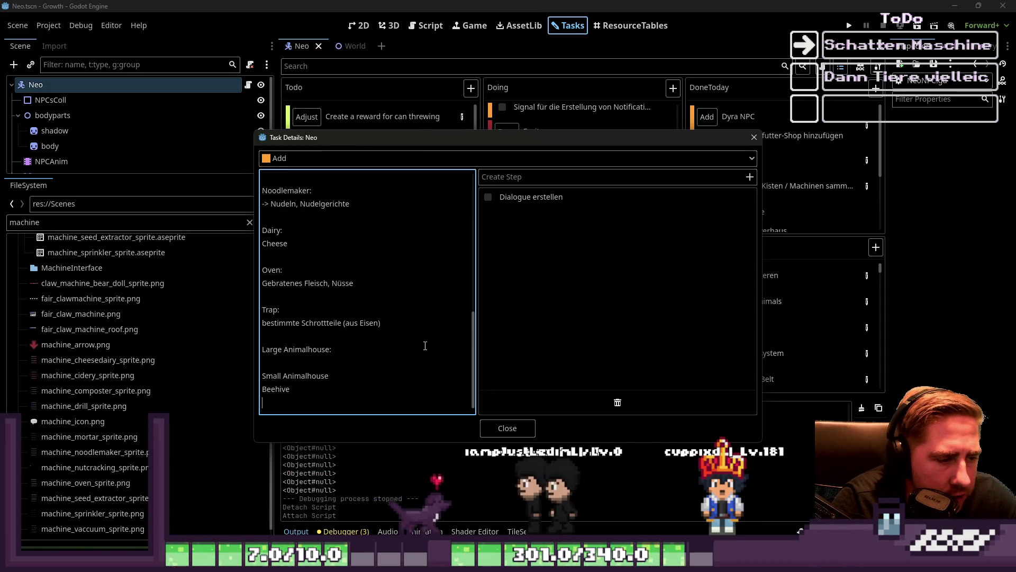
key("Up")
key("Up")
key("End")
type(":")
key("Return")
key("Up")
key("Up")
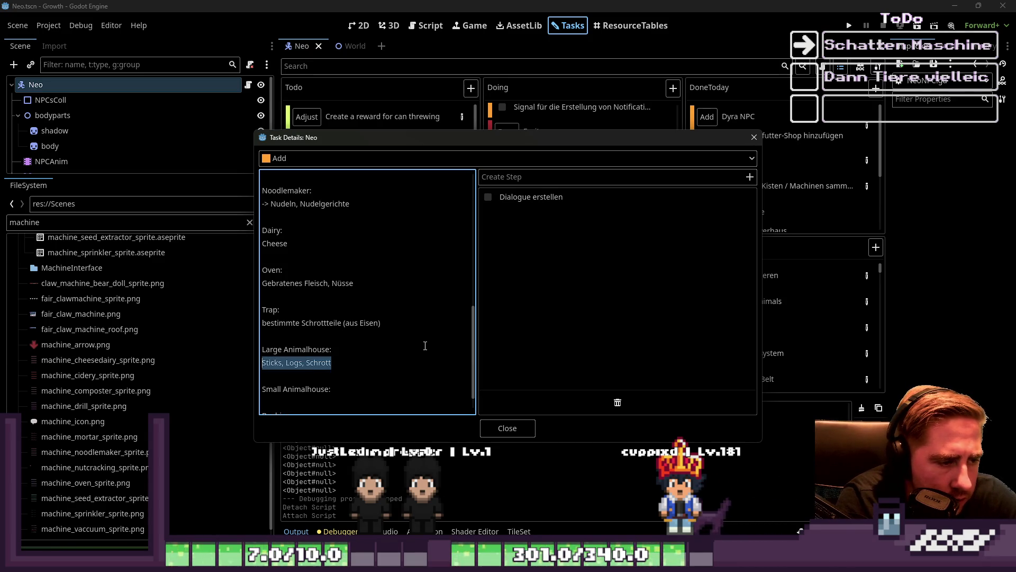
key("Down")
key("Down")
key("Home")
key("Down")
type("Sticks, Logs, Schrott")
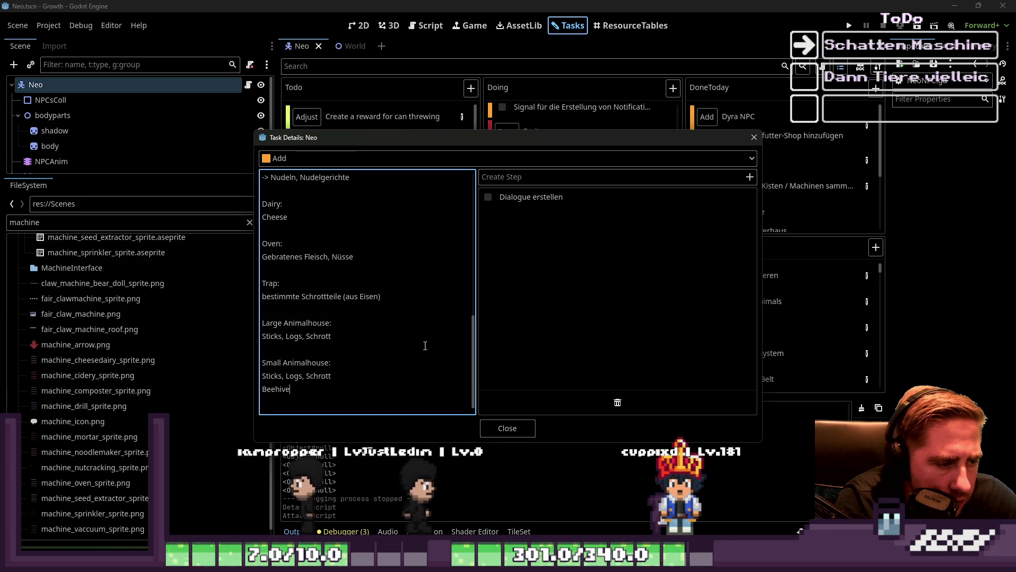
- Add a colon after Beehive and paste 'Sticks, Logs, Schrott' under it
key("Down")
key("End")
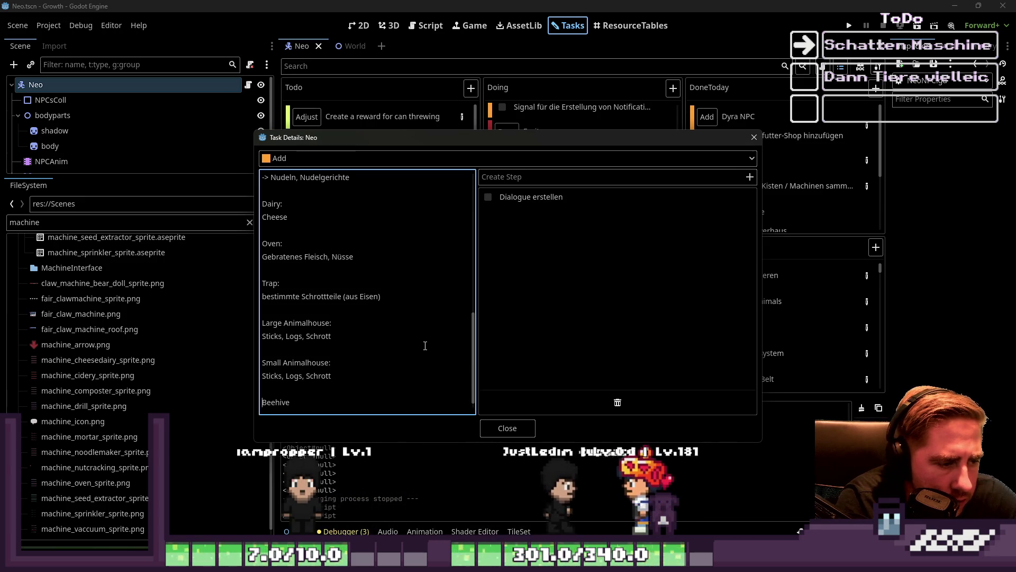
type(":")
key("Return")
type("Sticks, Logs, Schrott")
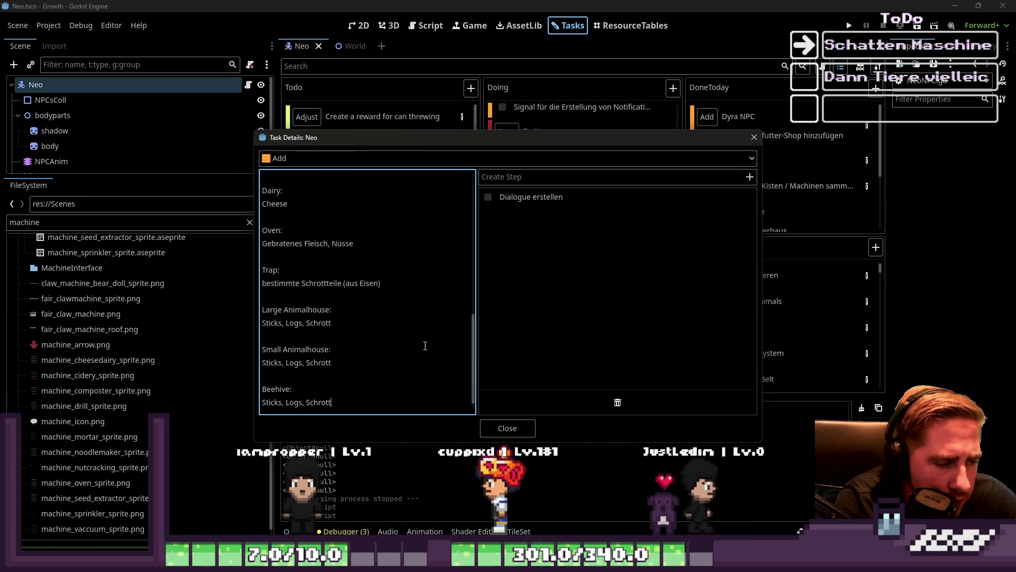
key("Up")
key("Up")
key("Up")
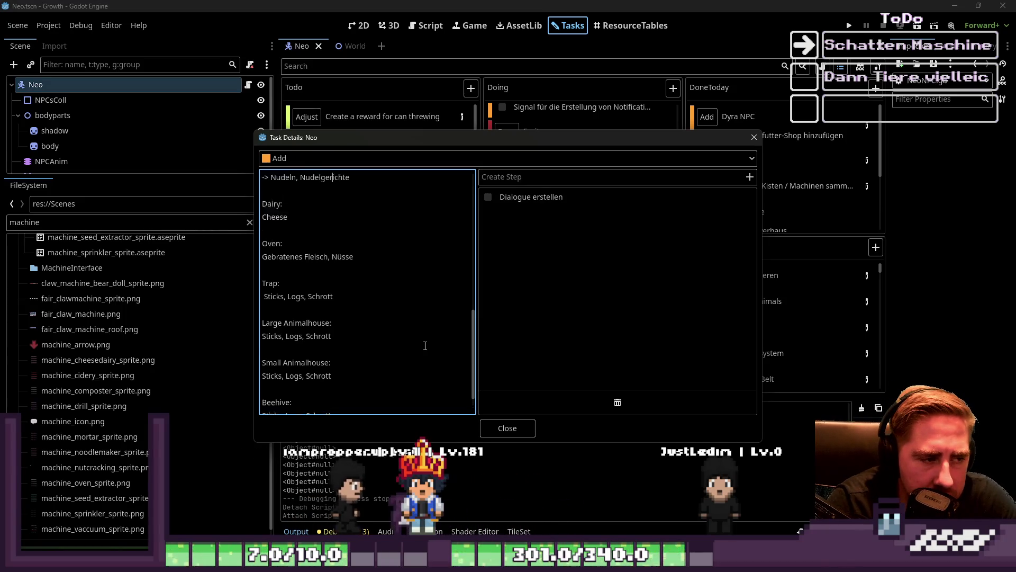
- Move through the Neo notes toward the Vaccuum entry, opening and dismissing the text context menu
key("Up")
key("Up")
key("Up")
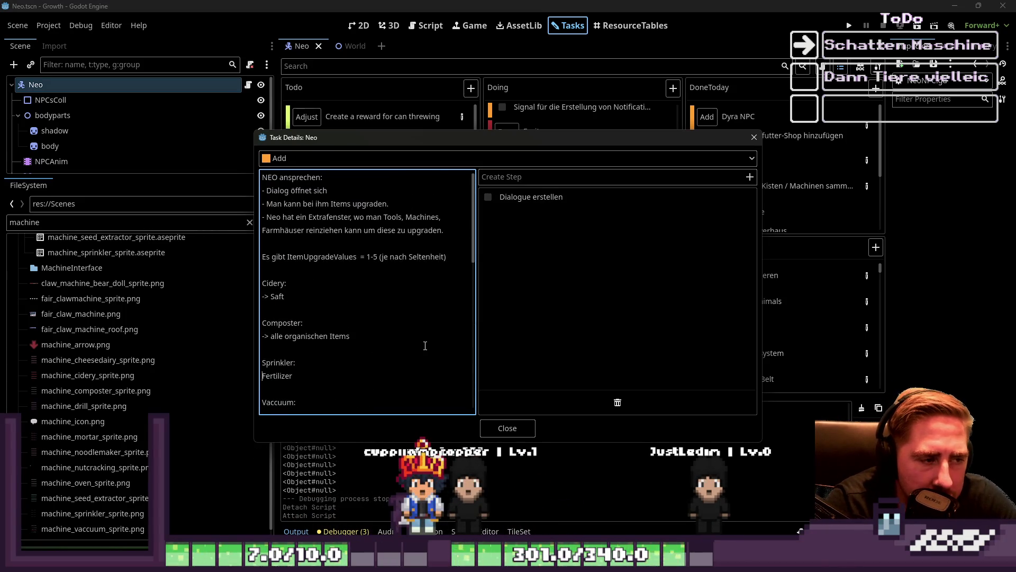
key("Down")
key("Down")
key("Down")
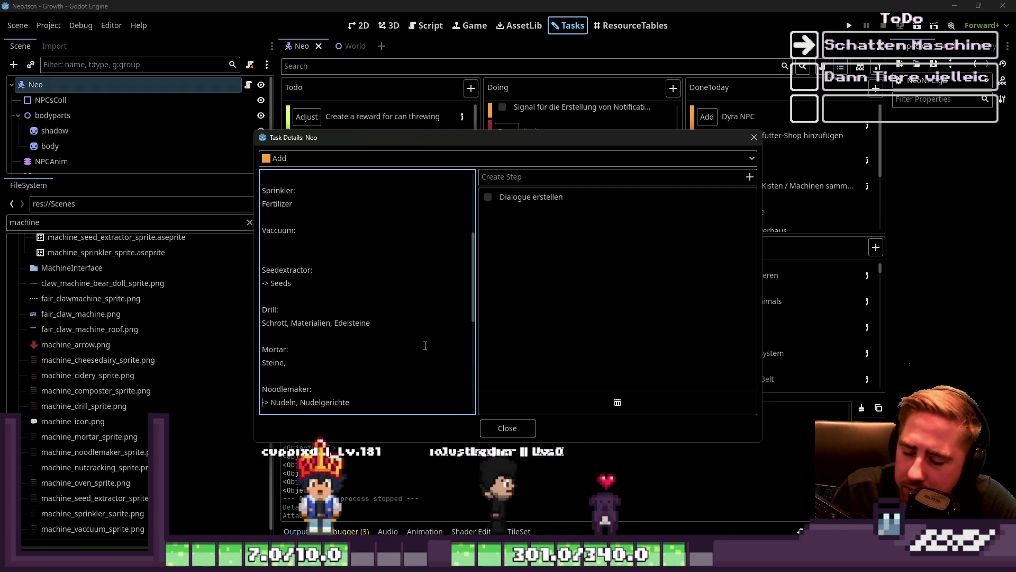
right_click(425, 346)
key("Escape")
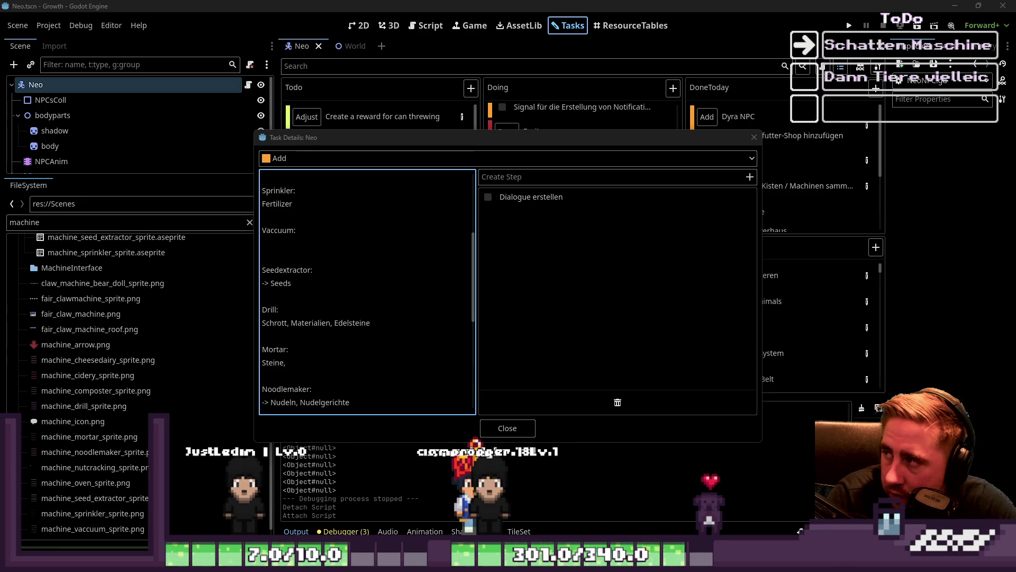
scroll(372, 242, "down", 2)
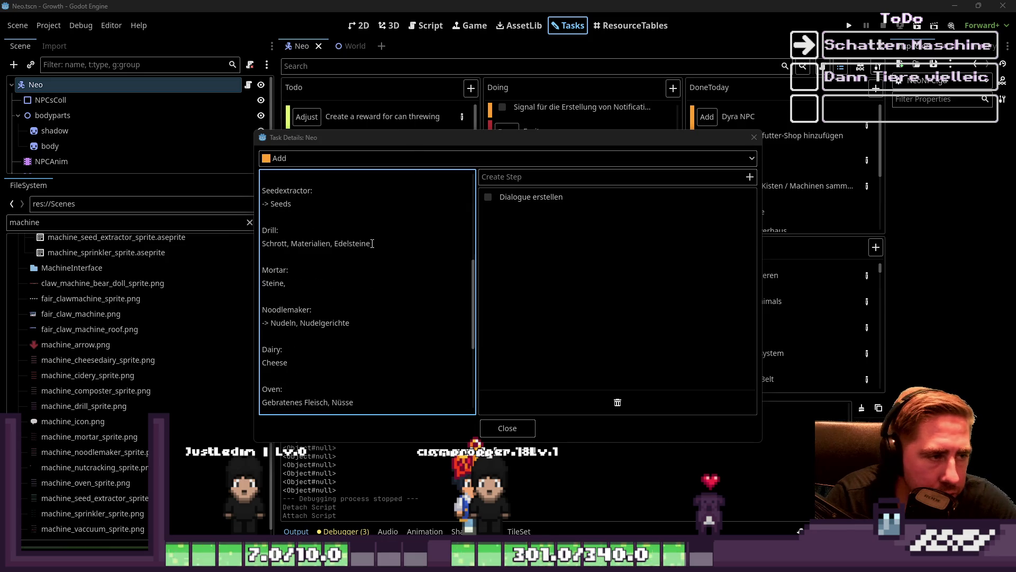
scroll(351, 286, "up", 3)
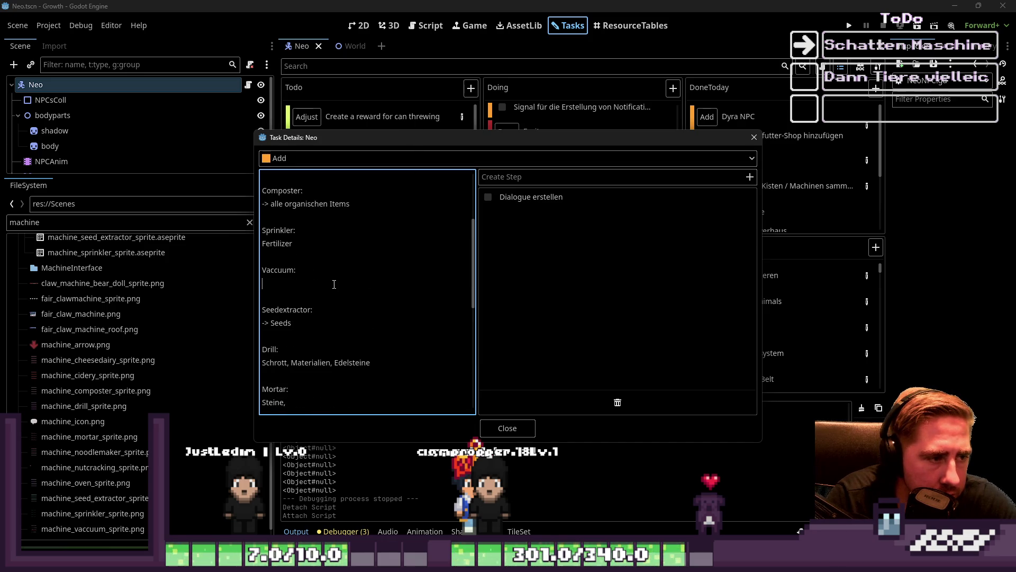